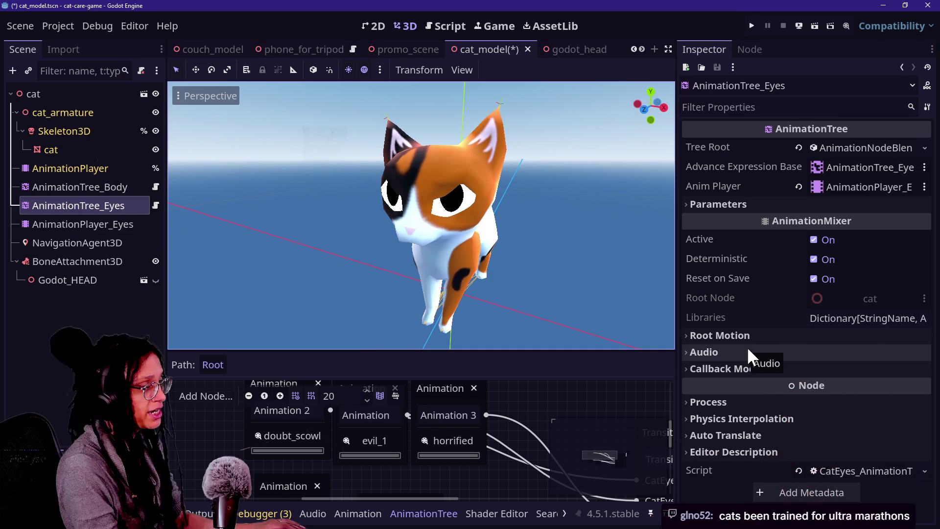
# Select the cat mesh and expand its Surface Material Override 1 settings.
pyautogui.click(69, 144)
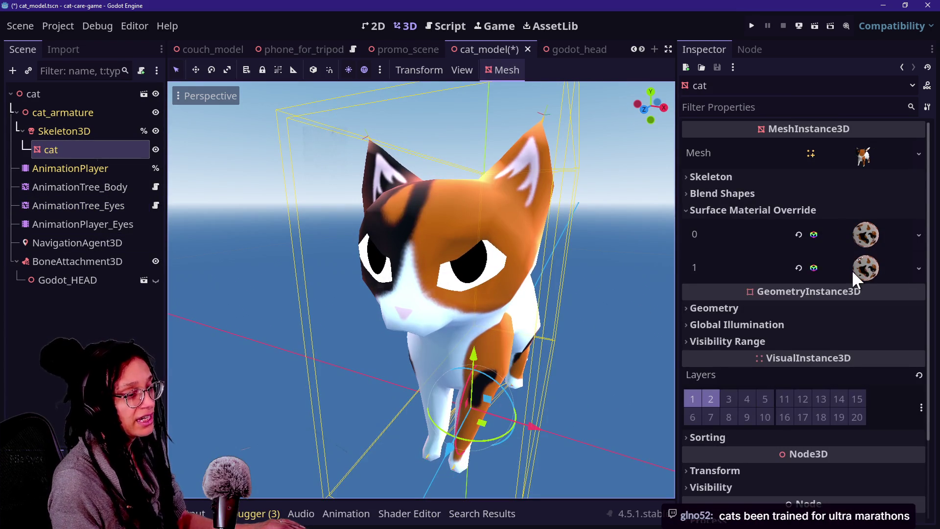
pyautogui.scroll(-2, 851, 269)
pyautogui.click(864, 170)
pyautogui.scroll(-6, 847, 274)
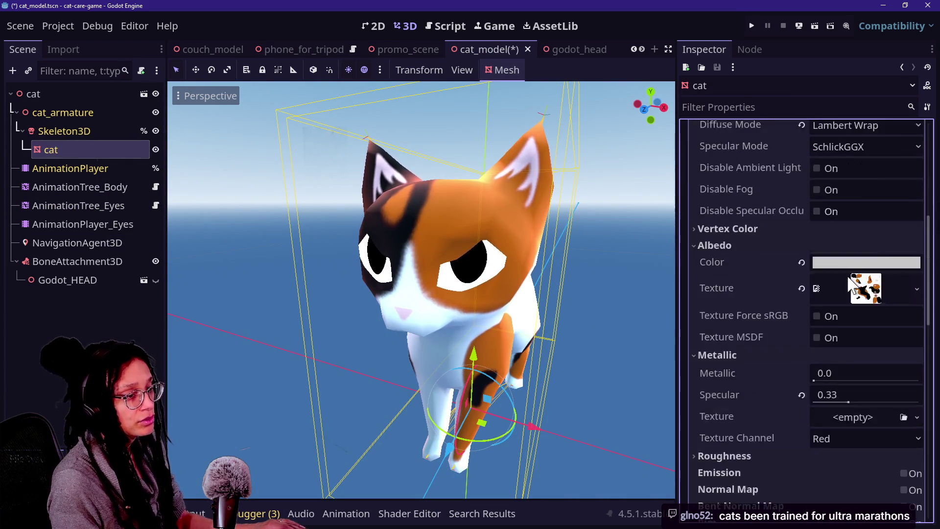
pyautogui.scroll(-10, 839, 293)
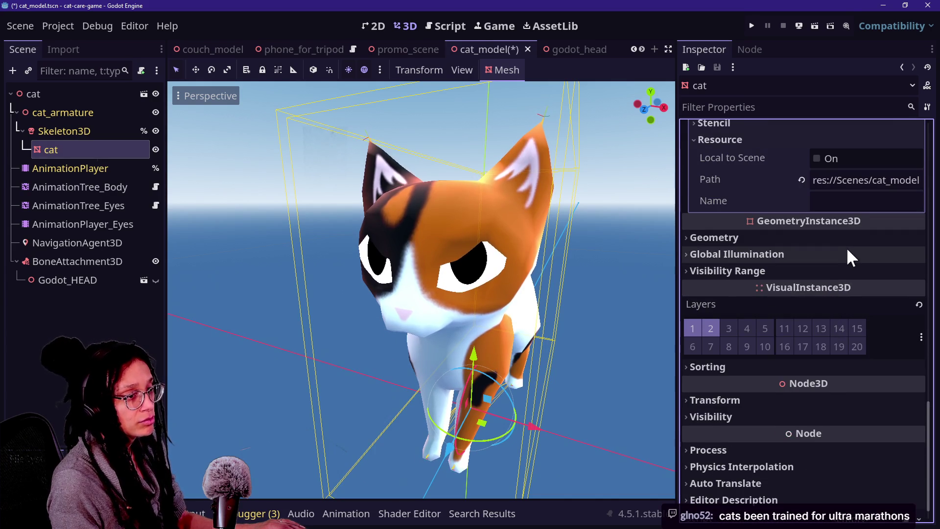
pyautogui.click(846, 253)
pyautogui.click(852, 239)
# Expand the material's Next Pass and open the cat_eyes_fresnel shader in the Shader Editor.
pyautogui.scroll(10, 867, 257)
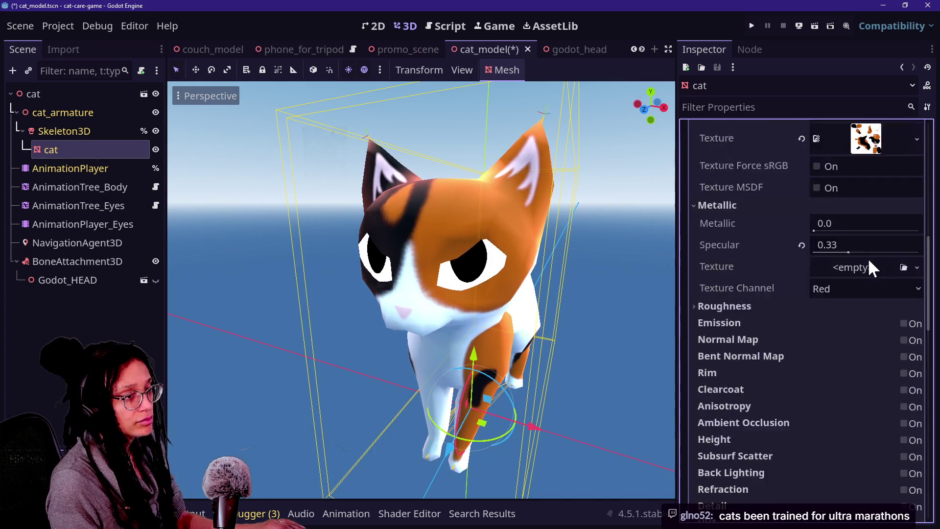
pyautogui.click(864, 238)
pyautogui.click(864, 239)
pyautogui.scroll(3, 857, 248)
pyautogui.scroll(3, 855, 245)
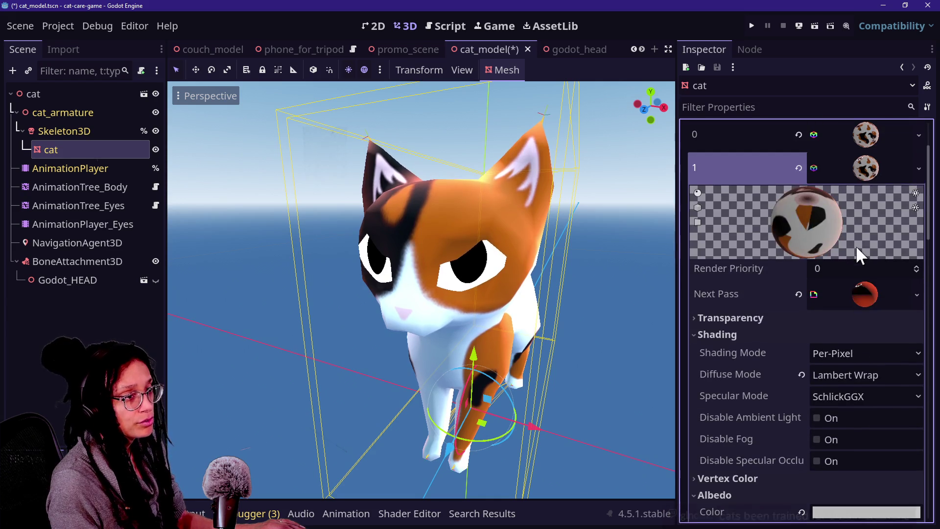
pyautogui.click(862, 291)
pyautogui.scroll(-1, 776, 363)
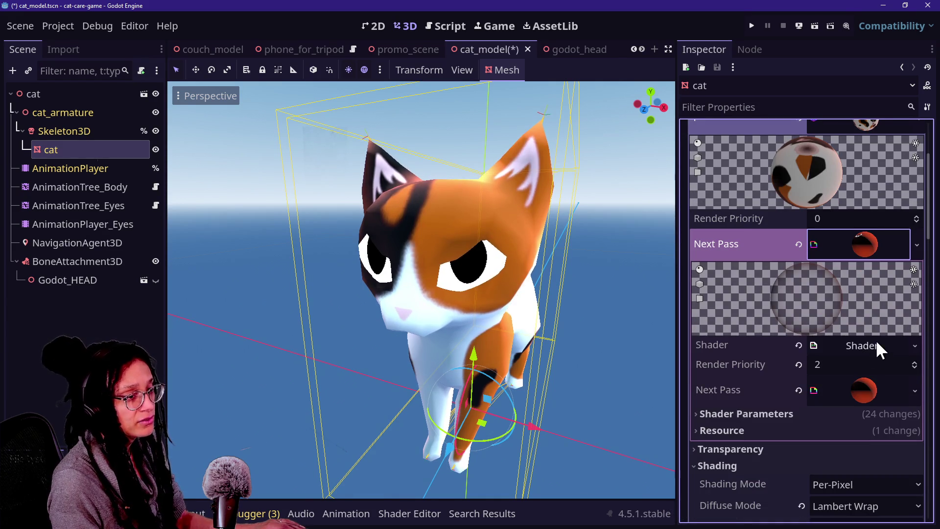
pyautogui.click(871, 344)
pyautogui.click(845, 409)
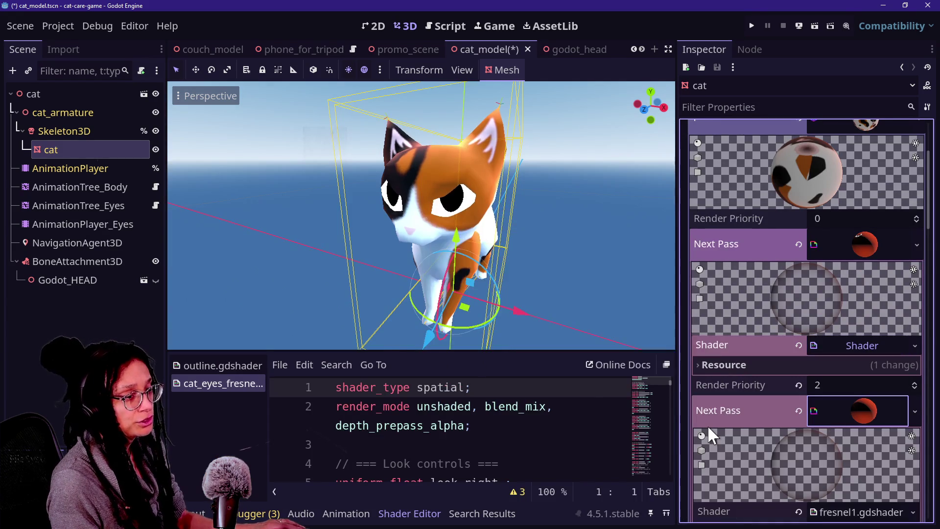
# Reveal the material's 24 changed shader parameters, then collapse the nested Next Pass material.
pyautogui.scroll(-5, 707, 425)
pyautogui.scroll(-5, 792, 415)
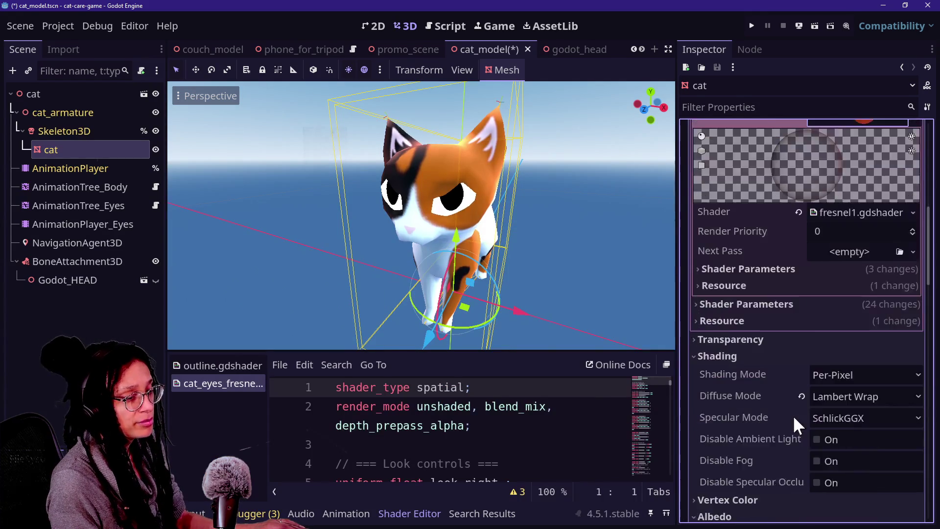
pyautogui.scroll(2, 792, 415)
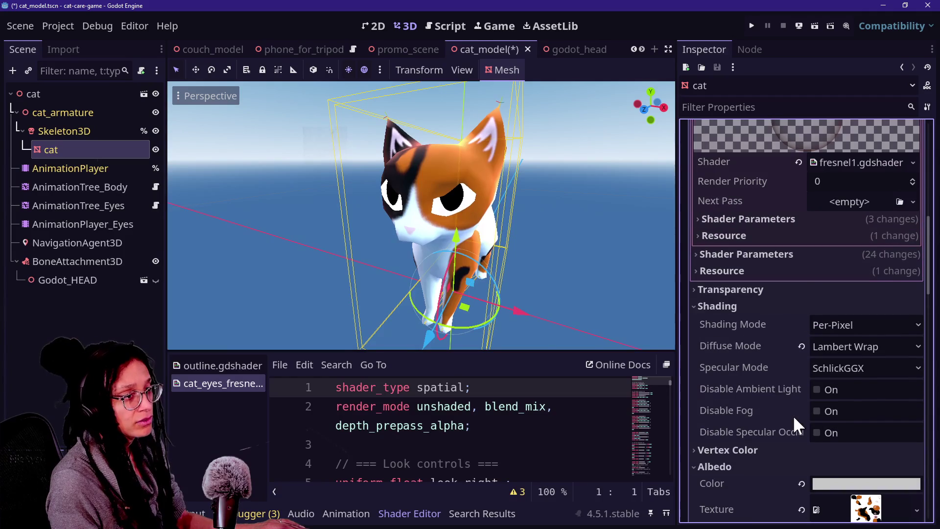
pyautogui.click(771, 253)
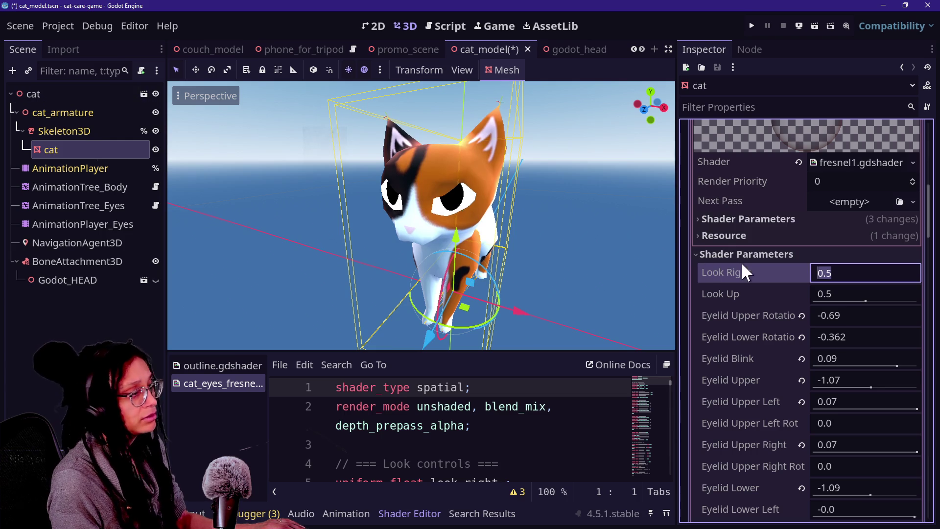
pyautogui.scroll(2, 776, 239)
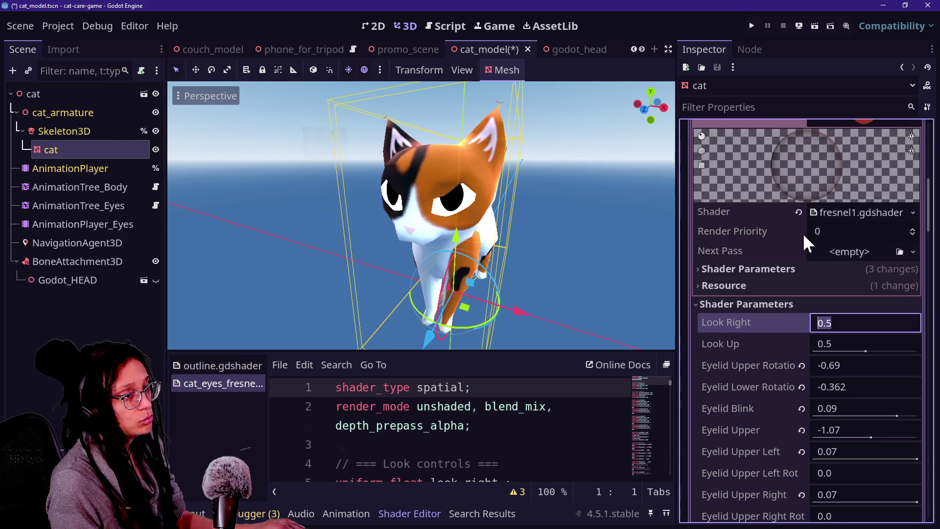
pyautogui.scroll(2, 803, 233)
pyautogui.click(866, 173)
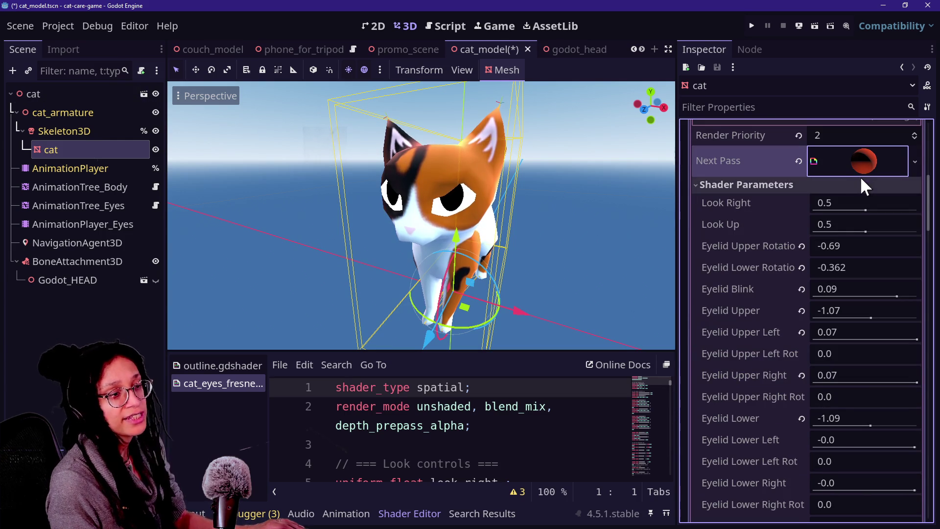
# Make the Next Pass eye material unique through its resource options.
pyautogui.rightClick(850, 167)
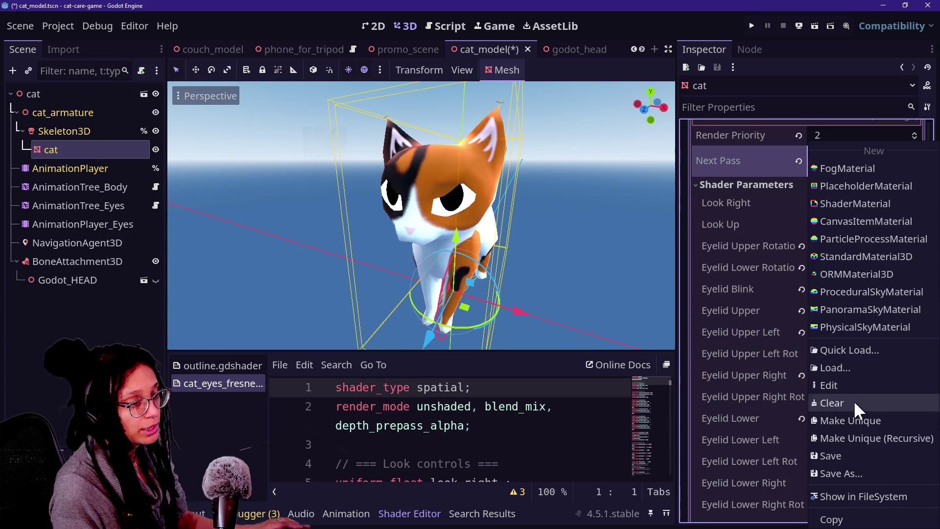
pyautogui.click(854, 420)
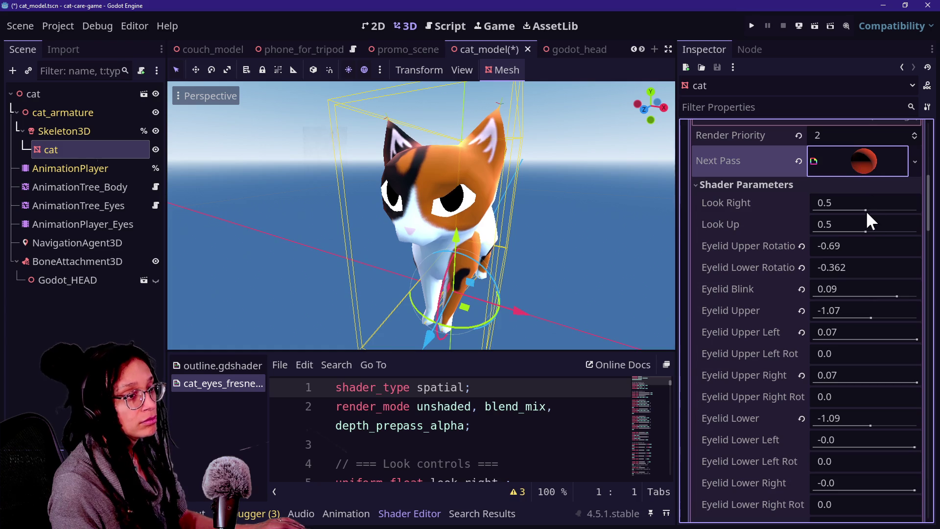
pyautogui.rightClick(847, 158)
pyautogui.click(752, 210)
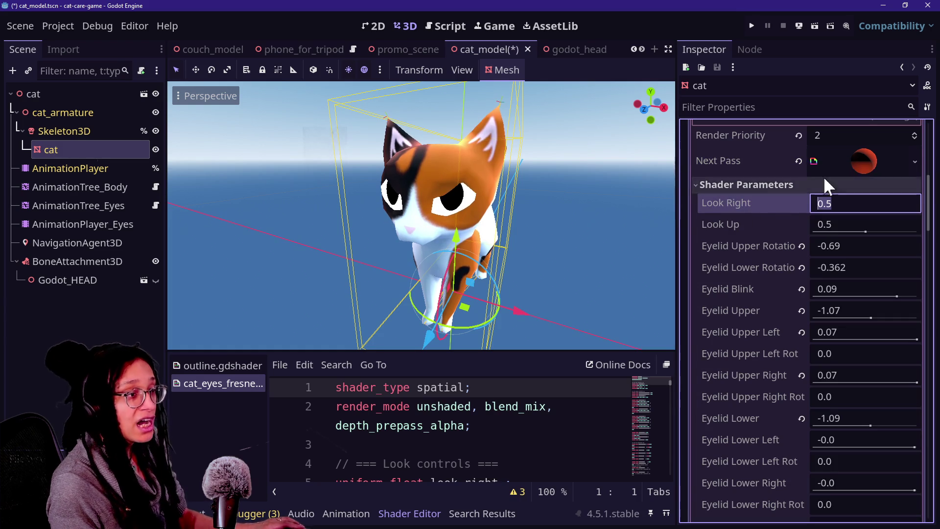
pyautogui.scroll(1, 800, 198)
pyautogui.scroll(5, 803, 287)
pyautogui.scroll(-4, 790, 345)
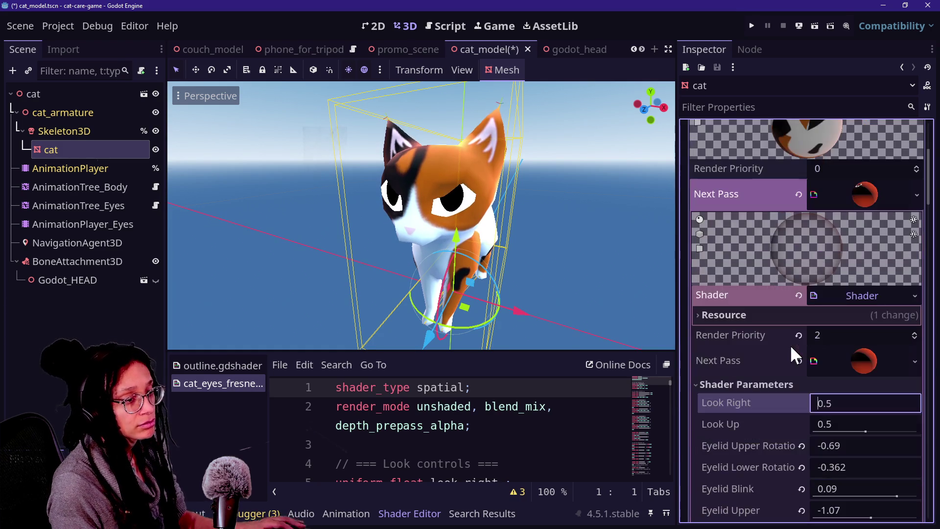
# Make the next-pass shader unique twice, then select the cat_armature node.
pyautogui.rightClick(824, 301)
pyautogui.click(835, 397)
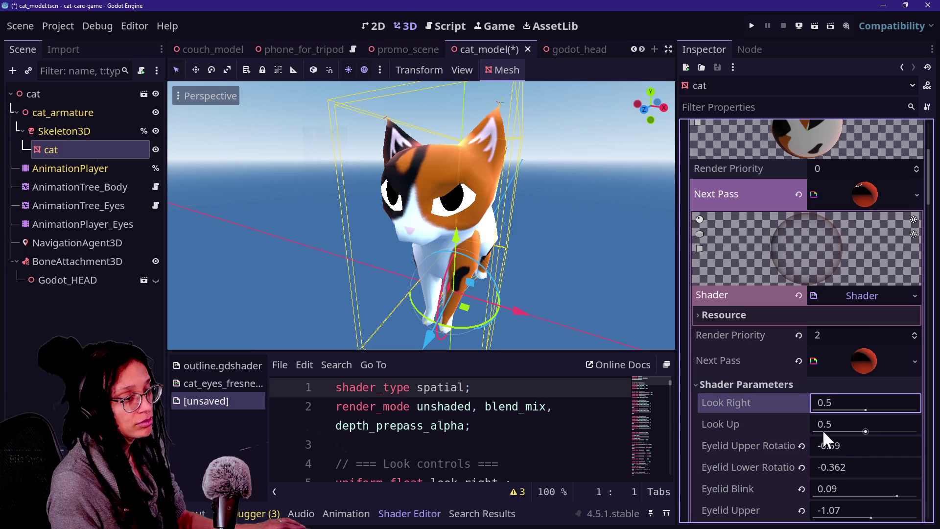
pyautogui.click(862, 409)
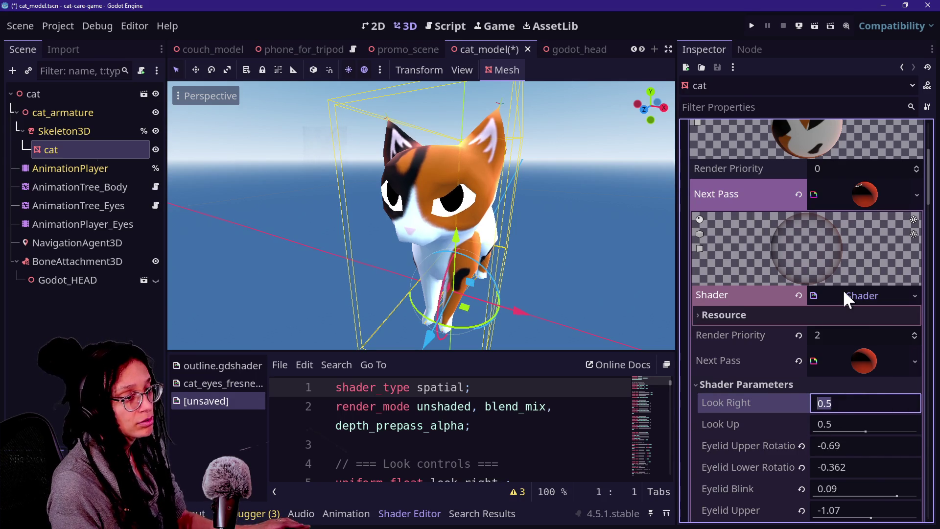
pyautogui.rightClick(842, 293)
pyautogui.click(860, 395)
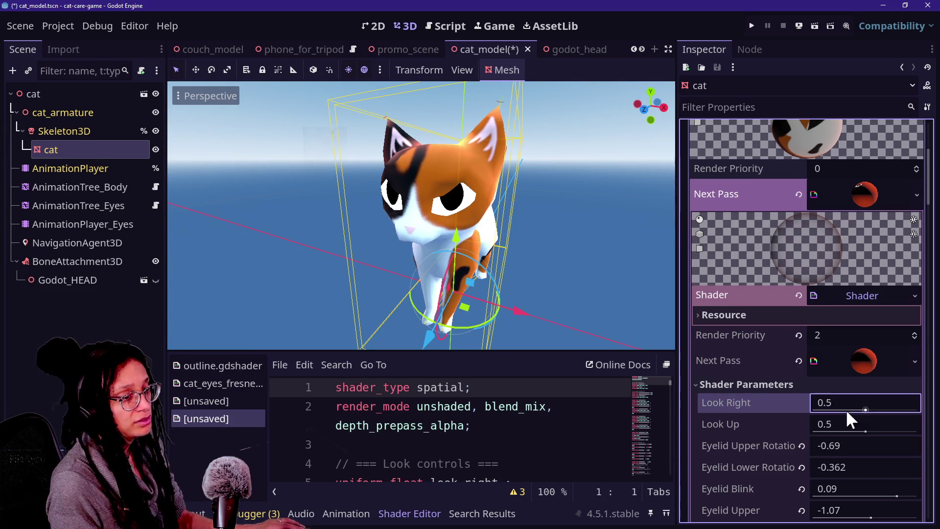
pyautogui.click(60, 130)
pyautogui.rightClick(64, 113)
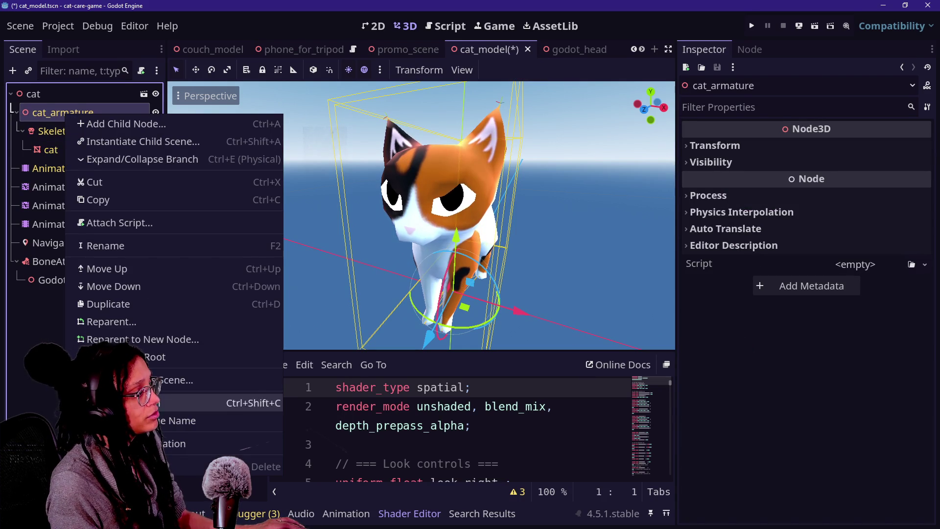
pyautogui.click(74, 193)
pyautogui.click(56, 132)
pyautogui.rightClick(55, 147)
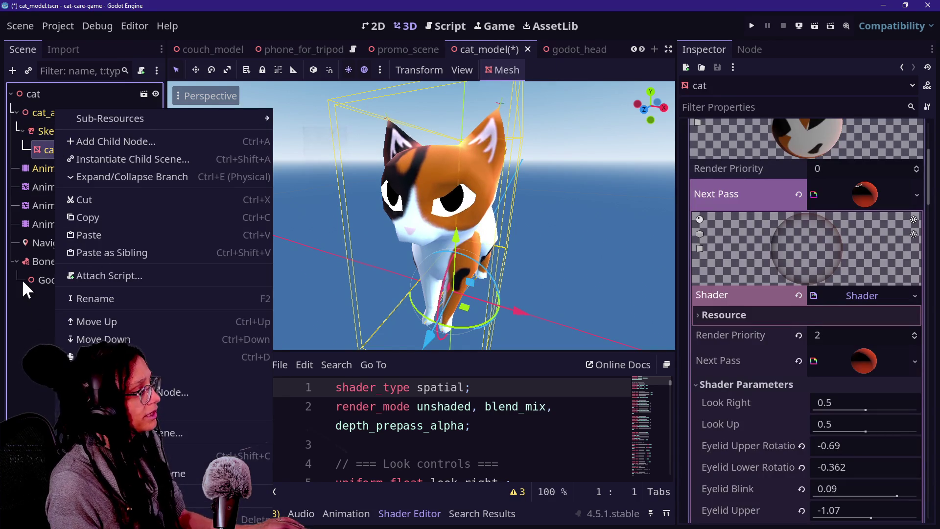
pyautogui.click(35, 289)
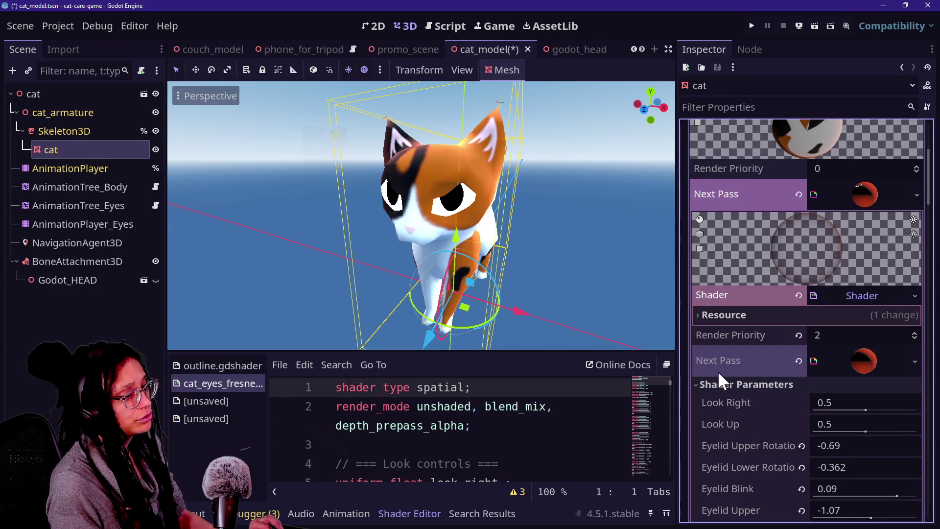
pyautogui.click(727, 406)
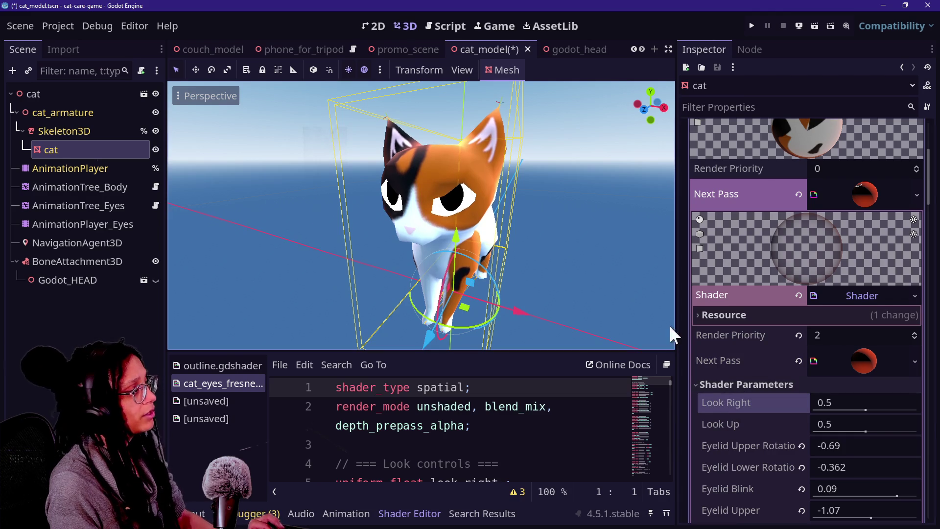
pyautogui.click(604, 155)
pyautogui.click(73, 261)
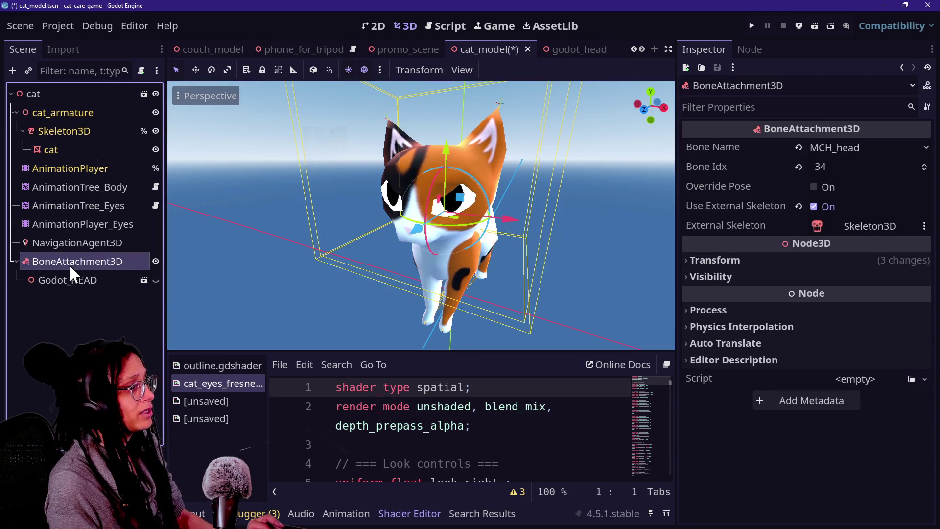
pyautogui.moveTo(404, 48)
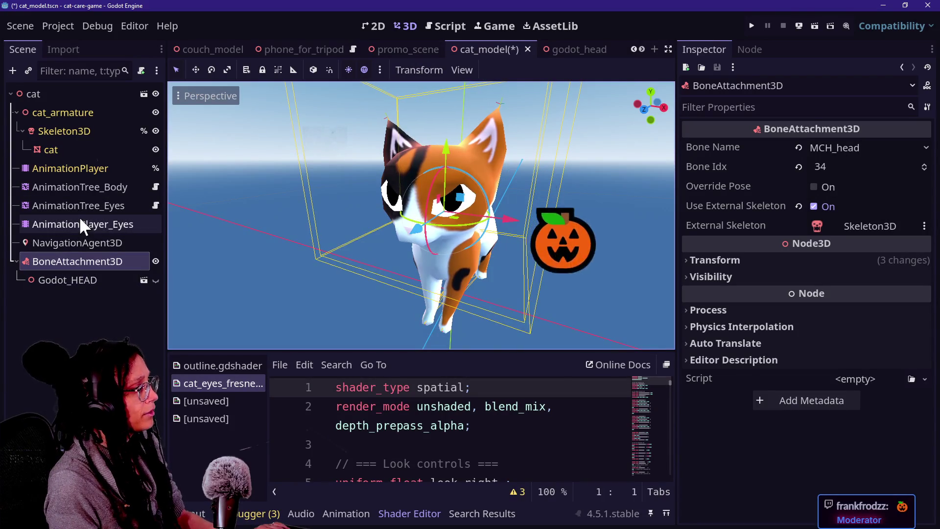
pyautogui.click(64, 112)
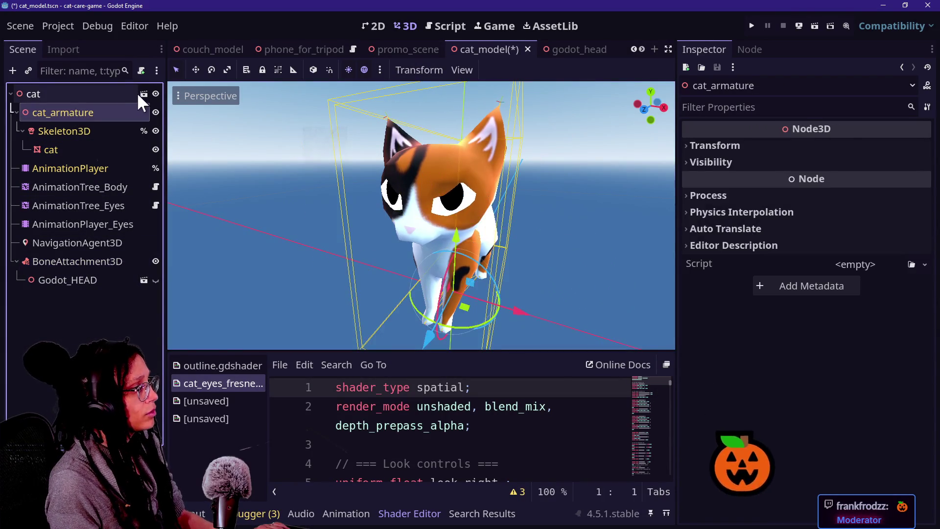
# Reselect the cat mesh and make its slot 1 surface material unique recursively, confirming with OK.
pyautogui.click(144, 93)
pyautogui.click(587, 289)
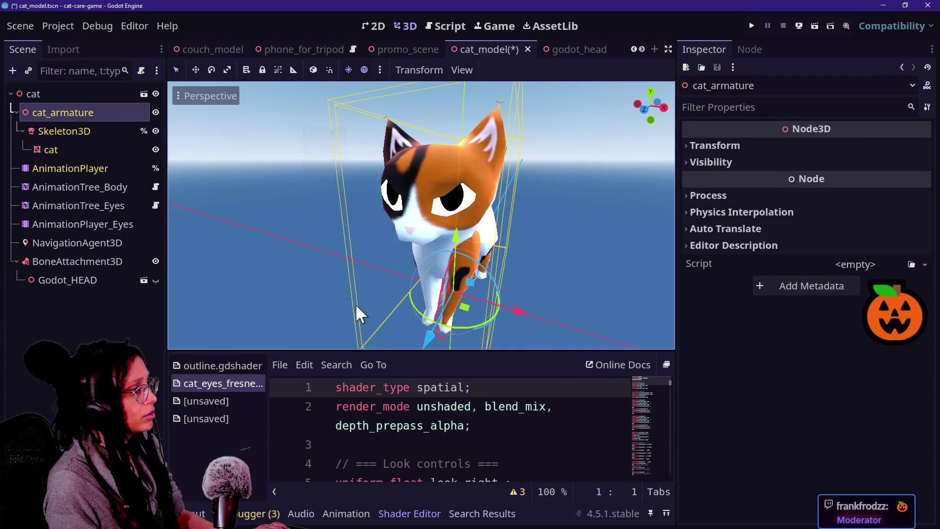
pyautogui.click(90, 133)
pyautogui.click(91, 149)
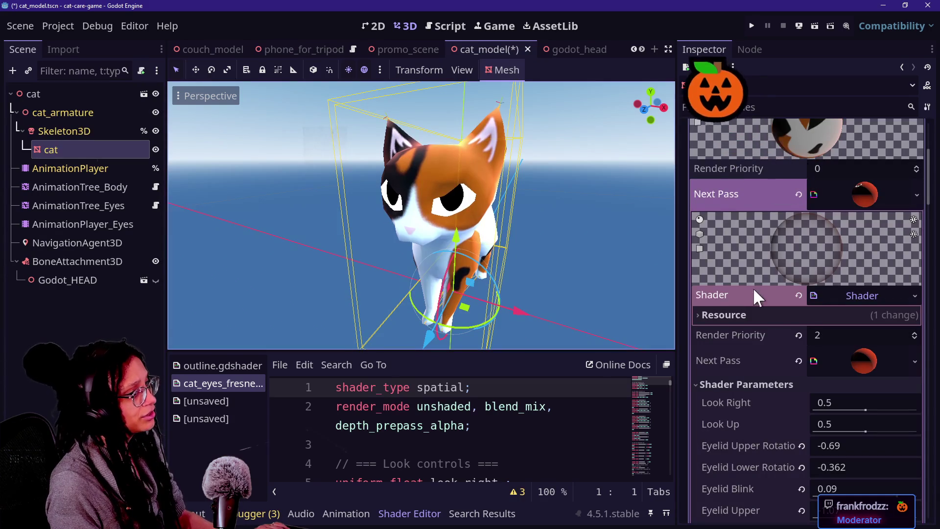
pyautogui.scroll(5, 791, 250)
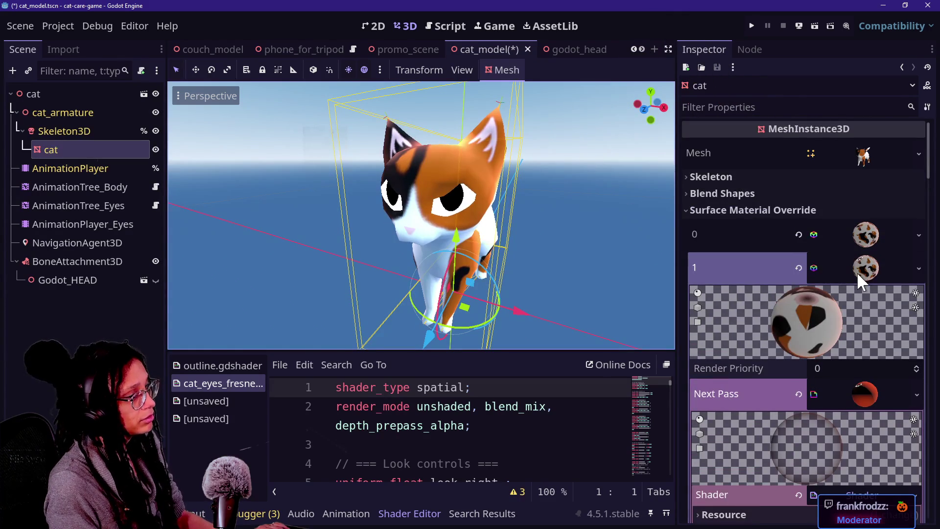
pyautogui.rightClick(857, 271)
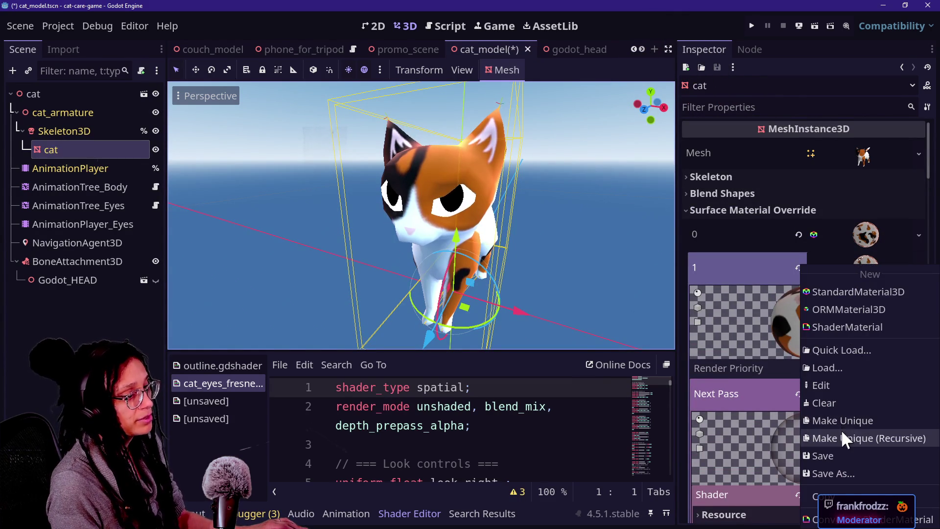
pyautogui.click(842, 435)
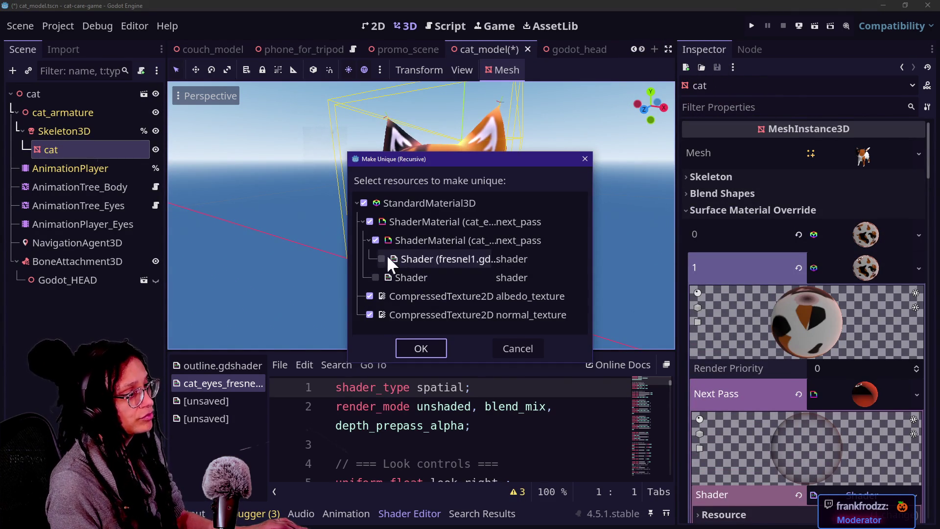
pyautogui.click(420, 343)
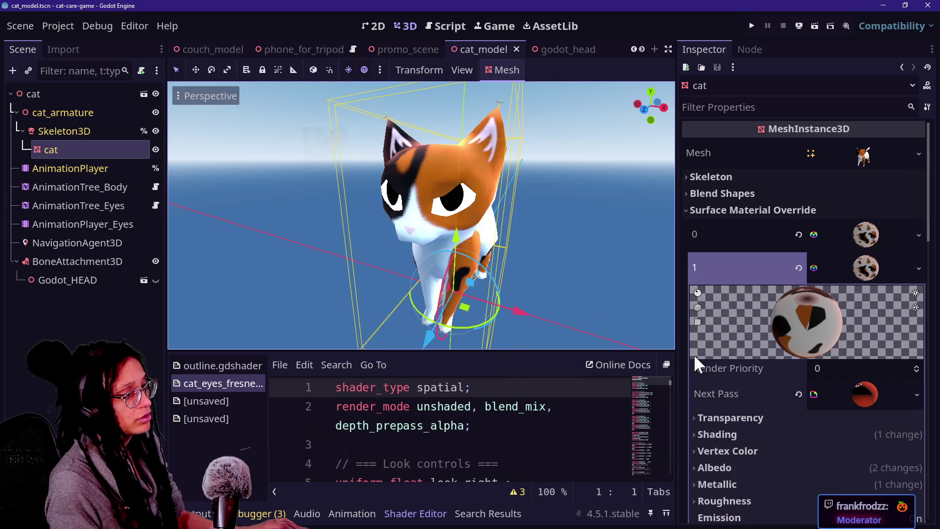
# Show the eye shader parameters and test Look Right, Look Up and Eyelid Blink, returning Look values to 0.5.
pyautogui.scroll(-5, 693, 353)
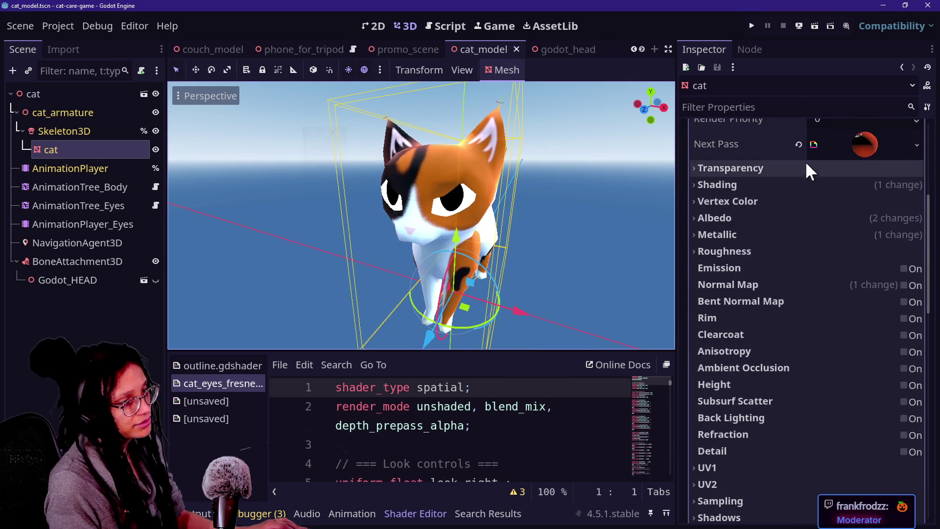
pyautogui.click(820, 154)
pyautogui.click(793, 312)
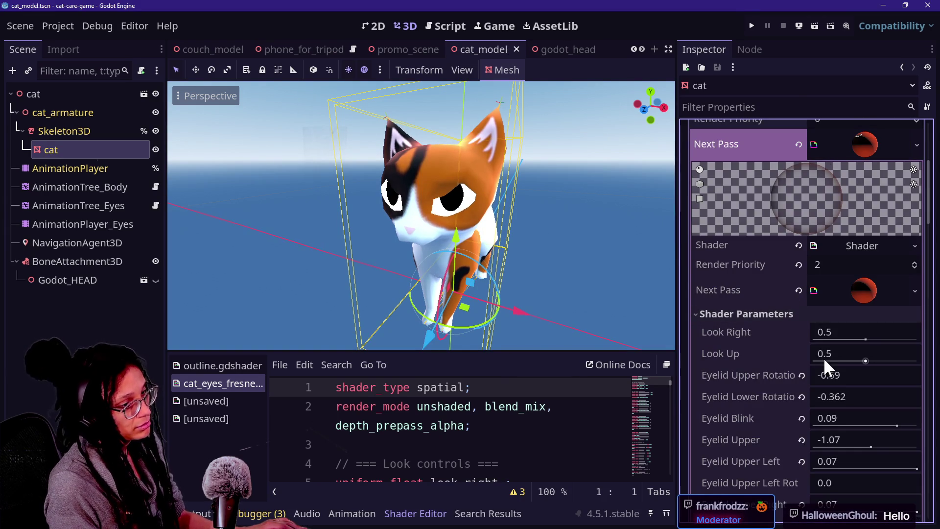
pyautogui.moveTo(868, 338); pyautogui.dragTo(918, 339)
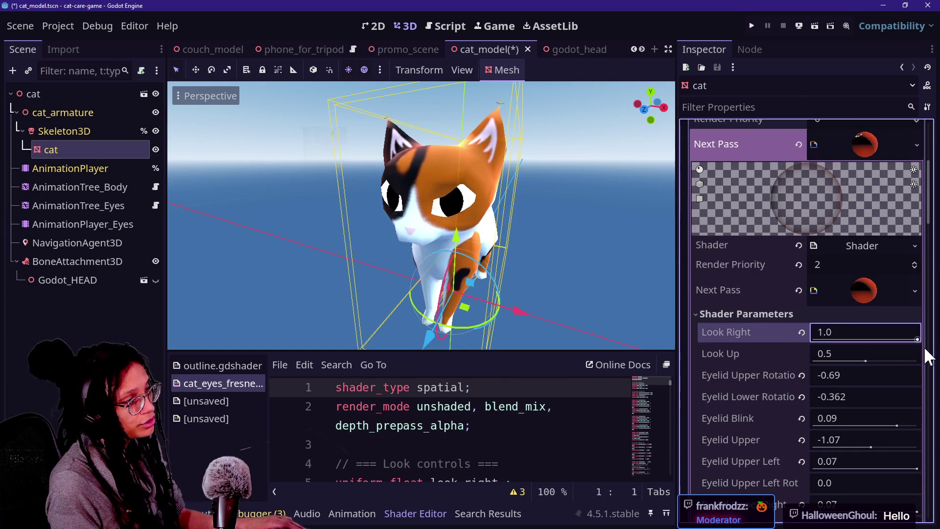
pyautogui.moveTo(862, 346); pyautogui.dragTo(861, 351)
pyautogui.click(861, 363)
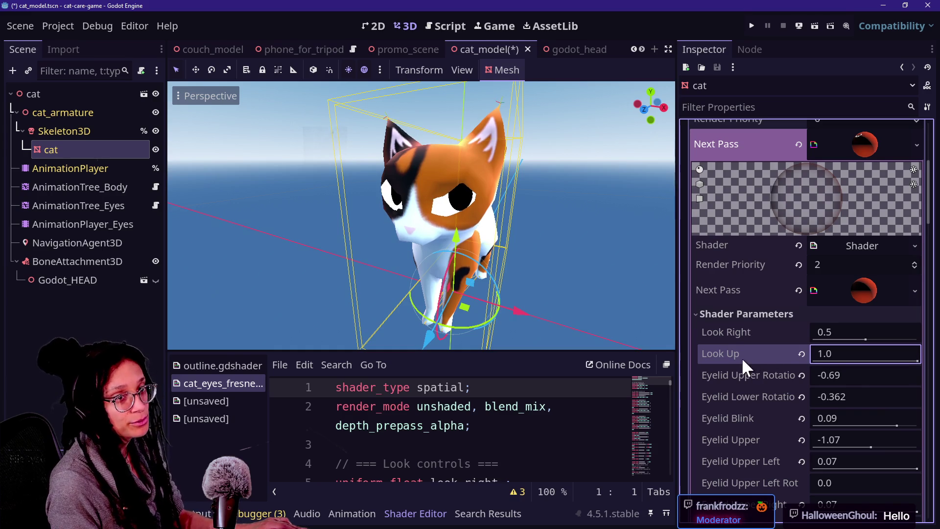
pyautogui.moveTo(915, 360)
pyautogui.mouseDown()
pyautogui.moveTo(839, 370)
pyautogui.moveTo(911, 359)
pyautogui.moveTo(821, 340)
pyautogui.moveTo(859, 348)
pyautogui.moveTo(861, 361)
pyautogui.moveTo(743, 326)
pyautogui.moveTo(872, 340)
pyautogui.moveTo(814, 339)
pyautogui.mouseUp()
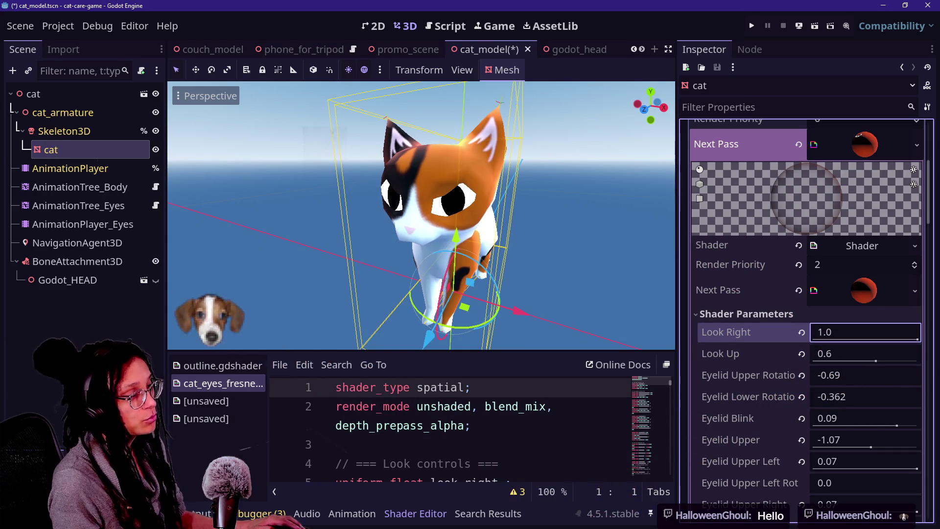
pyautogui.moveTo(813, 339); pyautogui.dragTo(917, 339)
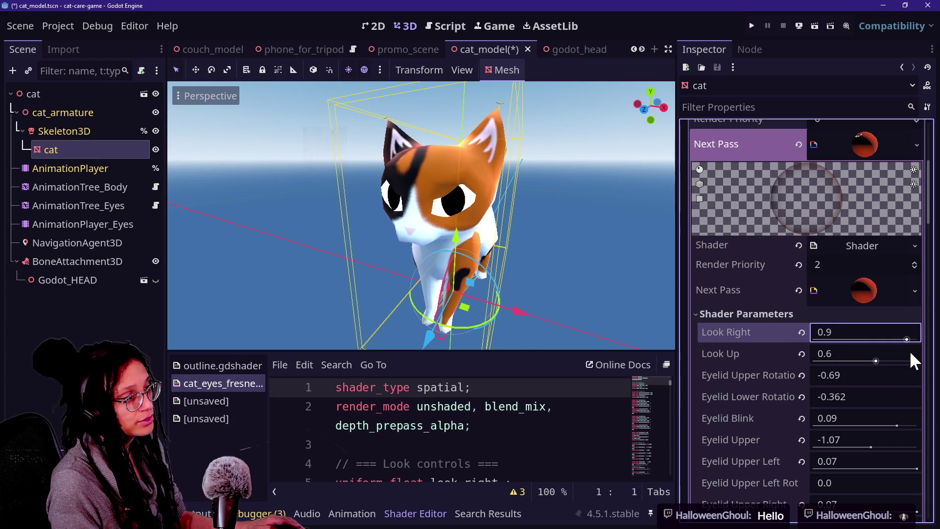
pyautogui.moveTo(876, 360); pyautogui.dragTo(825, 360)
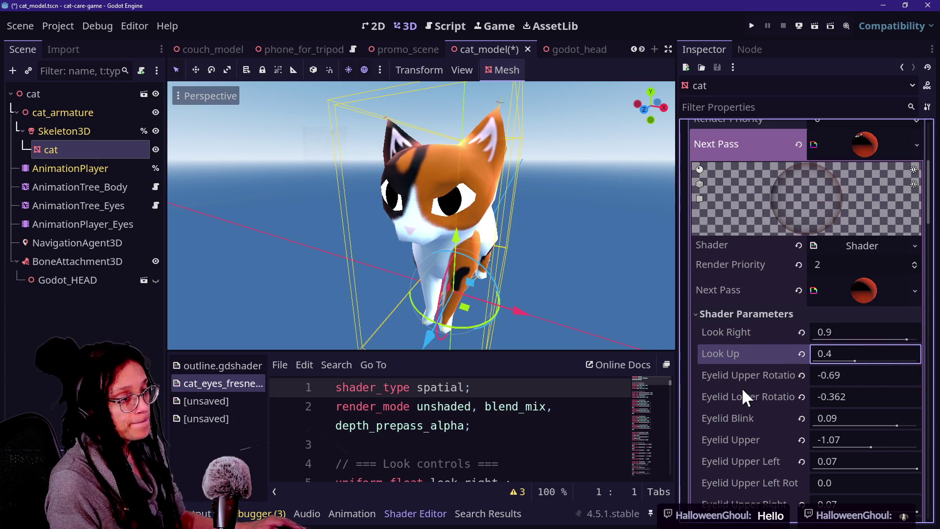
pyautogui.scroll(-2, 758, 384)
pyautogui.moveTo(896, 376)
pyautogui.mouseDown()
pyautogui.moveTo(809, 377)
pyautogui.moveTo(935, 389)
pyautogui.mouseUp()
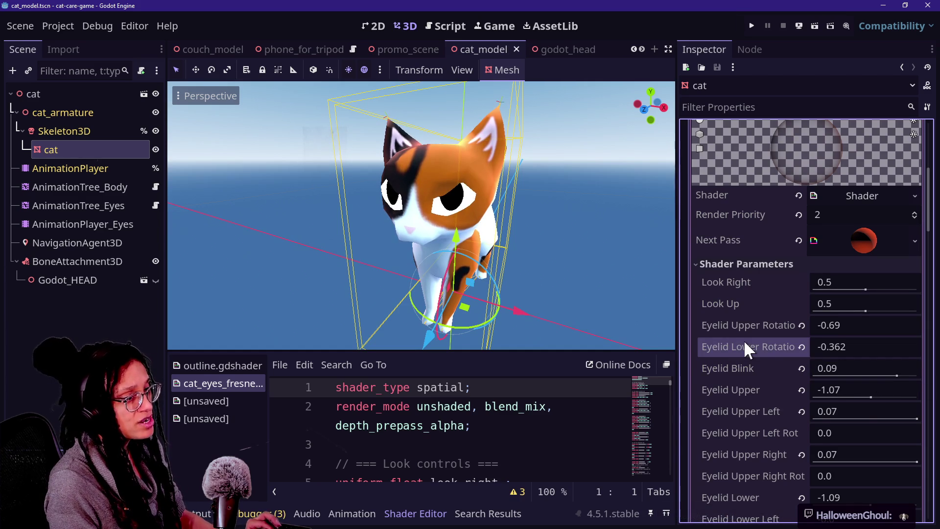
pyautogui.click(866, 304)
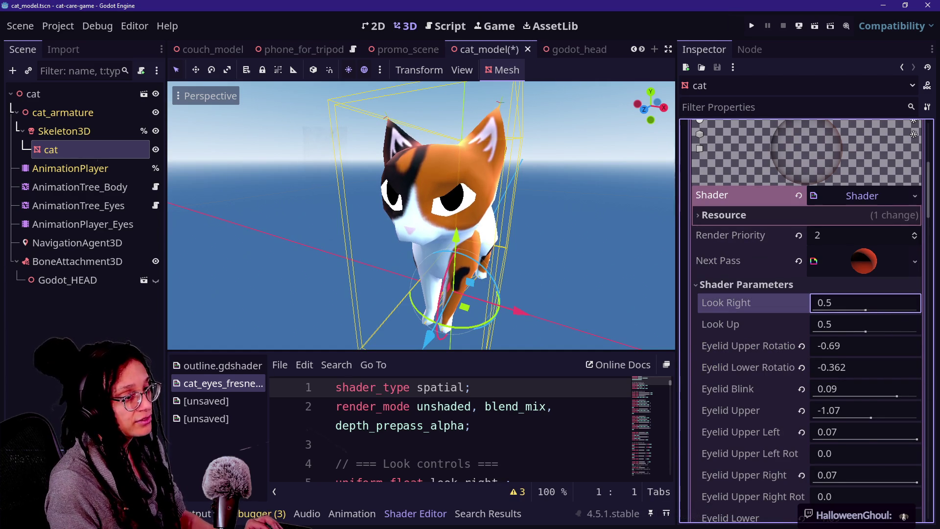
# Save the cat_model scene with Ctrl+S and move through the Game workspace to the Script editor.
pyautogui.click(865, 320)
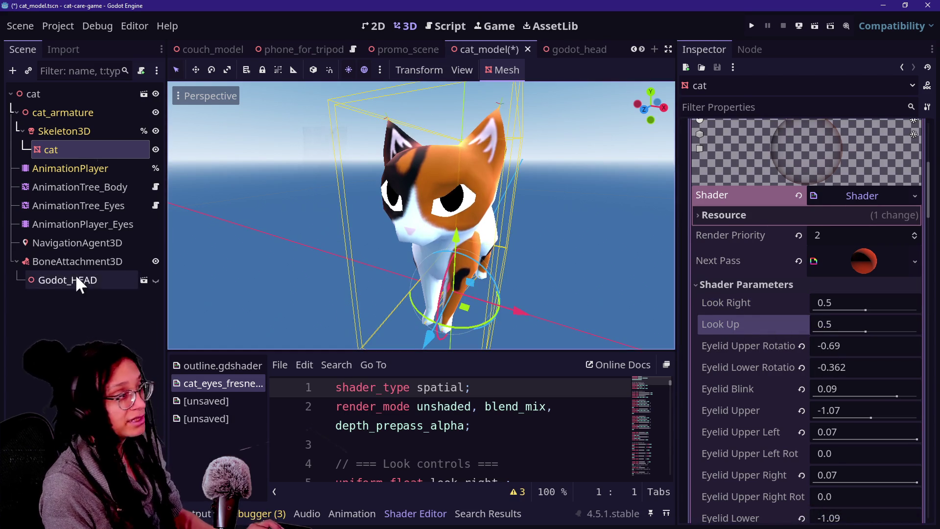
pyautogui.hotkey('ctrl', 's')
pyautogui.click(487, 27)
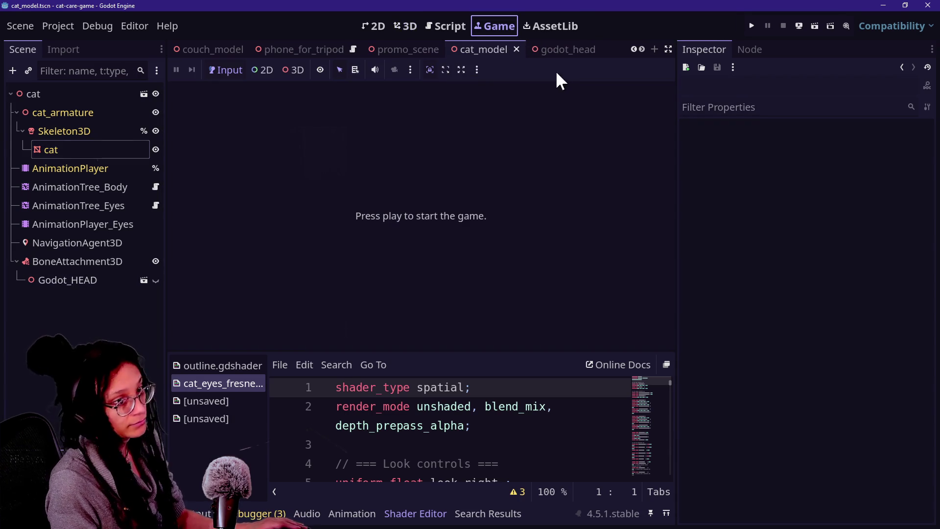
pyautogui.click(442, 24)
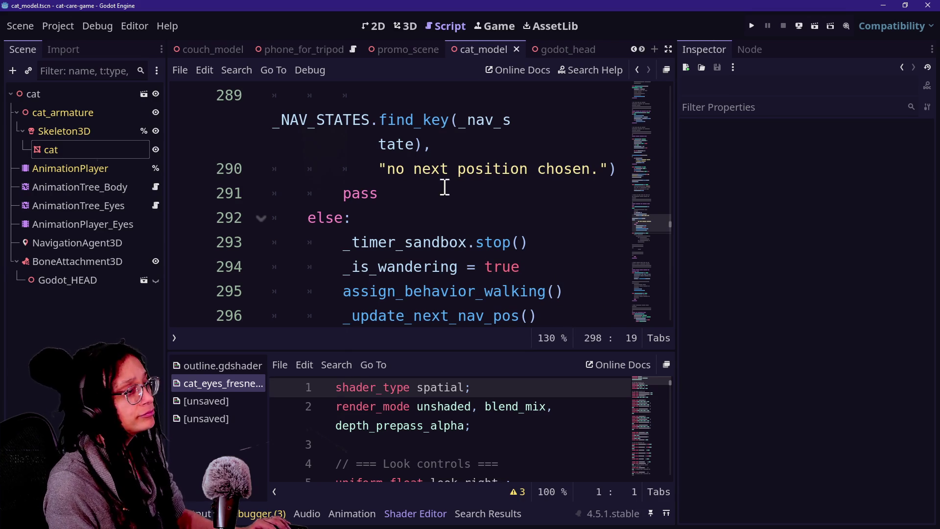
# Open the food_water_dish scene's selectable_area_bowl.gd script and hide the docks with distraction-free mode.
pyautogui.press('Up')
pyautogui.press('Up')
pyautogui.press('Up')
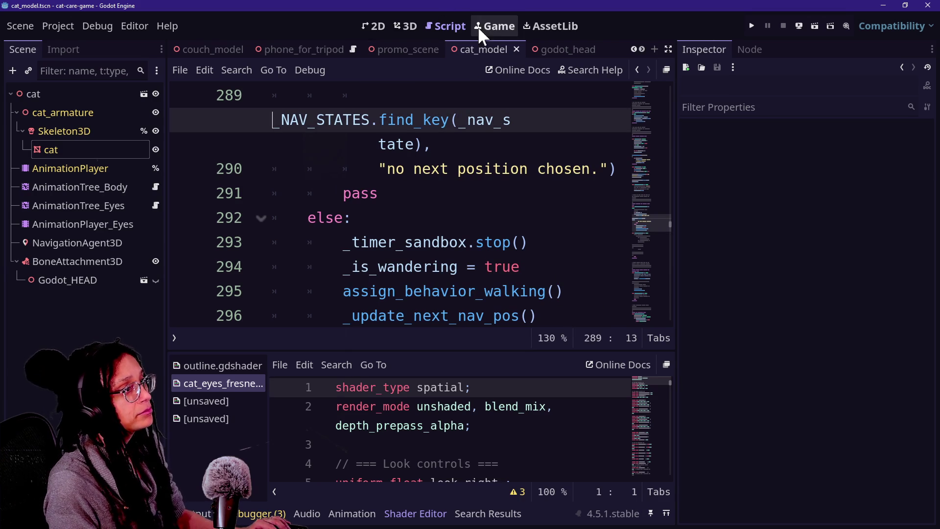
pyautogui.scroll(-2, 536, 49)
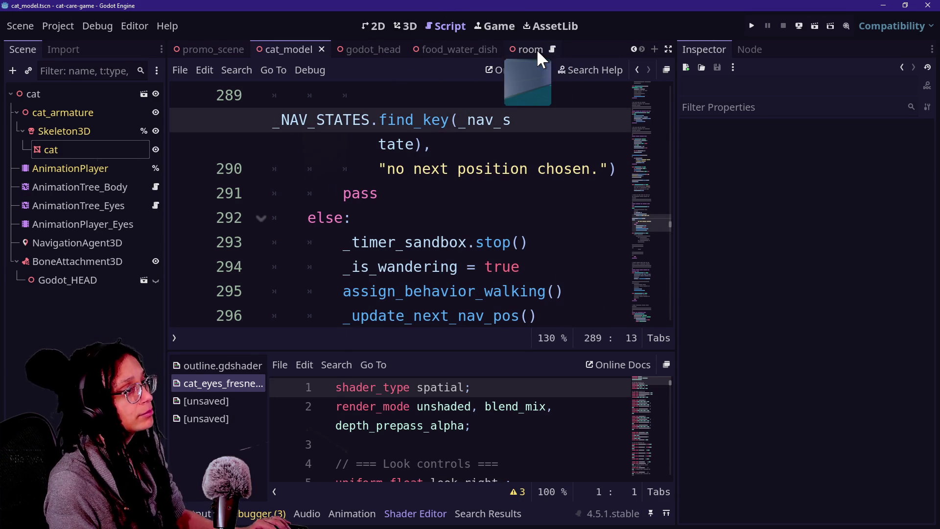
pyautogui.click(432, 50)
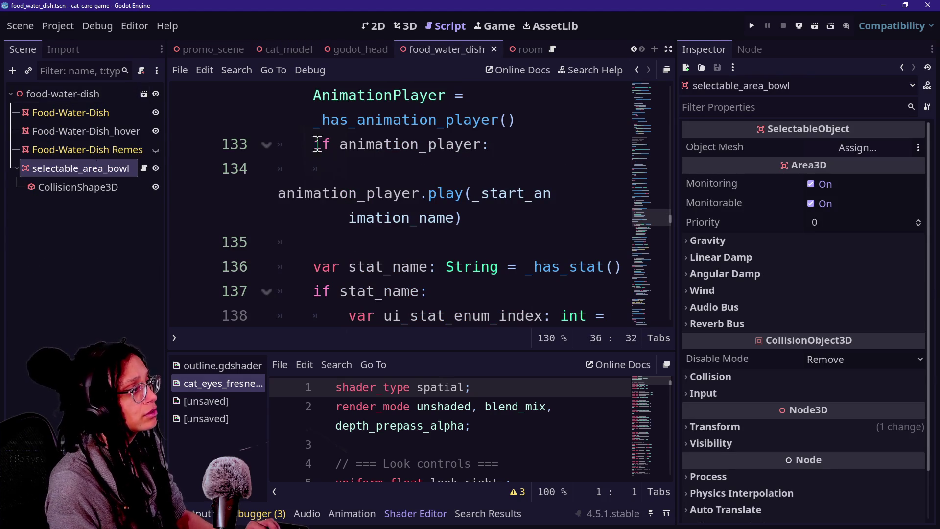
pyautogui.click(143, 168)
pyautogui.click(368, 170)
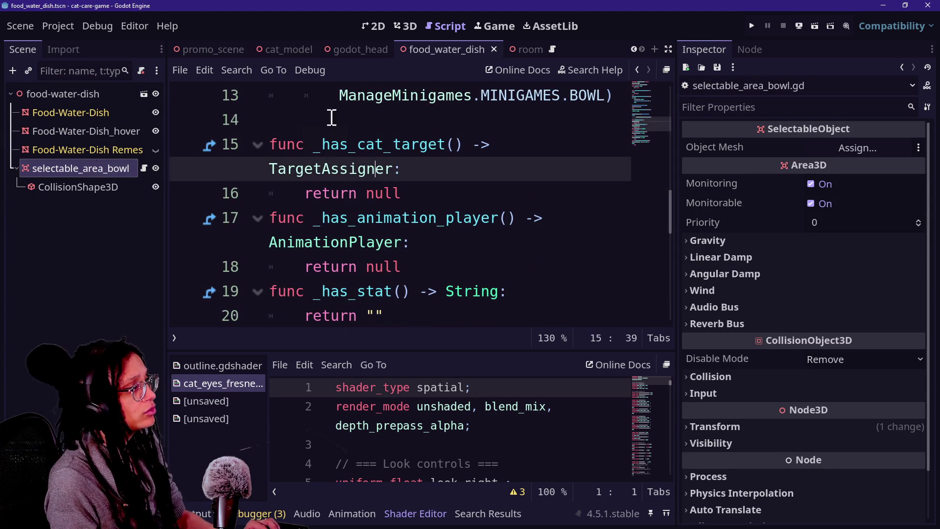
pyautogui.click(102, 93)
pyautogui.click(425, 160)
pyautogui.hotkey('ctrl', 'shift', 'F11')
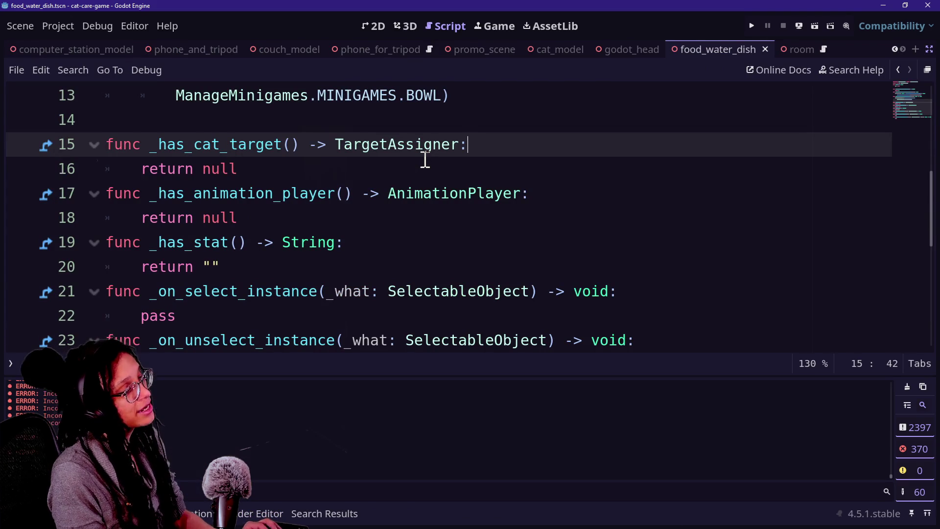
# Quick-open selectable_area_couch.gd by searching 'couch', collapse Output, and inspect its lonely-stat _has_stat.
pyautogui.hotkey('shift', 'alt', 'o')
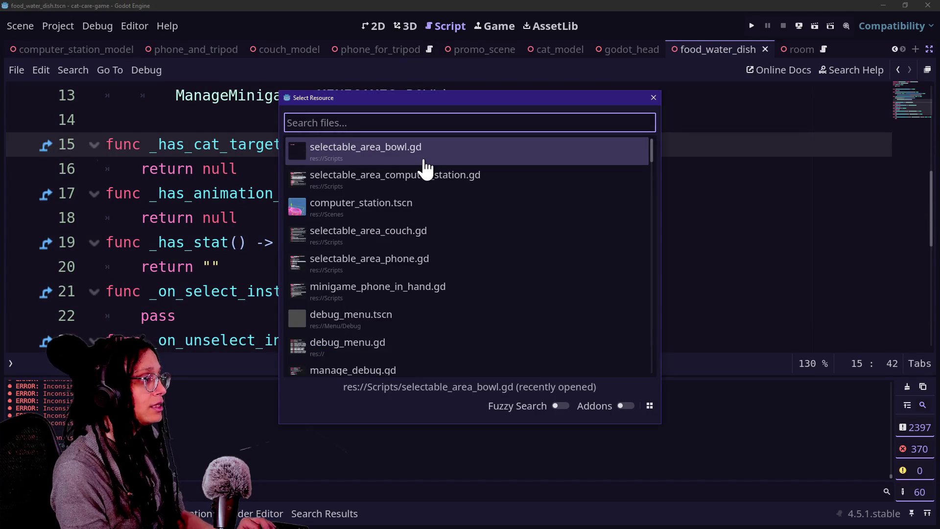
pyautogui.write('couch')
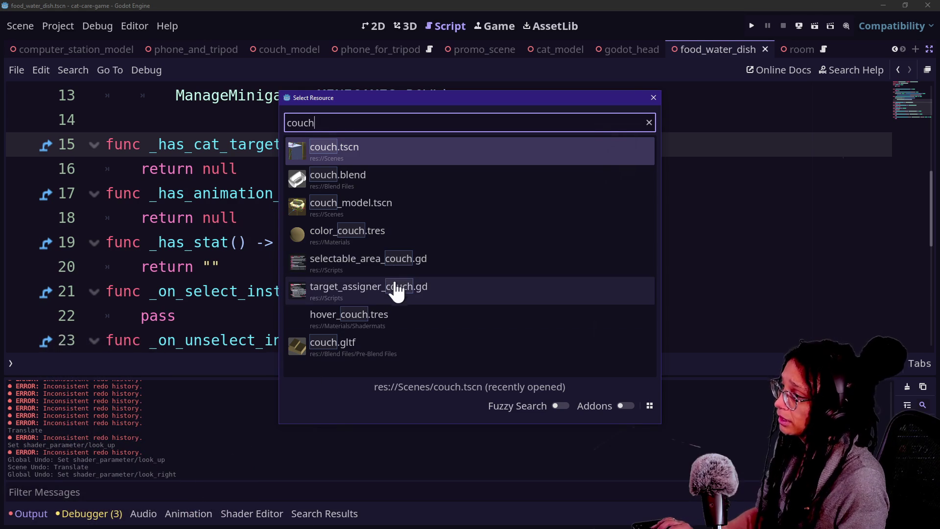
pyautogui.doubleClick(448, 259)
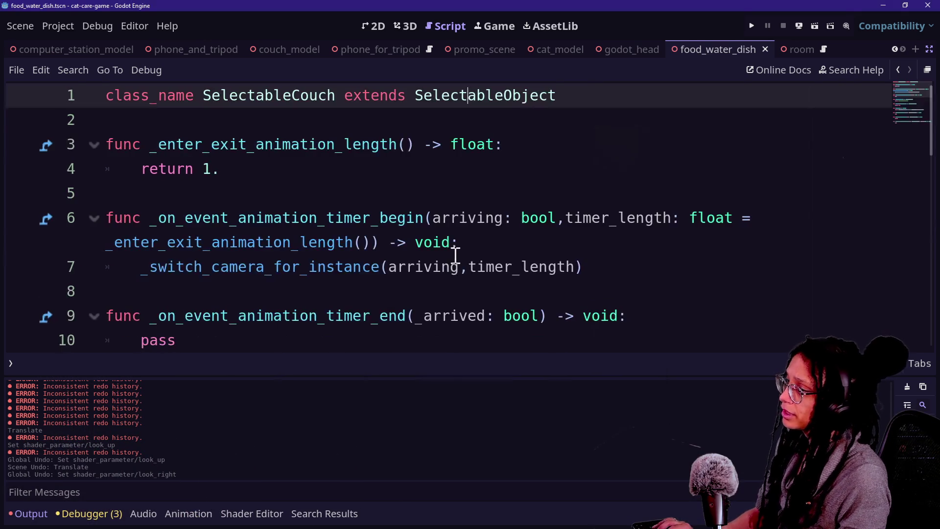
pyautogui.hotkey('ctrl', 'j')
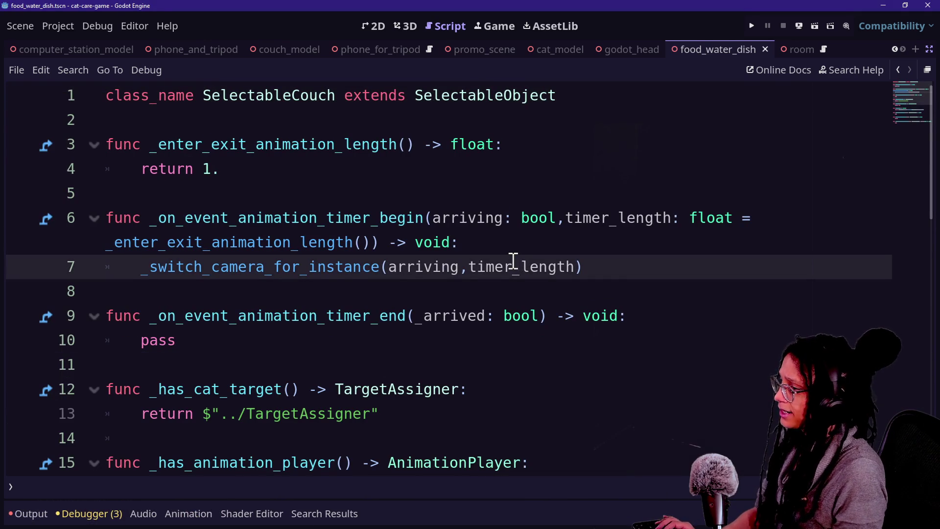
pyautogui.scroll(-4, 514, 261)
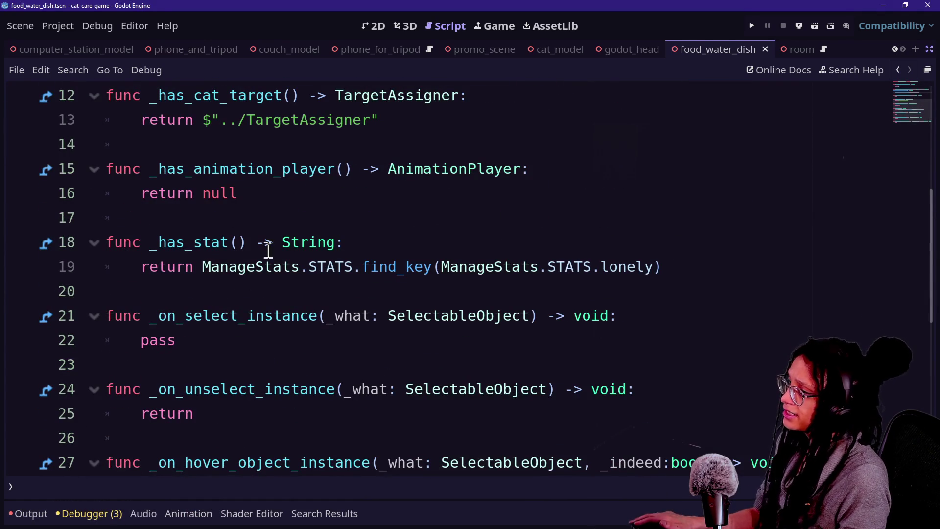
pyautogui.moveTo(202, 266); pyautogui.dragTo(662, 267)
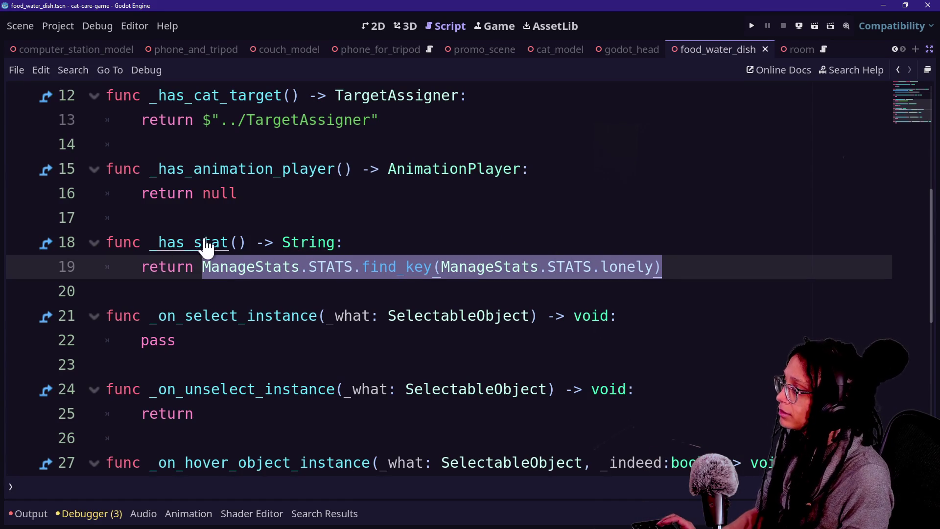
pyautogui.click(300, 244)
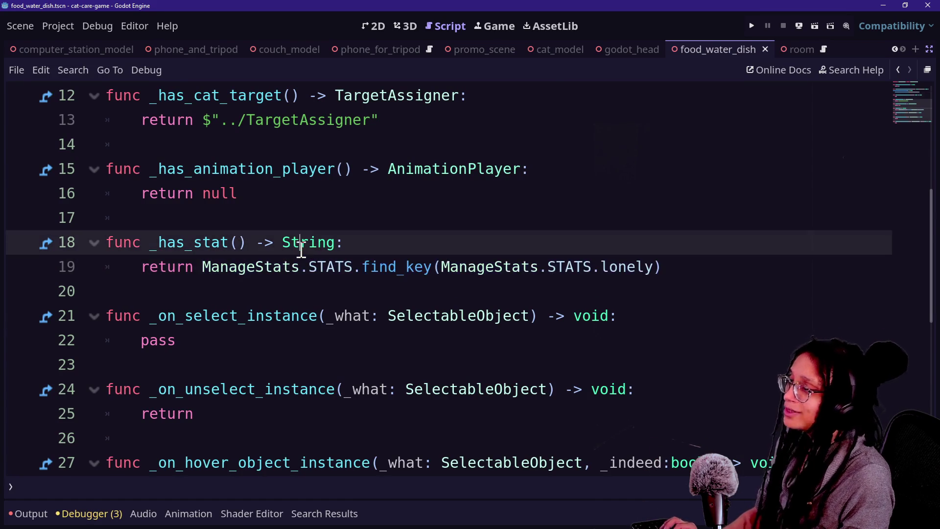
pyautogui.scroll(4, 318, 142)
# Open the SelectableObject base script and search 'has_st' to reach the second match.
pyautogui.keyDown('ctrl'); pyautogui.click(422, 109); pyautogui.keyUp('ctrl')
pyautogui.click(430, 241)
pyautogui.hotkey('ctrl', 'f')
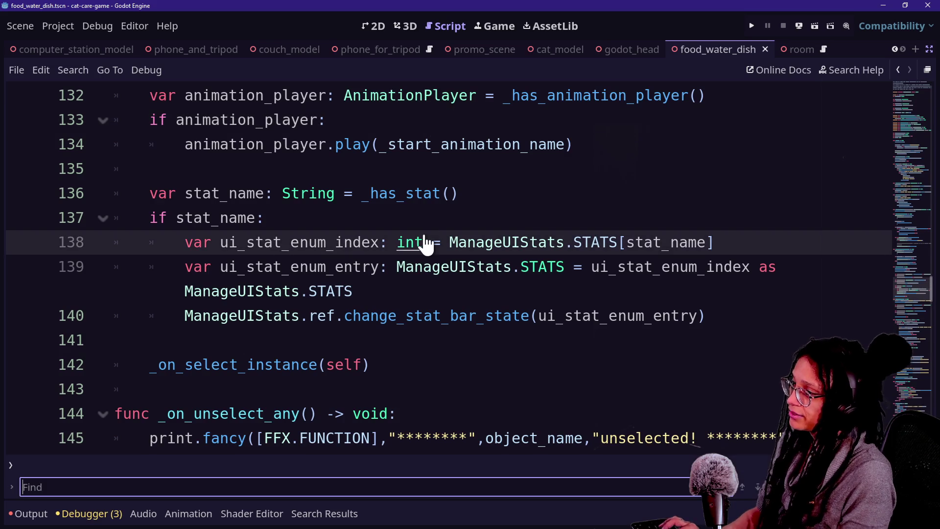
pyautogui.write('has_stat')
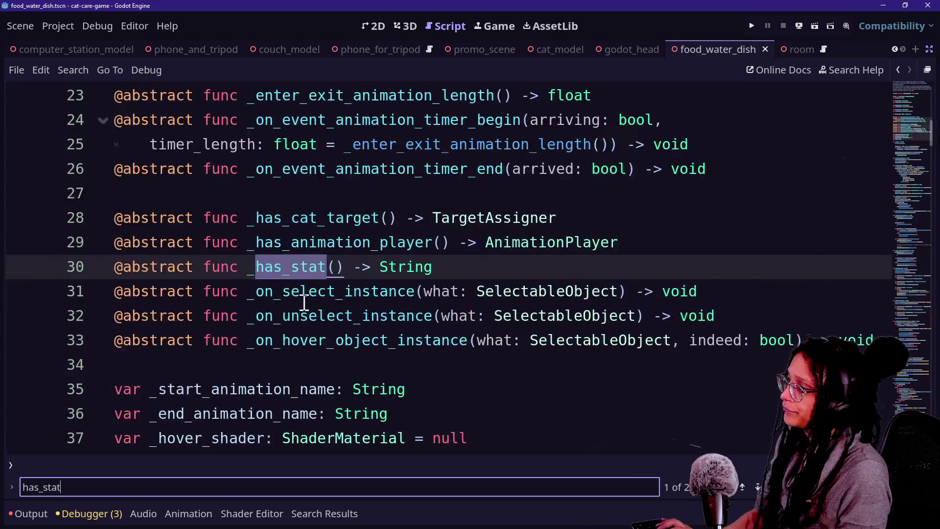
pyautogui.press('Return')
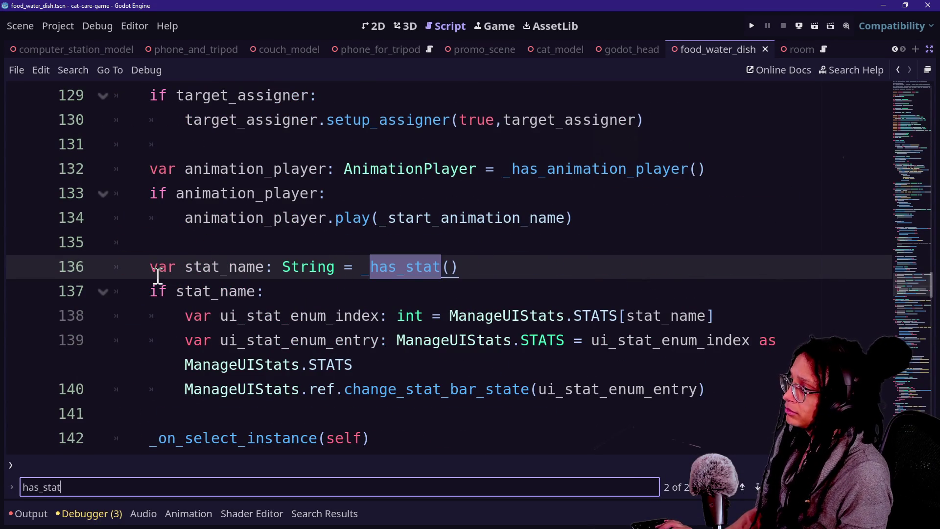
pyautogui.moveTo(155, 271); pyautogui.dragTo(371, 266)
pyautogui.click(379, 266)
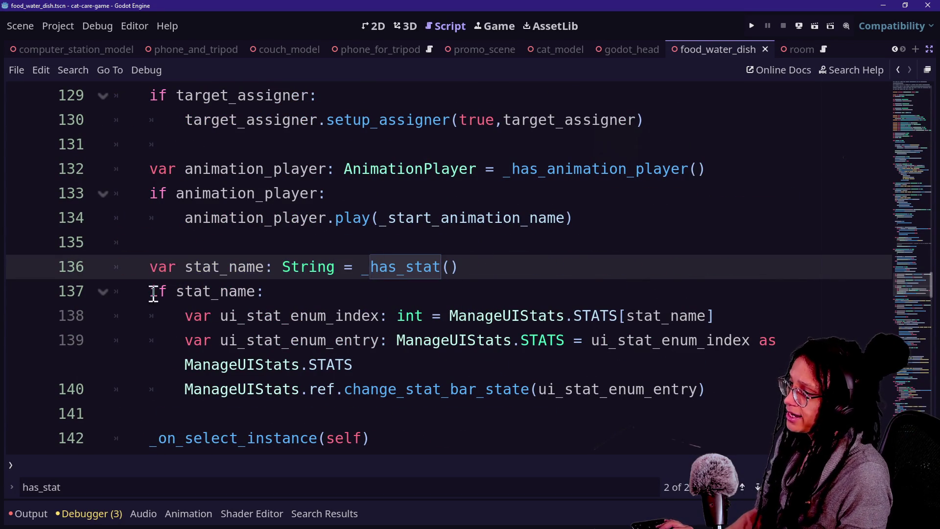
# Inspect the 'if stat_name:' check on line 137 and the stat lookup on line 138.
pyautogui.click(294, 314)
pyautogui.click(209, 227)
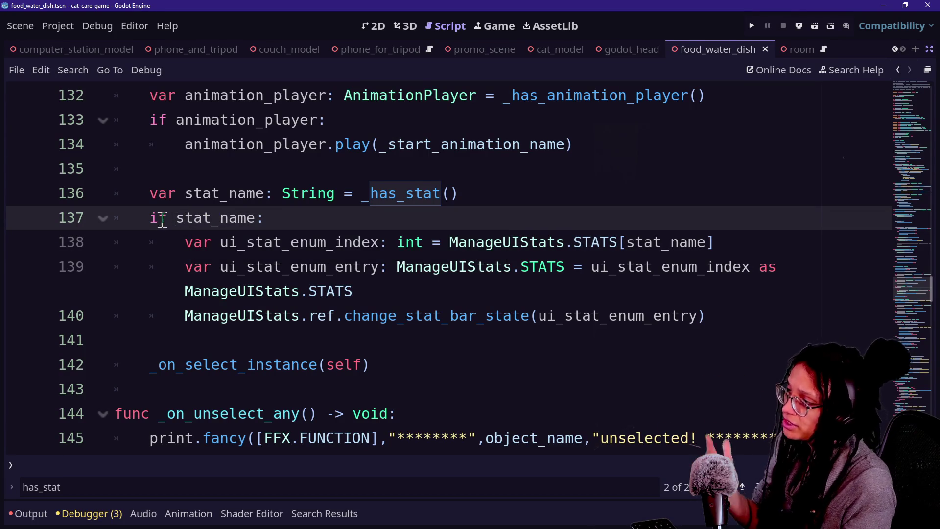
pyautogui.moveTo(152, 218); pyautogui.dragTo(271, 225)
pyautogui.click(271, 221)
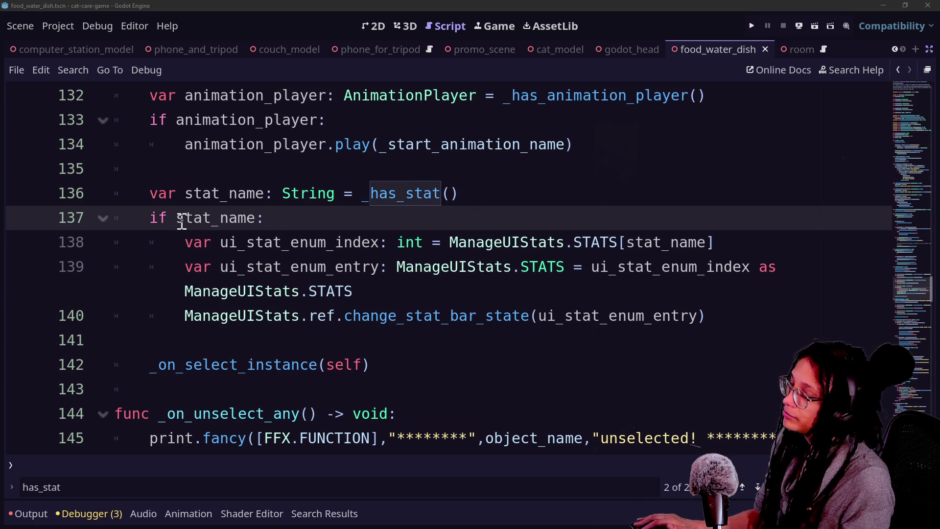
pyautogui.moveTo(181, 222)
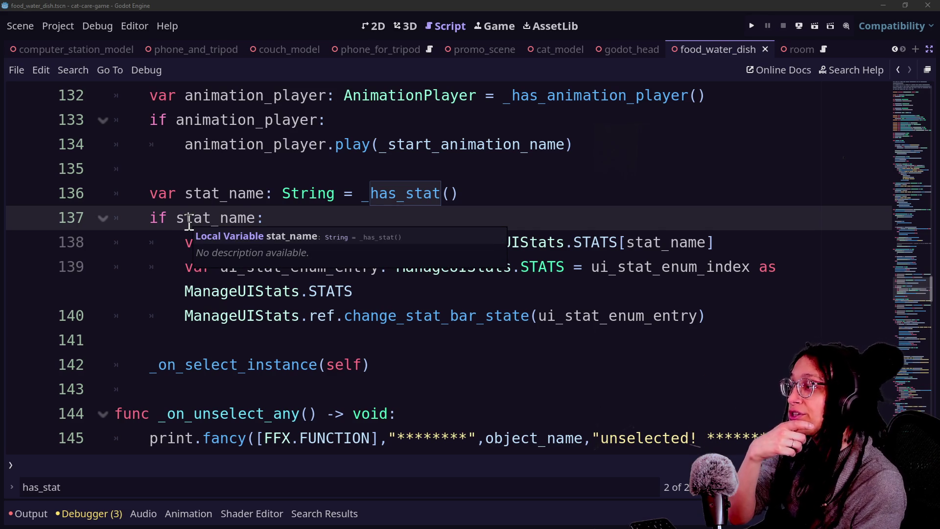
pyautogui.click(274, 316)
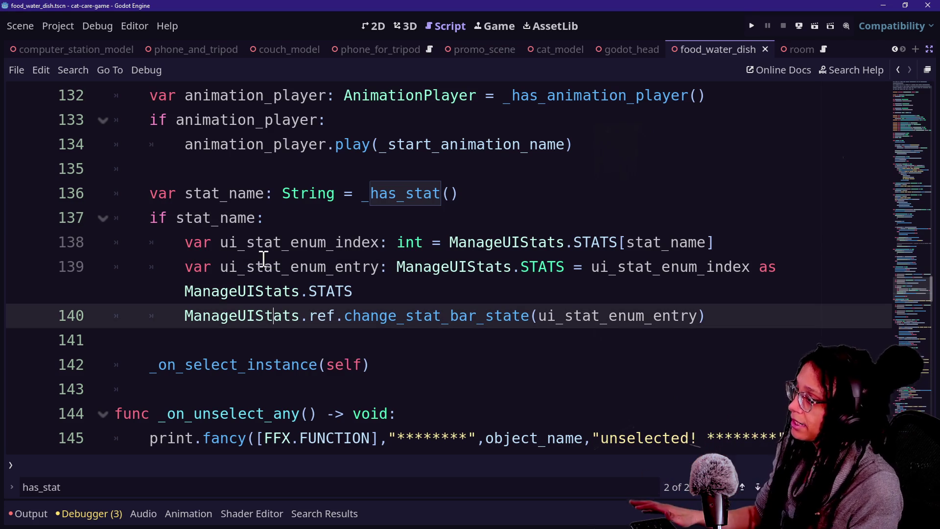
pyautogui.click(258, 245)
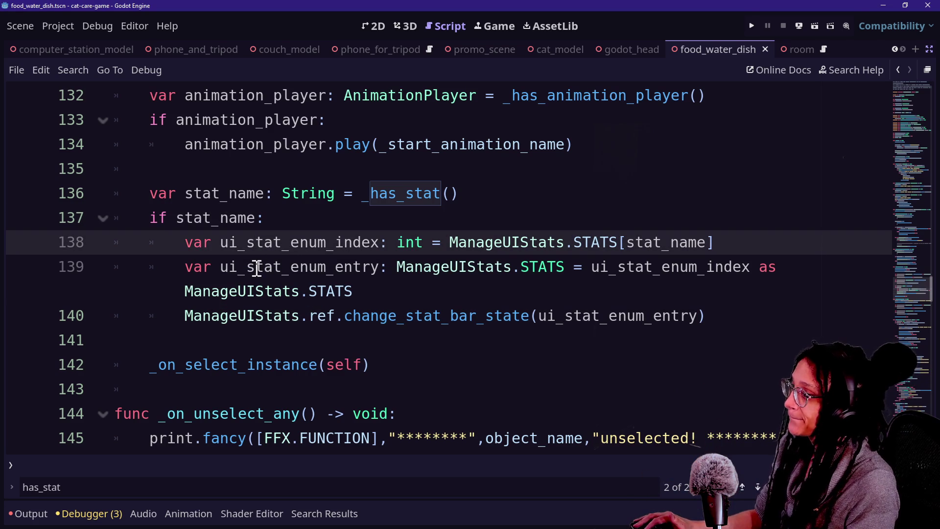
# Examine stat_enum_index on line 138 and position on the long line 139 for breaking.
pyautogui.moveTo(186, 195); pyautogui.dragTo(210, 218)
pyautogui.click(237, 243)
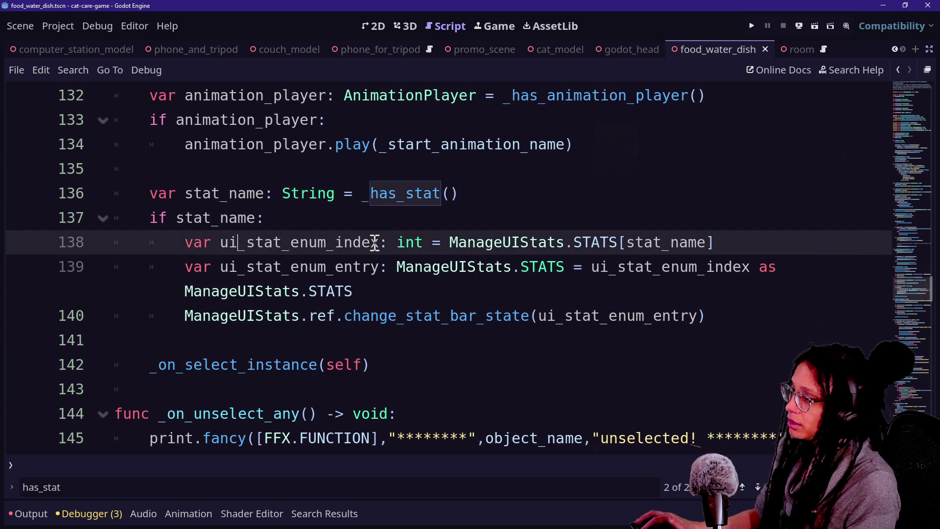
pyautogui.moveTo(255, 243); pyautogui.dragTo(388, 243)
pyautogui.click(451, 245)
pyautogui.click(255, 266)
pyautogui.click(520, 268)
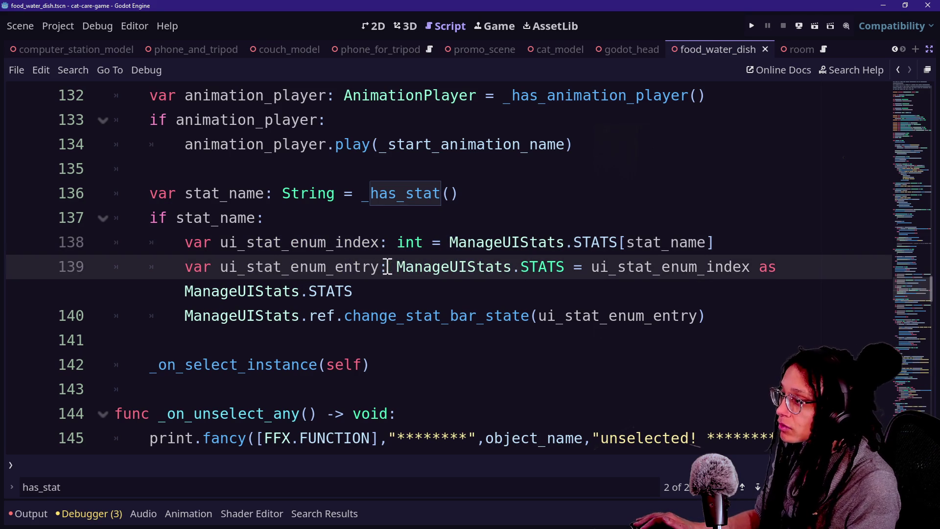
# Break line 139 after '=' with a backslash continuation and indent the cast onto line 140.
pyautogui.click(589, 267)
pyautogui.press('Return')
pyautogui.write('\\')
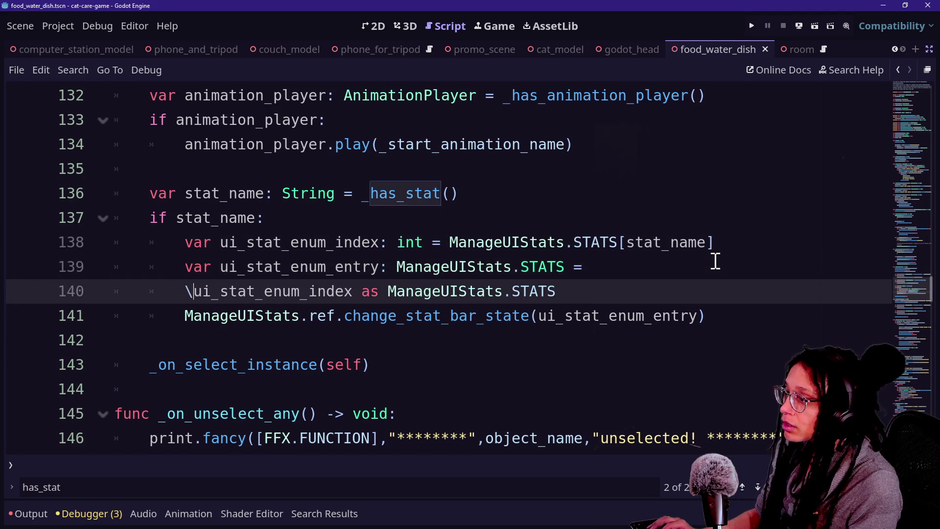
pyautogui.press('BackSpace')
pyautogui.press('BackSpace')
pyautogui.press('BackSpace')
pyautogui.write('\\')
pyautogui.press('Return')
pyautogui.press('Tab')
# Review the continued ManageUIStats.STATS cast expression on line 140.
pyautogui.click(467, 290)
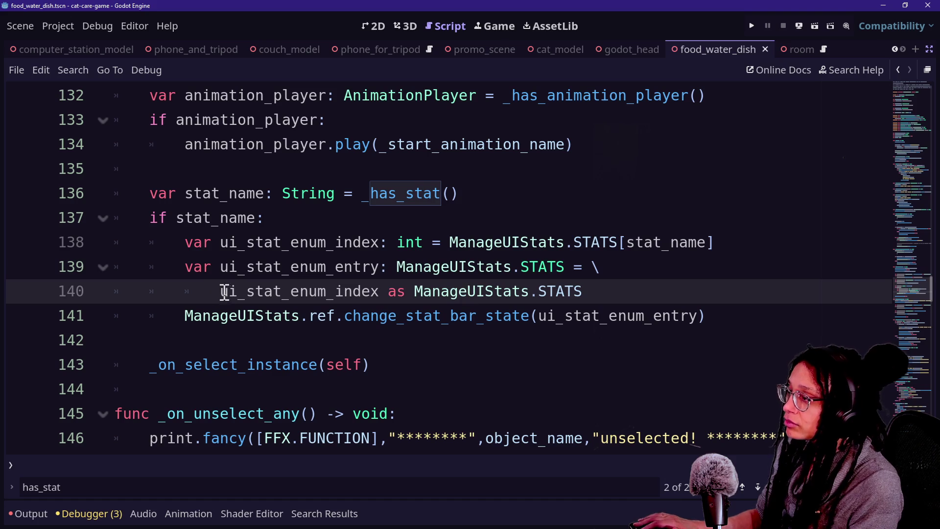
pyautogui.moveTo(413, 291); pyautogui.dragTo(606, 290)
pyautogui.click(606, 291)
pyautogui.press('Down')
pyautogui.press('Down')
pyautogui.press('Down')
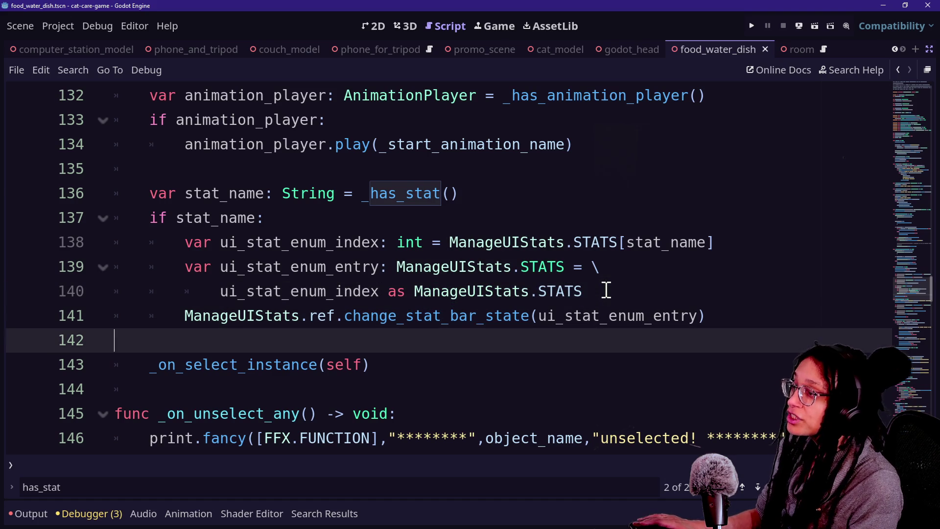
pyautogui.press('Down')
pyautogui.click(611, 267)
pyautogui.click(460, 291)
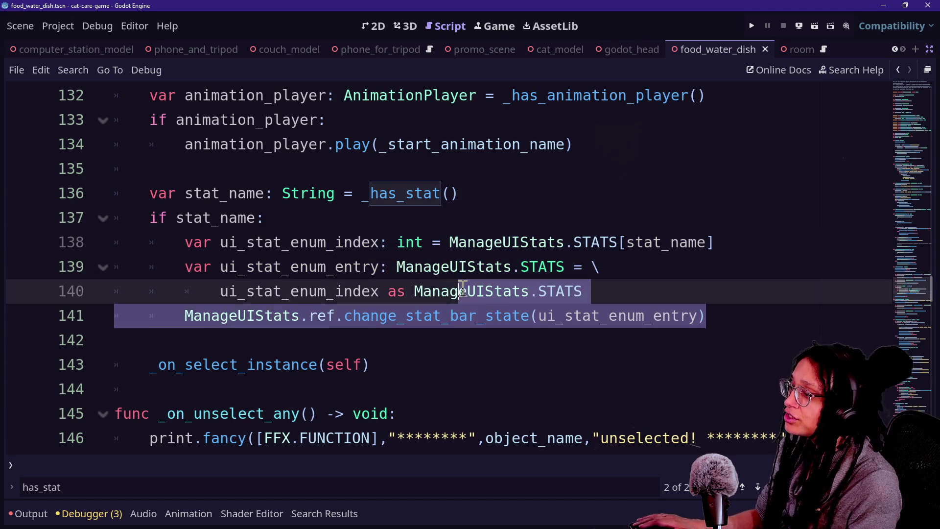
pyautogui.moveTo(165, 244); pyautogui.dragTo(405, 231)
pyautogui.click(422, 241)
pyautogui.moveTo(612, 289); pyautogui.dragTo(265, 291)
pyautogui.click(265, 291)
# Select the whole two-line ui_stat_enum_entry statement to check the continuation.
pyautogui.click(441, 218)
pyautogui.click(489, 293)
pyautogui.moveTo(615, 293)
pyautogui.mouseDown()
pyautogui.moveTo(175, 265)
pyautogui.moveTo(104, 189)
pyautogui.mouseUp()
pyautogui.click(230, 218)
pyautogui.click(180, 166)
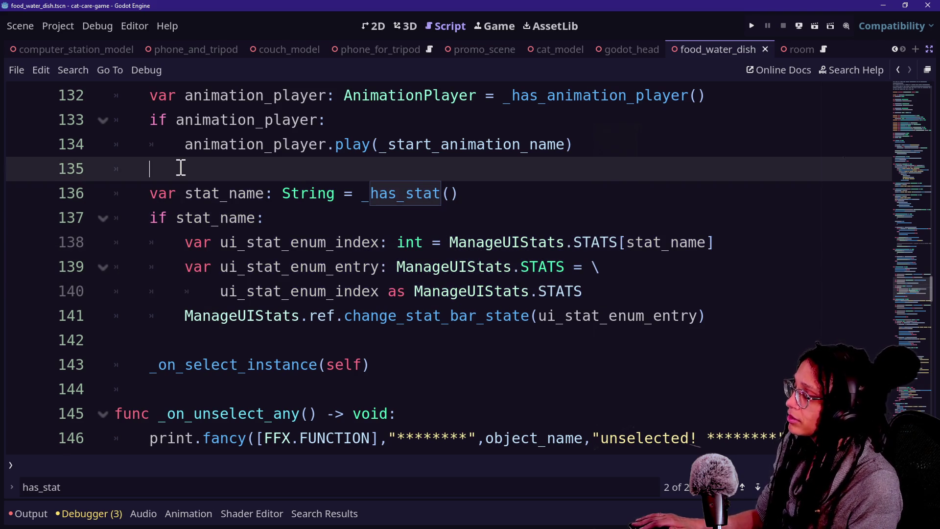
# Save with Ctrl+S and review the change_stat_bar_state call on line 141.
pyautogui.hotkey('ctrl', 's')
pyautogui.click(642, 283)
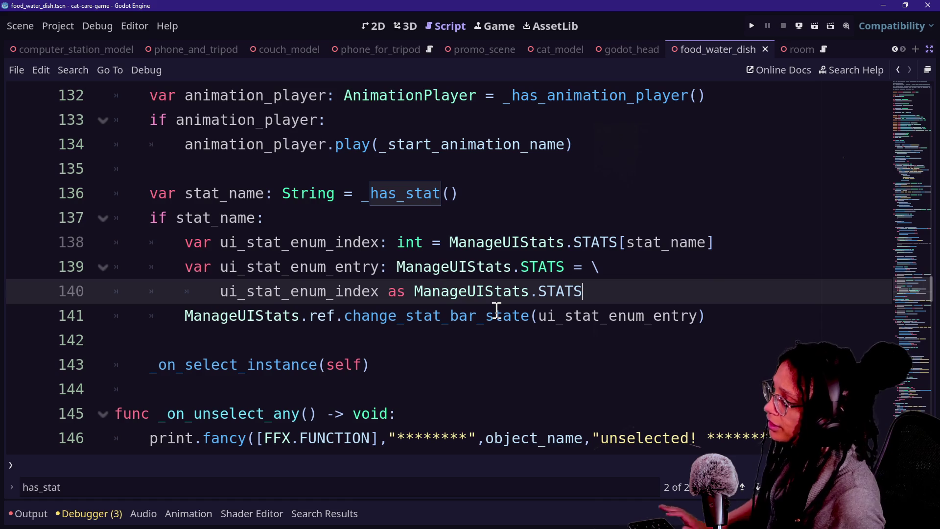
pyautogui.moveTo(496, 311)
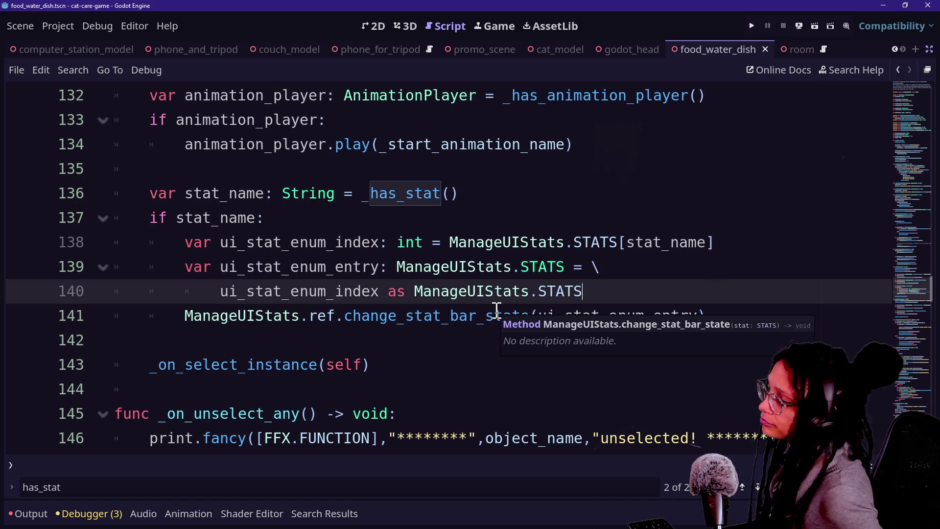
pyautogui.moveTo(408, 327); pyautogui.dragTo(499, 338)
pyautogui.click(499, 338)
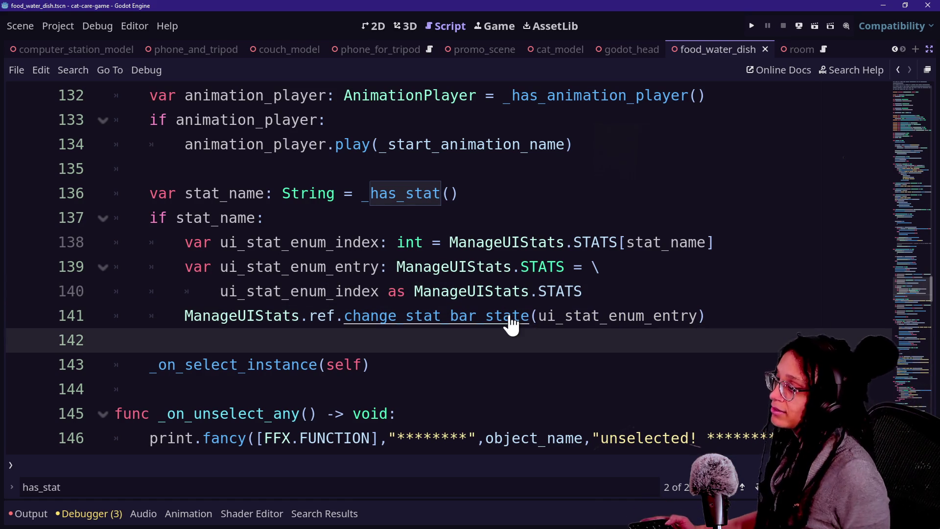
pyautogui.click(509, 316)
pyautogui.click(498, 337)
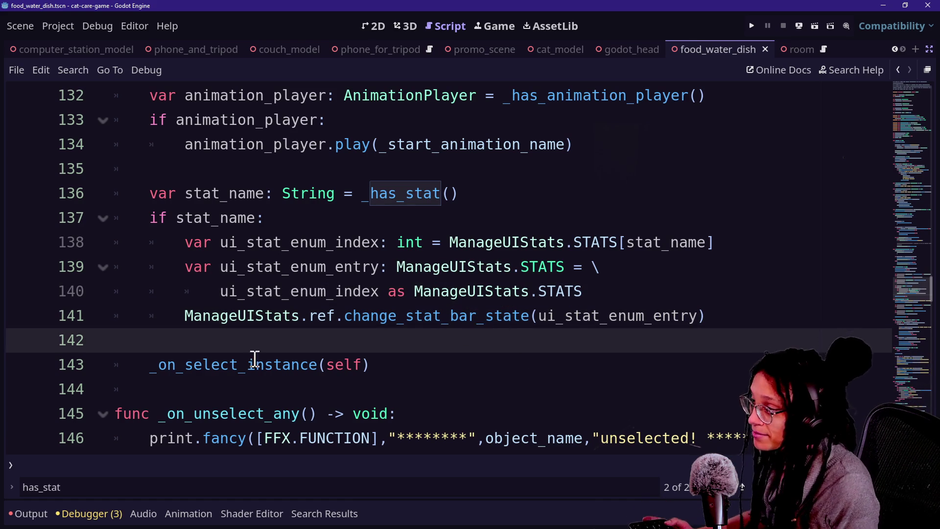
# Inspect the change_stat_bar_state and _change_current_stat_shown definitions in ManageUIStats.
pyautogui.keyDown('ctrl'); pyautogui.click(417, 329); pyautogui.keyUp('ctrl')
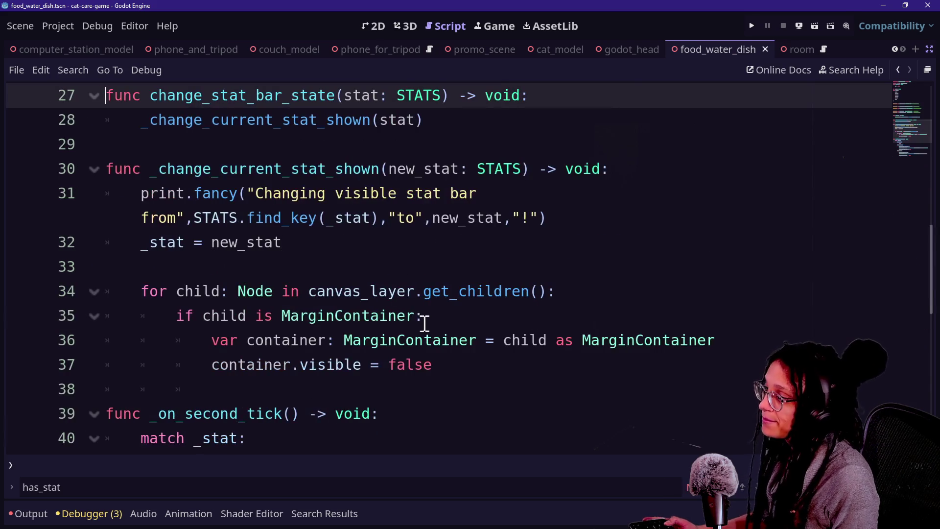
pyautogui.scroll(1, 202, 200)
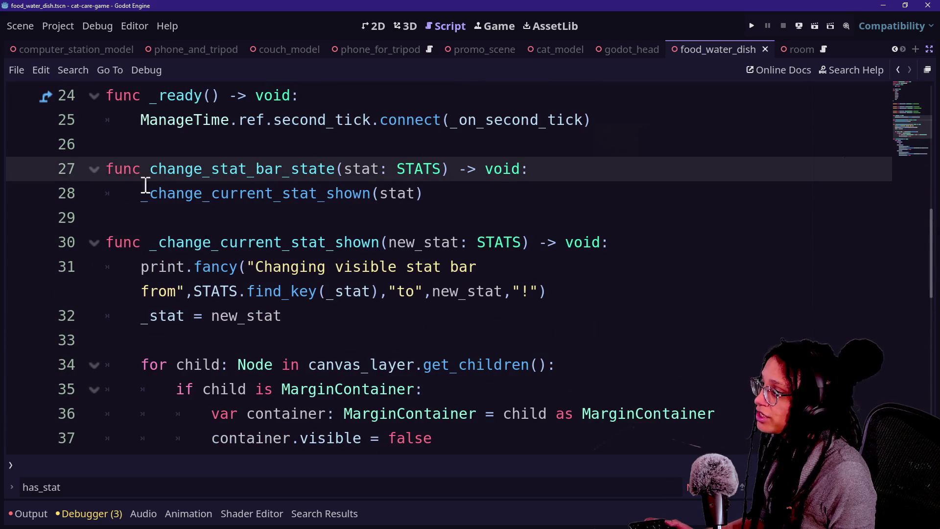
pyautogui.click(317, 201)
pyautogui.keyDown('ctrl'); pyautogui.click(301, 201); pyautogui.keyUp('ctrl')
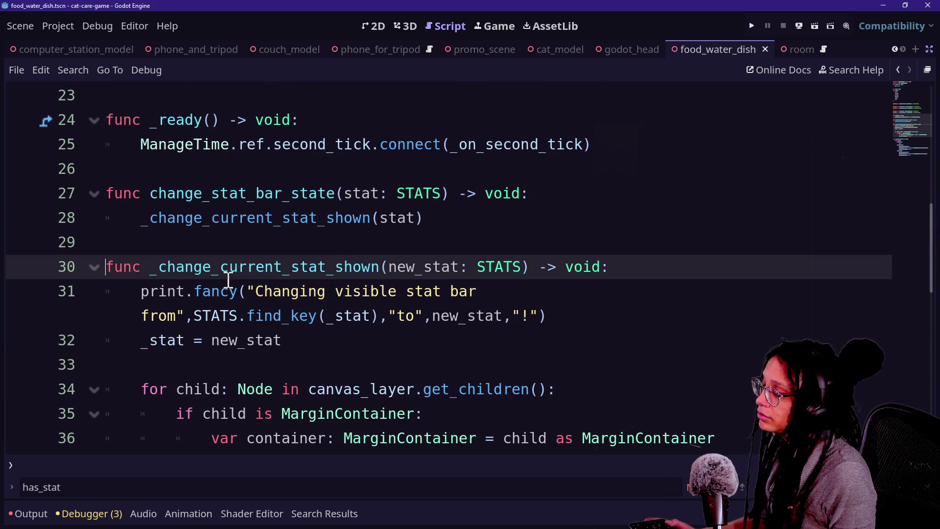
pyautogui.scroll(-1, 238, 298)
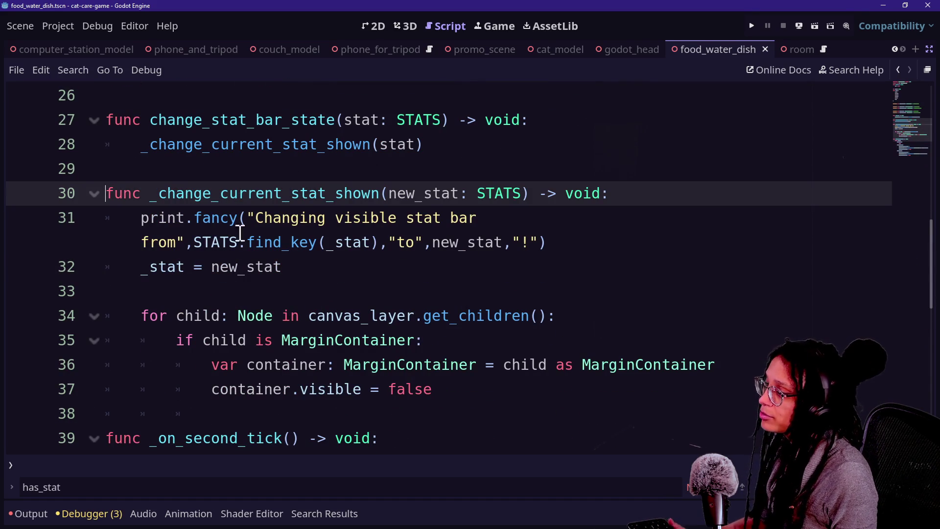
pyautogui.click(256, 239)
pyautogui.click(273, 267)
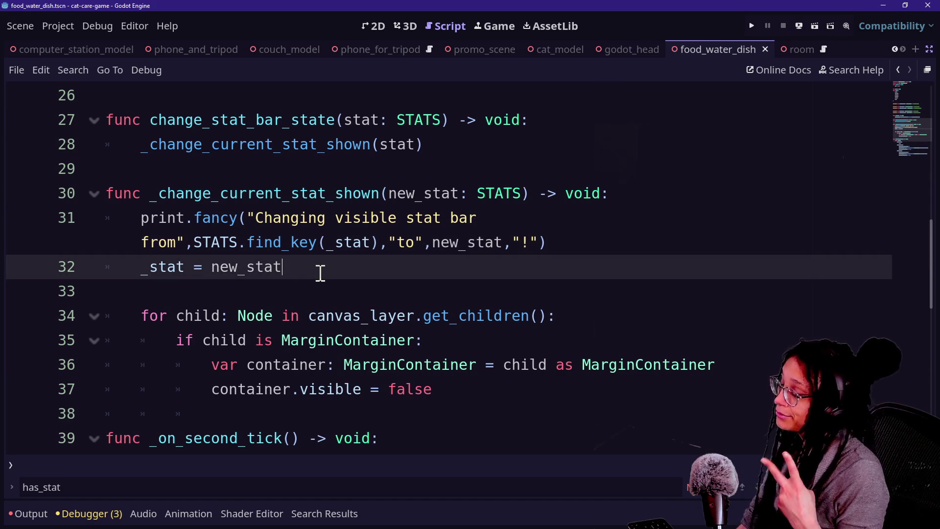
pyautogui.click(279, 300)
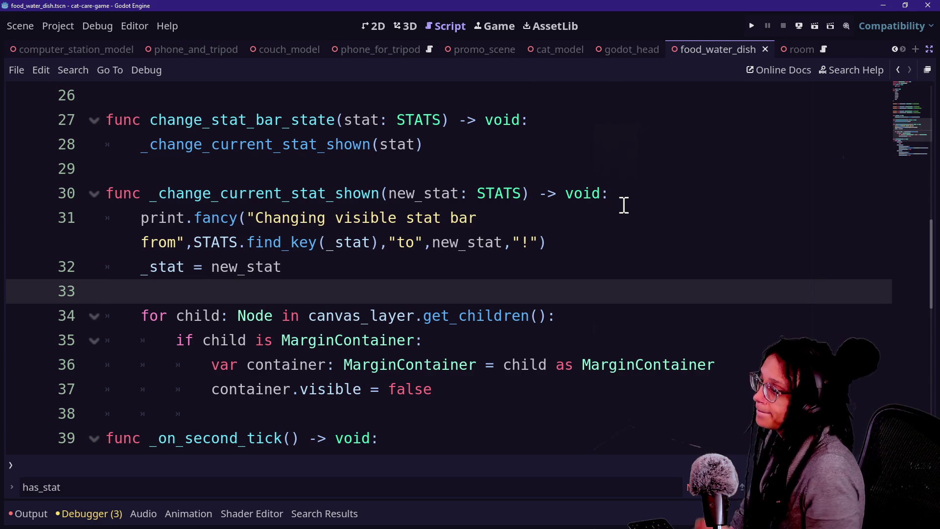
# Review the canvas_layer.get_children call on line 34 and the class_name line.
pyautogui.click(424, 315)
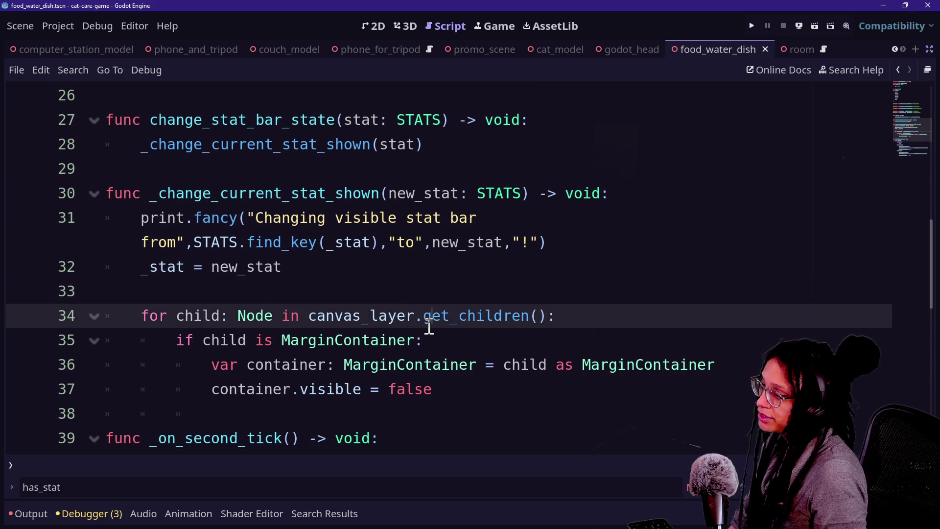
pyautogui.click(389, 316)
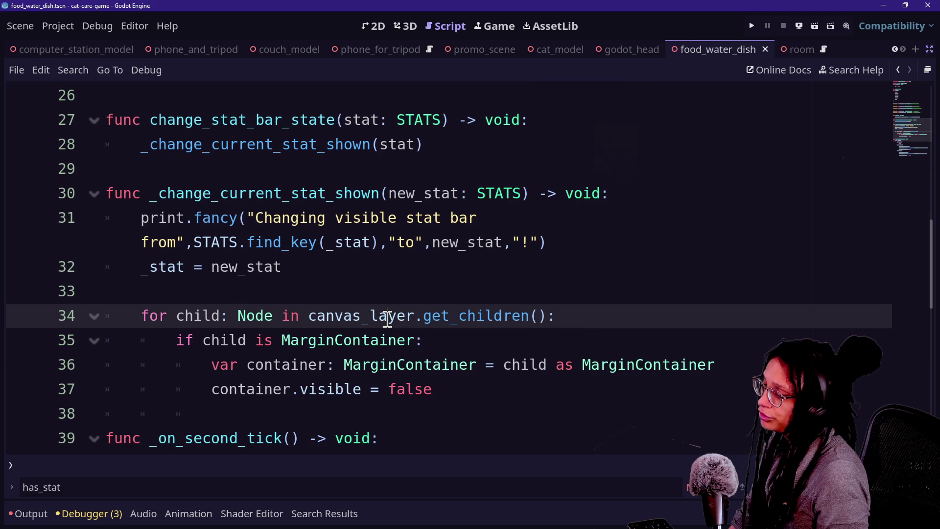
pyautogui.scroll(10, 256, 289)
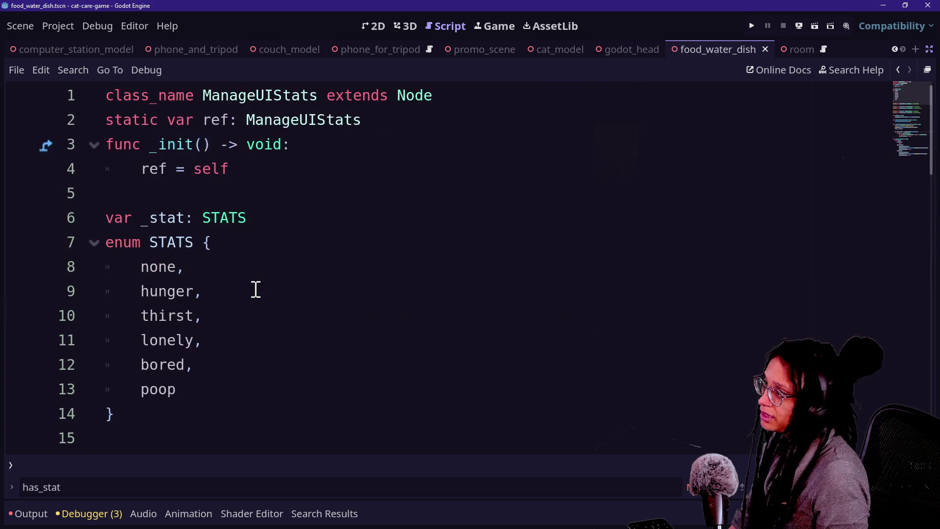
pyautogui.click(370, 95)
pyautogui.scroll(-10, 359, 175)
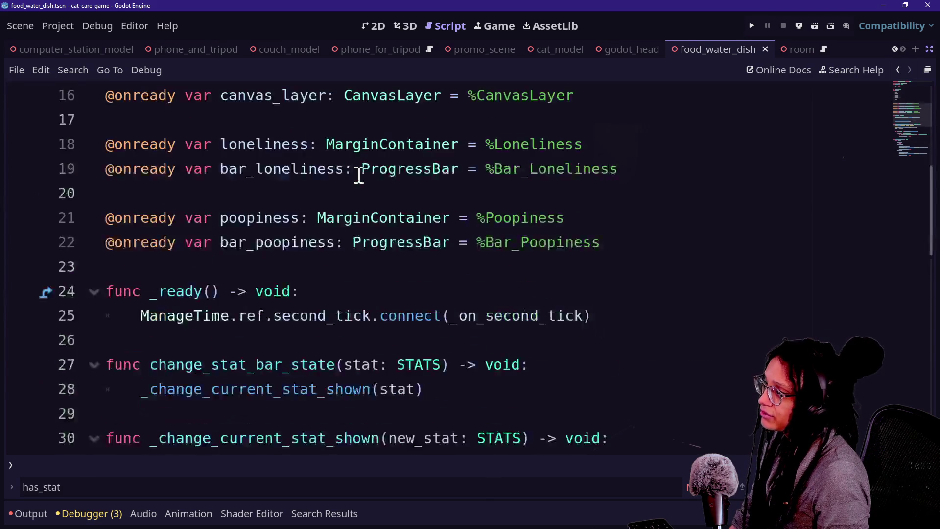
pyautogui.scroll(6, 359, 175)
pyautogui.scroll(5, 358, 176)
pyautogui.scroll(-7, 583, 195)
pyautogui.scroll(-2, 584, 196)
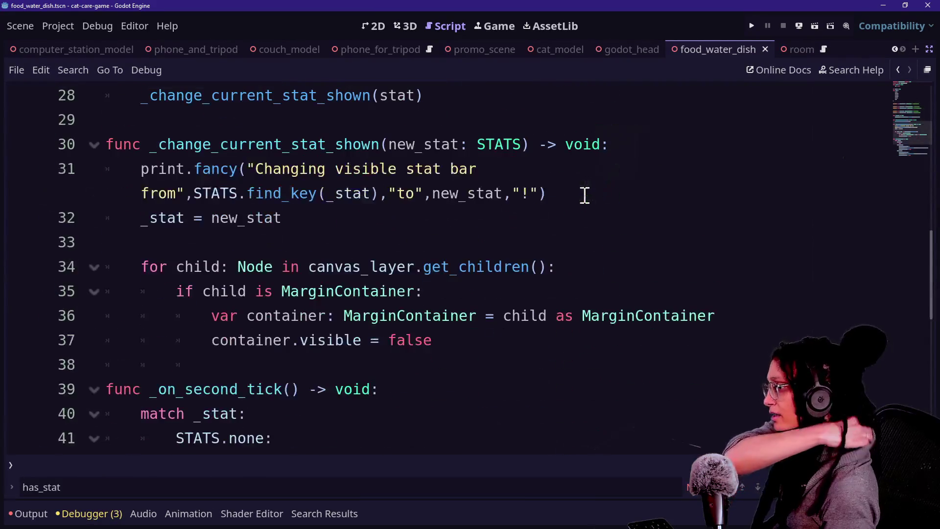
pyautogui.scroll(7, 305, 267)
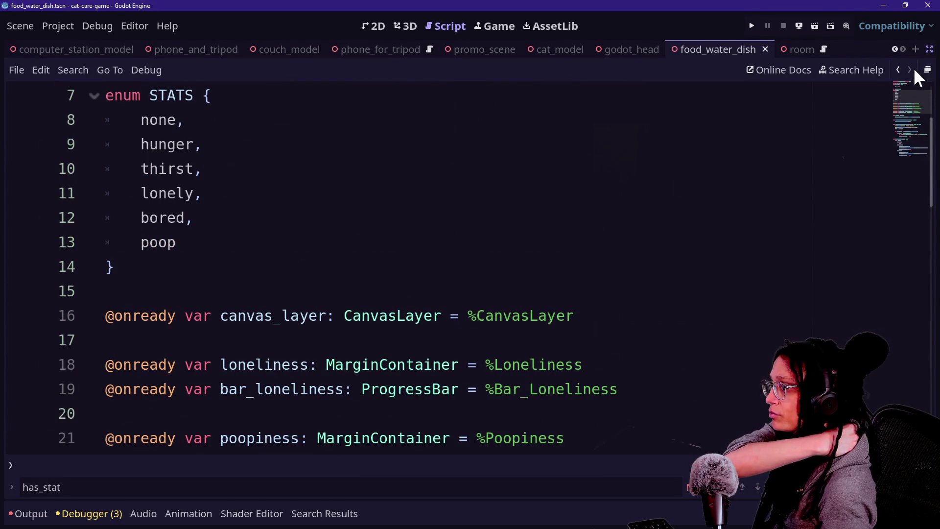
# Select the canvas_layer declaration on line 16 and restore the Scene, FileSystem and Inspector docks.
pyautogui.moveTo(203, 316); pyautogui.dragTo(634, 311)
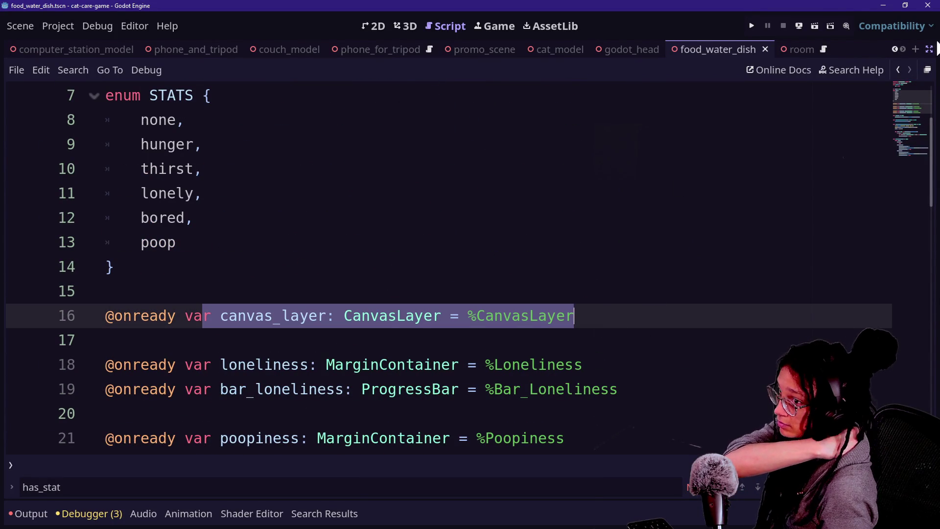
pyautogui.click(929, 49)
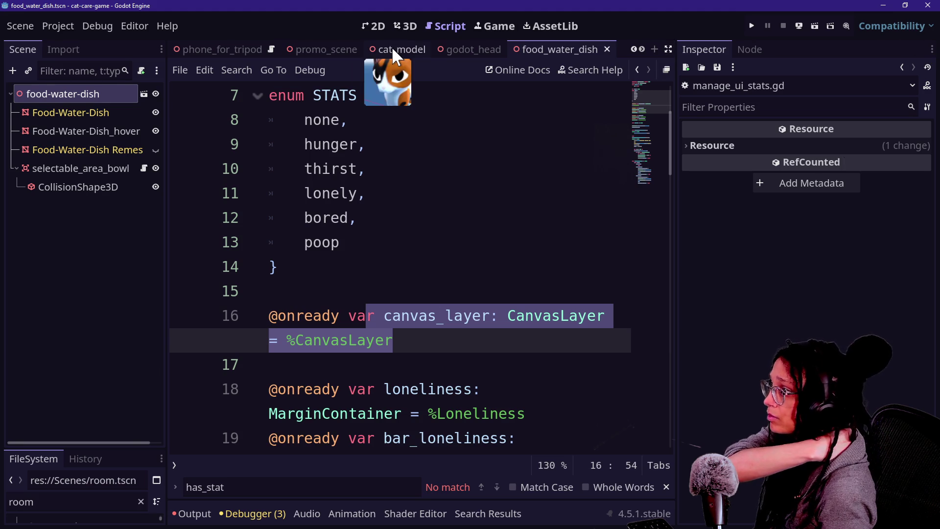
pyautogui.scroll(5, 393, 49)
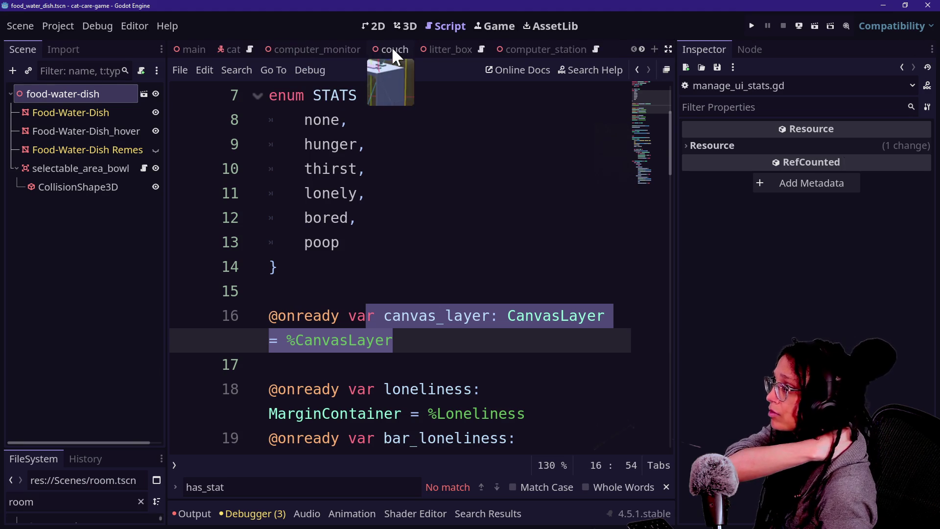
# Filter the FileSystem dock by 'manager'.
pyautogui.doubleClick(85, 502)
pyautogui.write('manag')
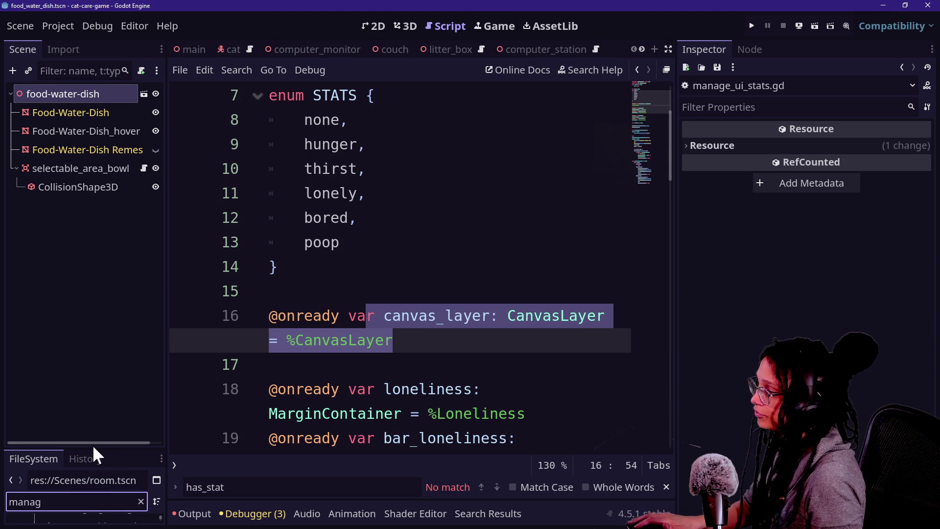
pyautogui.click(92, 455)
pyautogui.moveTo(92, 449); pyautogui.dragTo(52, 350)
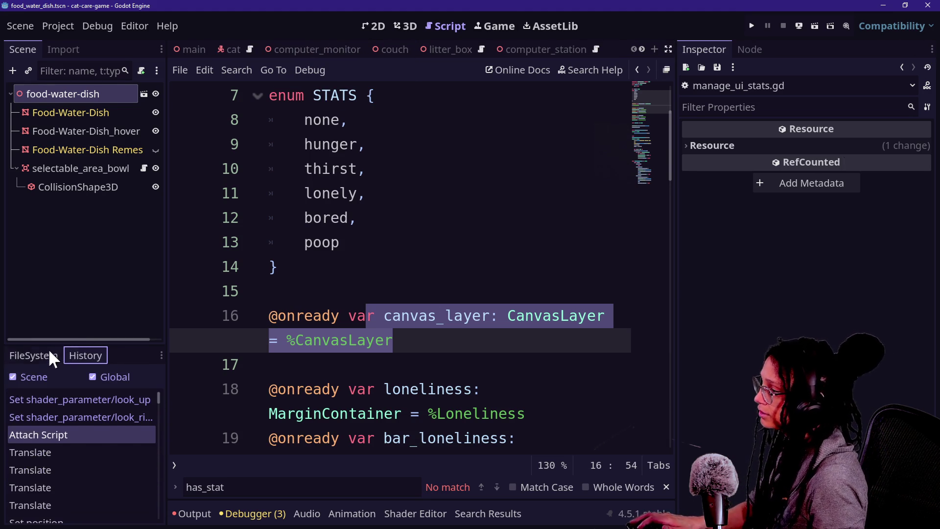
pyautogui.click(51, 355)
pyautogui.click(84, 397)
pyautogui.write('er')
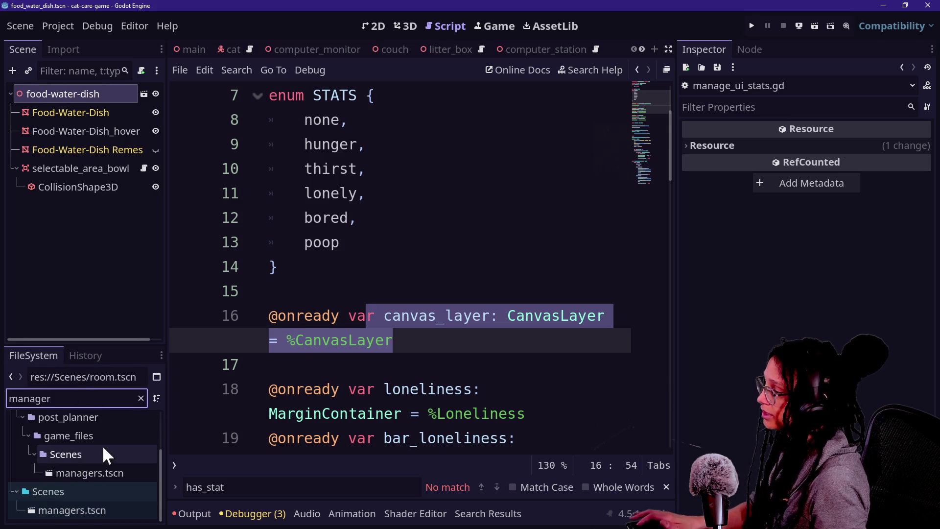
# Open the embedded managers.tscn scene and inspect its UI_HUD node.
pyautogui.doubleClick(107, 472)
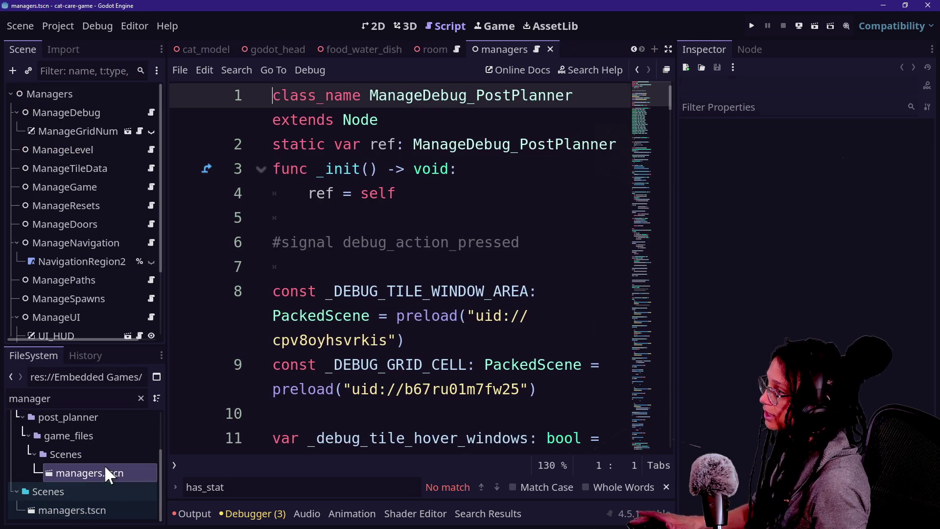
pyautogui.scroll(-2, 104, 175)
pyautogui.scroll(-1, 105, 174)
pyautogui.click(63, 249)
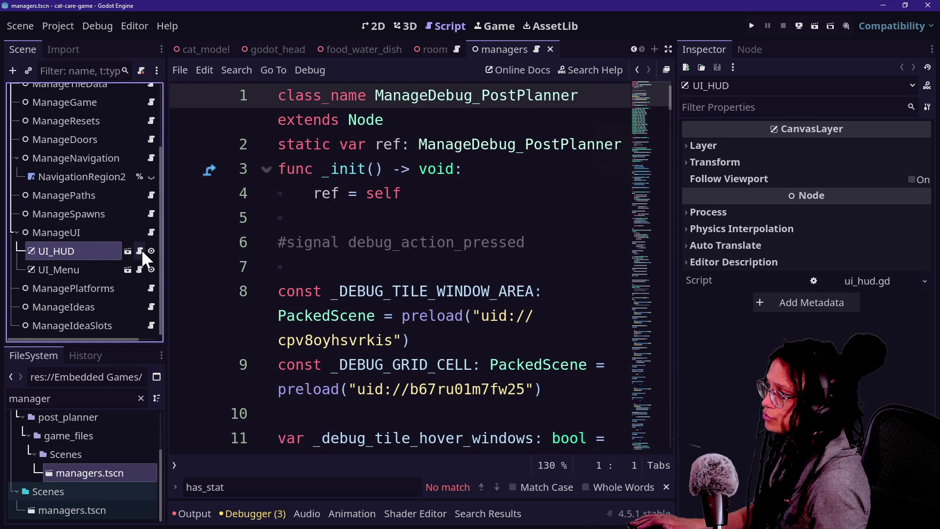
pyautogui.scroll(3, 52, 237)
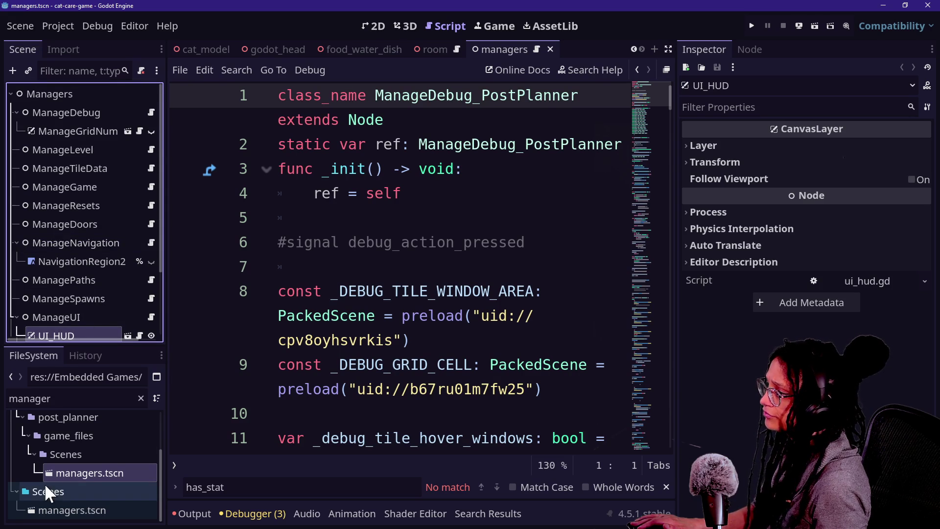
pyautogui.scroll(2, 45, 483)
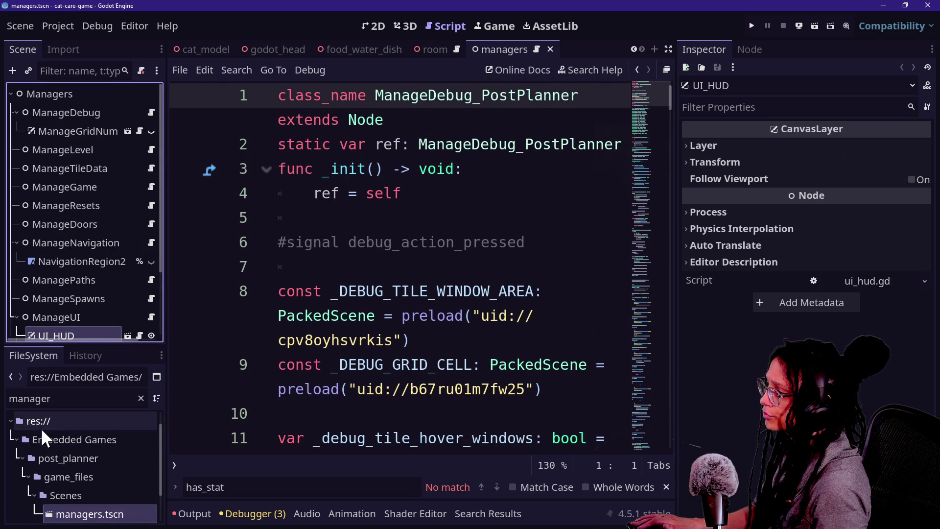
# Open res://Scenes/managers.tscn and open the ManageUIStats node's scene for editing.
pyautogui.click(72, 399)
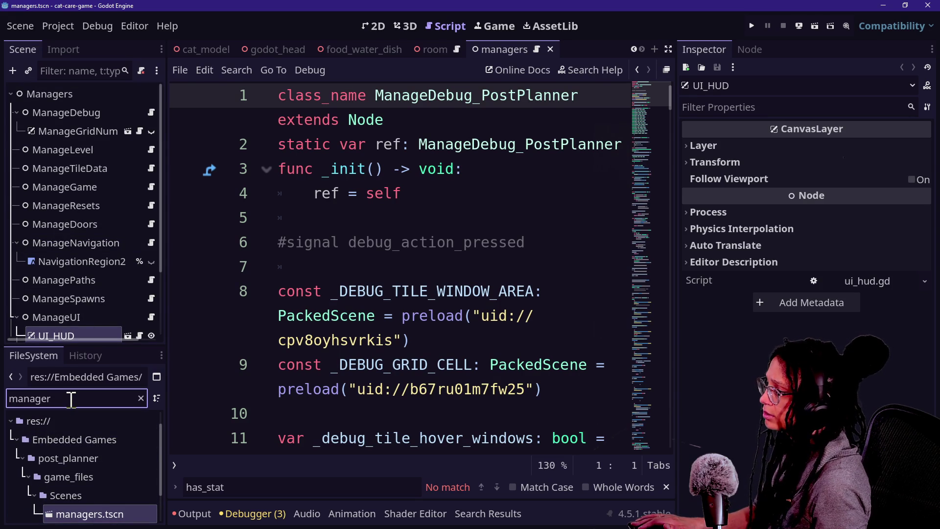
pyautogui.scroll(-2, 93, 492)
pyautogui.click(103, 511)
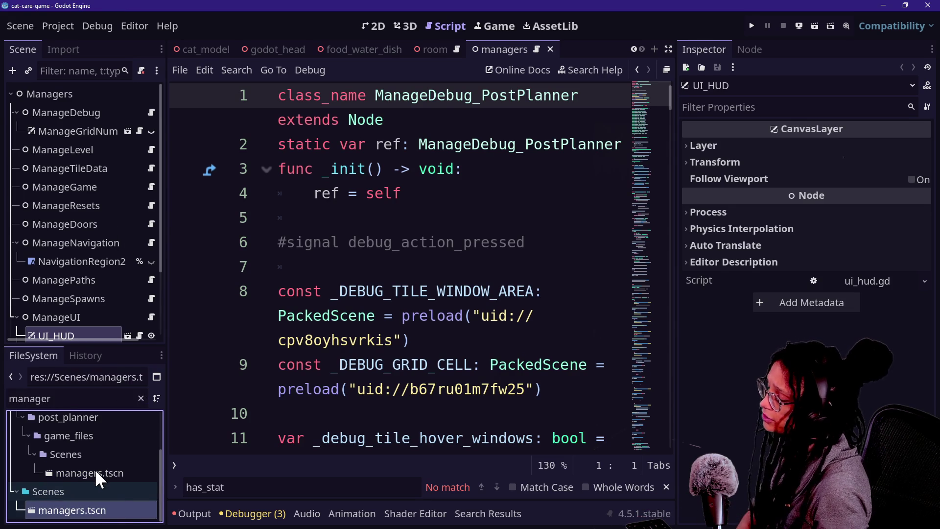
pyautogui.doubleClick(113, 521)
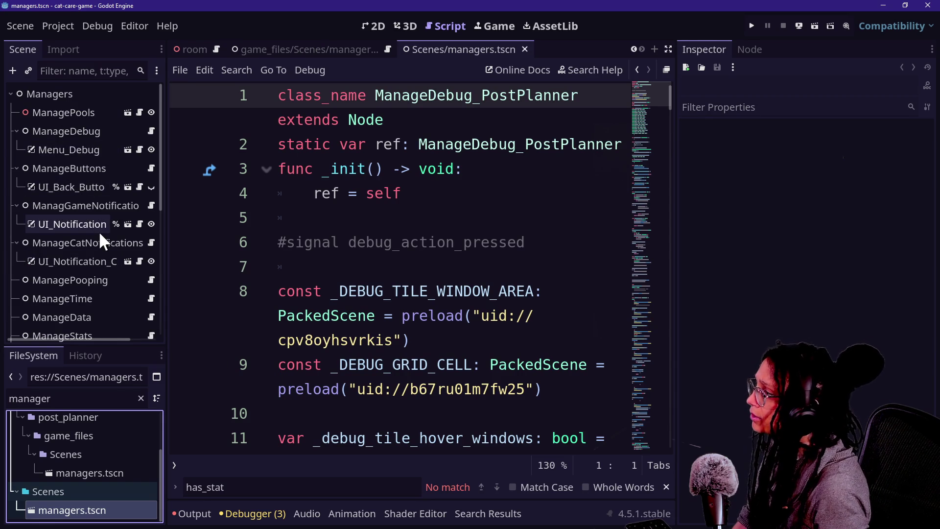
pyautogui.scroll(-2, 98, 231)
pyautogui.scroll(-3, 109, 267)
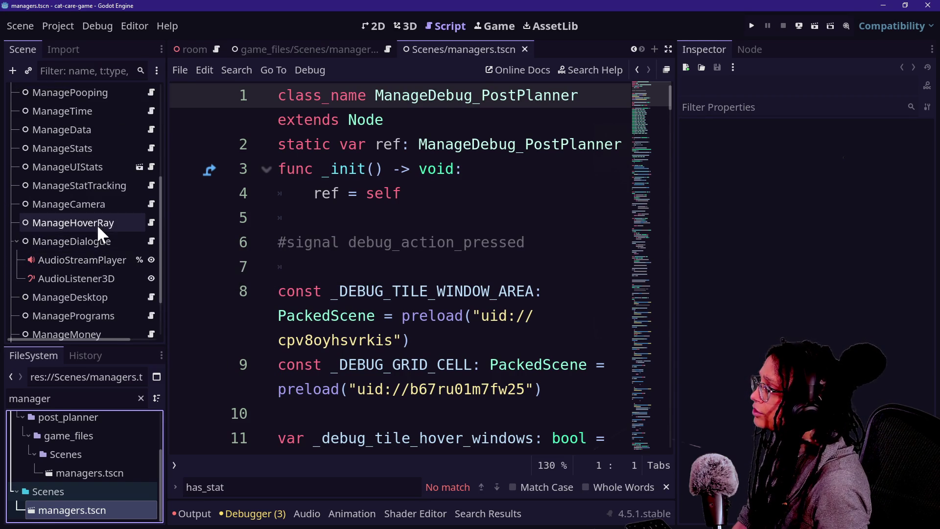
pyautogui.click(118, 167)
pyautogui.click(141, 166)
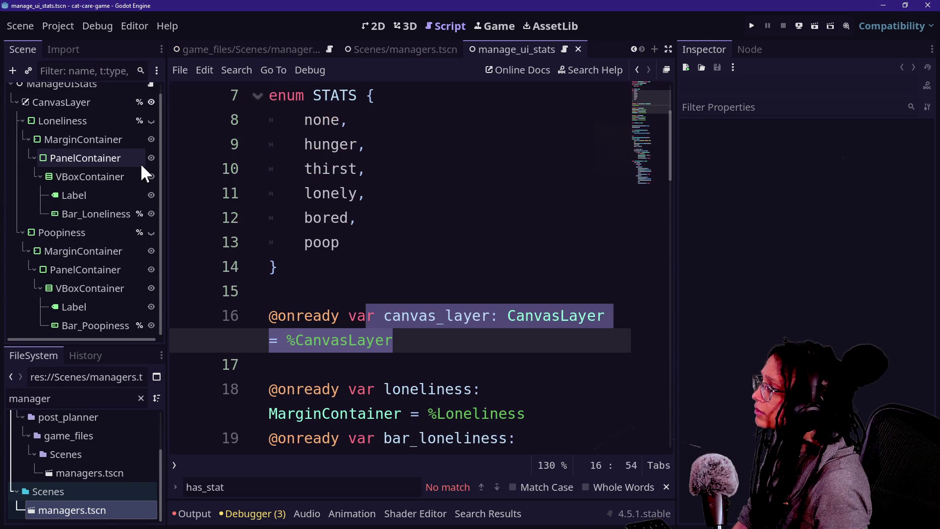
# Select the CanvasLayer node and show the manage_ui_stats scene in the 2D workspace.
pyautogui.click(100, 104)
pyautogui.scroll(1, 110, 119)
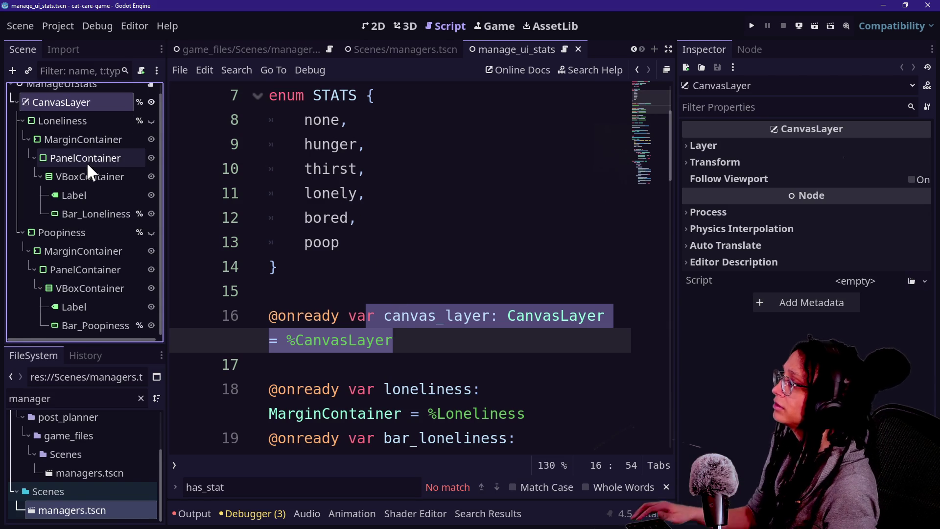
pyautogui.click(372, 25)
pyautogui.click(394, 25)
pyautogui.click(380, 26)
pyautogui.click(440, 25)
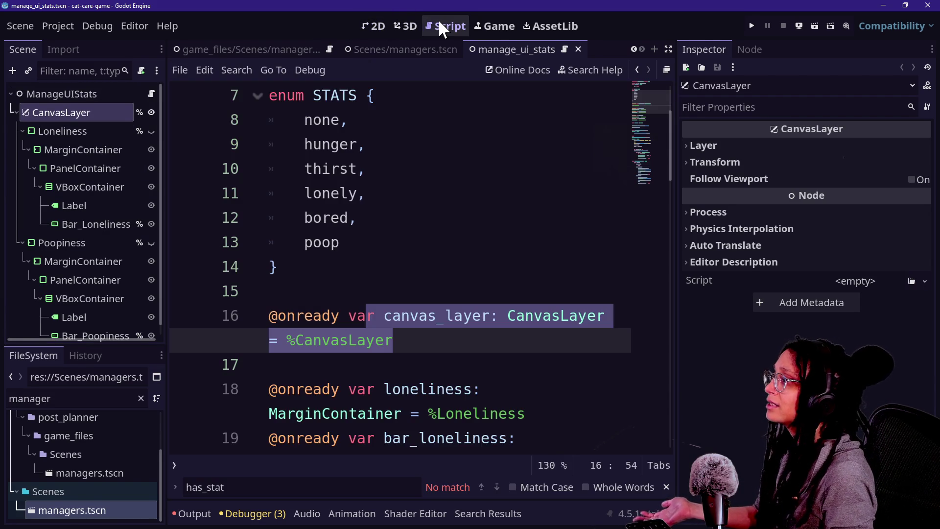
pyautogui.click(382, 24)
pyautogui.scroll(5, 234, 49)
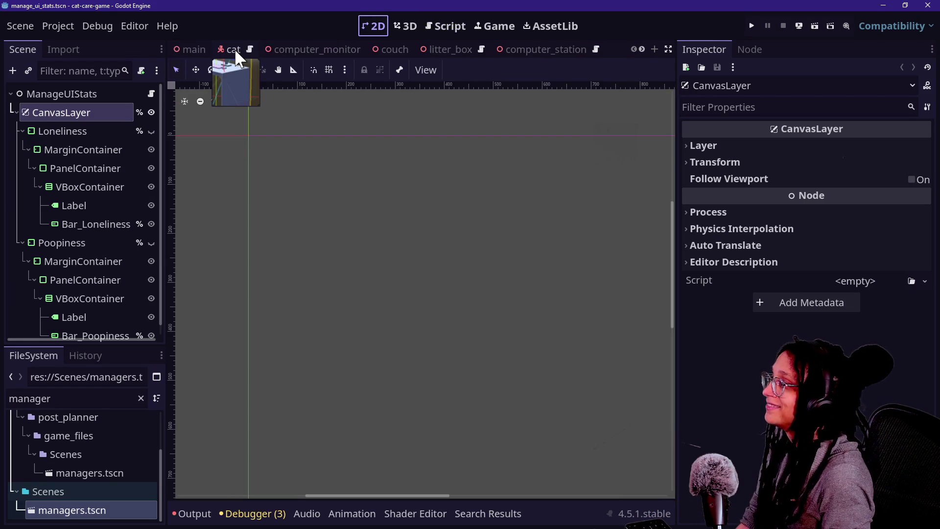
pyautogui.click(382, 32)
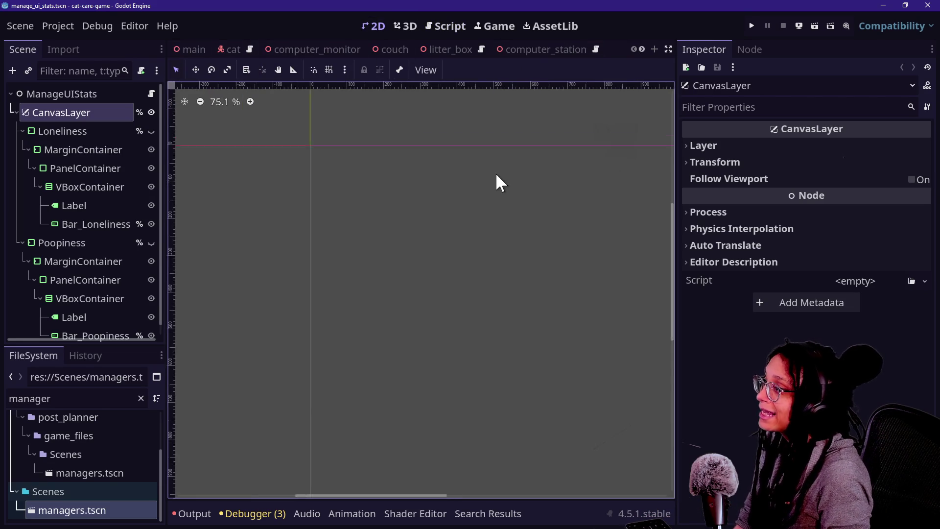
pyautogui.scroll(2, 496, 176)
# Show and then hide the Loneliness panel, then select the ManageUIStats root.
pyautogui.click(147, 126)
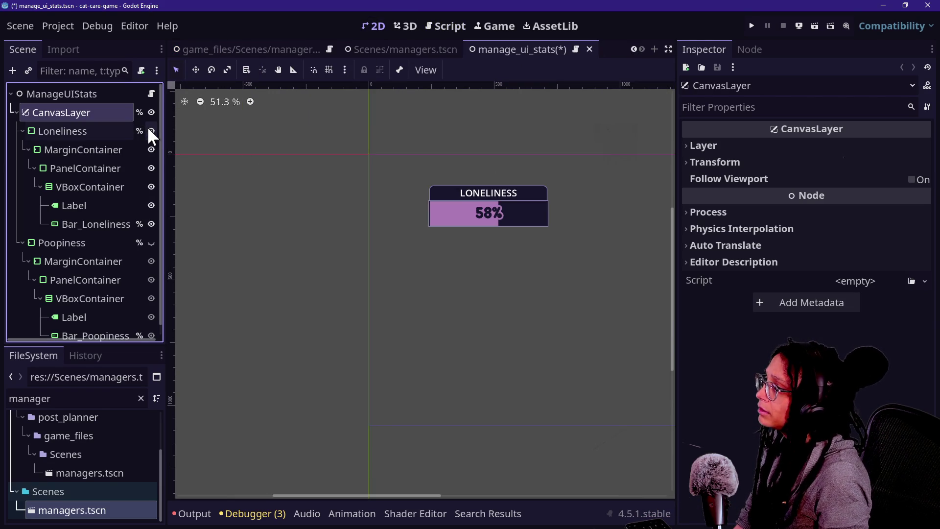
pyautogui.click(147, 126)
pyautogui.moveTo(348, 495); pyautogui.dragTo(409, 497)
pyautogui.click(88, 93)
pyautogui.scroll(-1, 65, 265)
pyautogui.scroll(1, 64, 266)
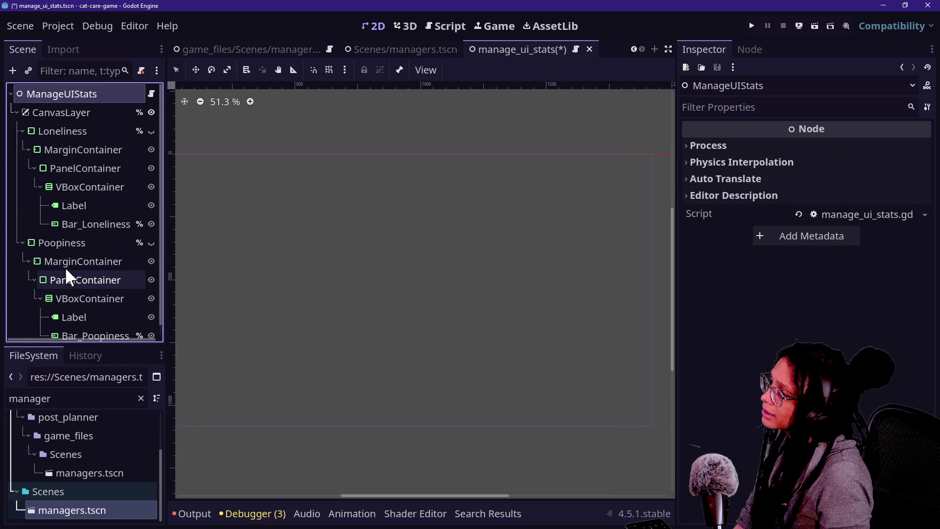
# Rename the scene's root node from ManageUIStats to ManageHUDStats.
pyautogui.rightClick(81, 90)
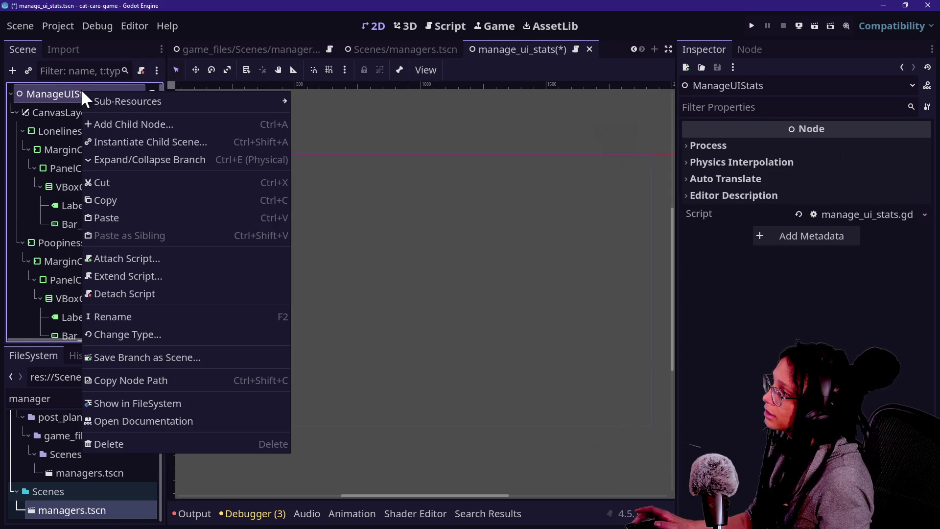
pyautogui.click(126, 316)
pyautogui.press('Right')
pyautogui.press('Right')
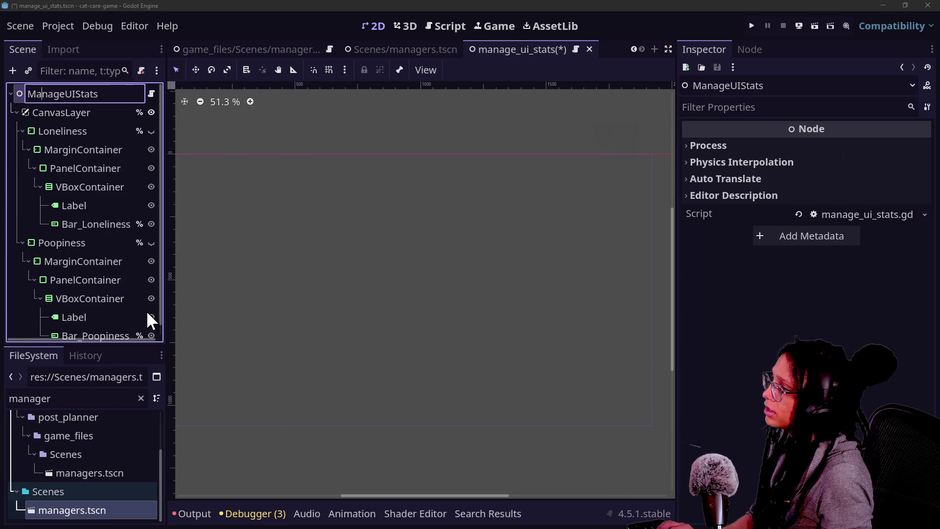
pyautogui.press('BackSpace')
pyautogui.write('HUD')
pyautogui.press('Return')
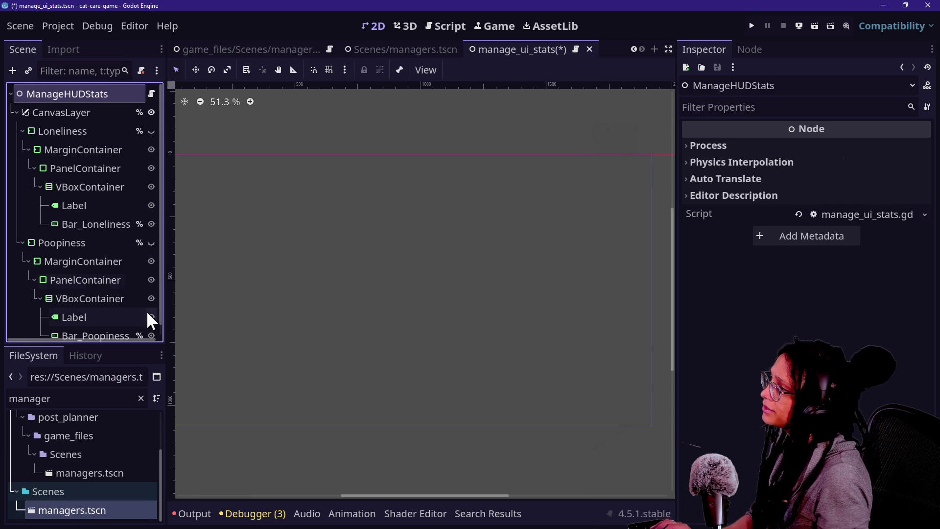
pyautogui.click(151, 93)
pyautogui.scroll(2, 501, 220)
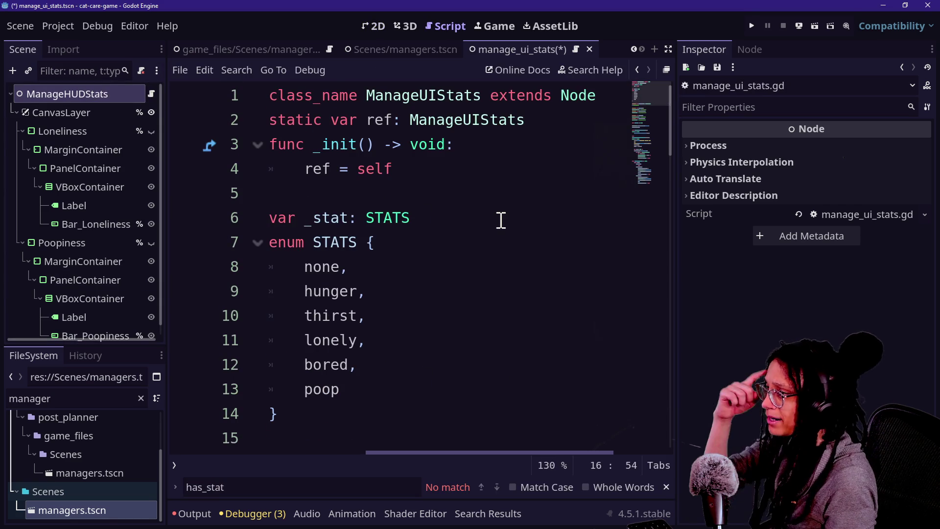
# Start a project-wide replace of ManageUIStats, then cancel it to fix the duplicated search term.
pyautogui.click(436, 95)
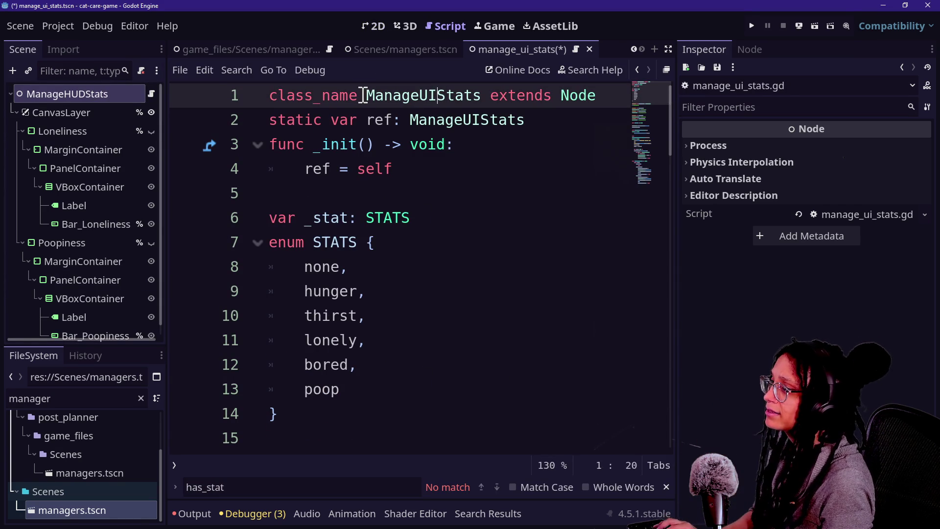
pyautogui.doubleClick(382, 95)
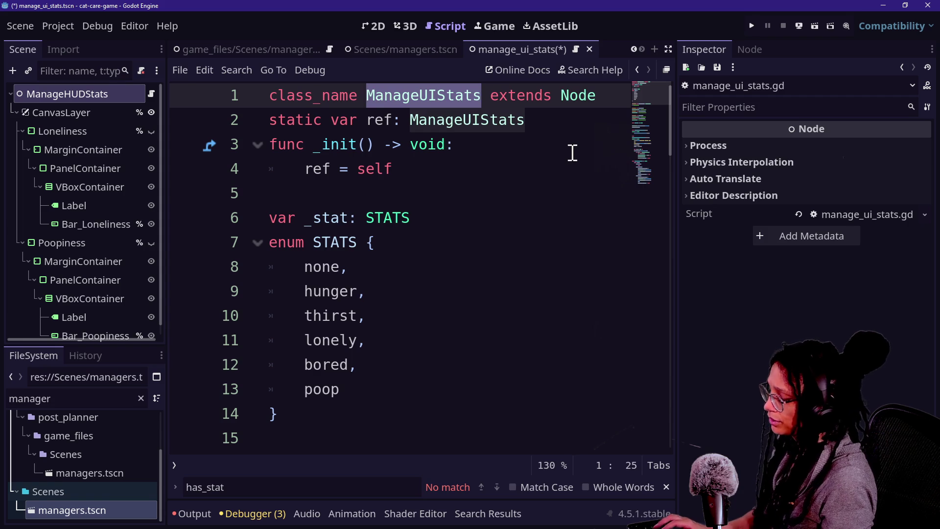
pyautogui.hotkey('ctrl', 'd')
pyautogui.hotkey('ctrl', 'shift', 'r')
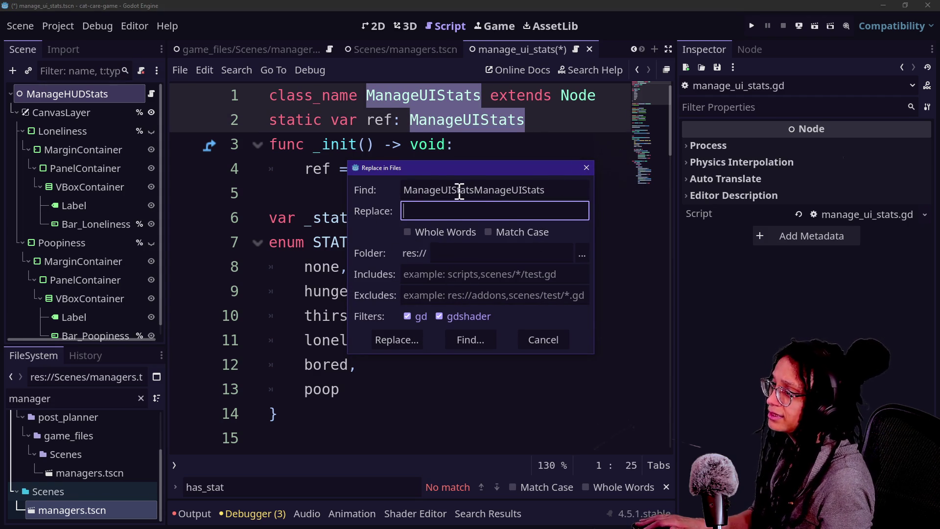
pyautogui.moveTo(474, 190); pyautogui.dragTo(521, 191)
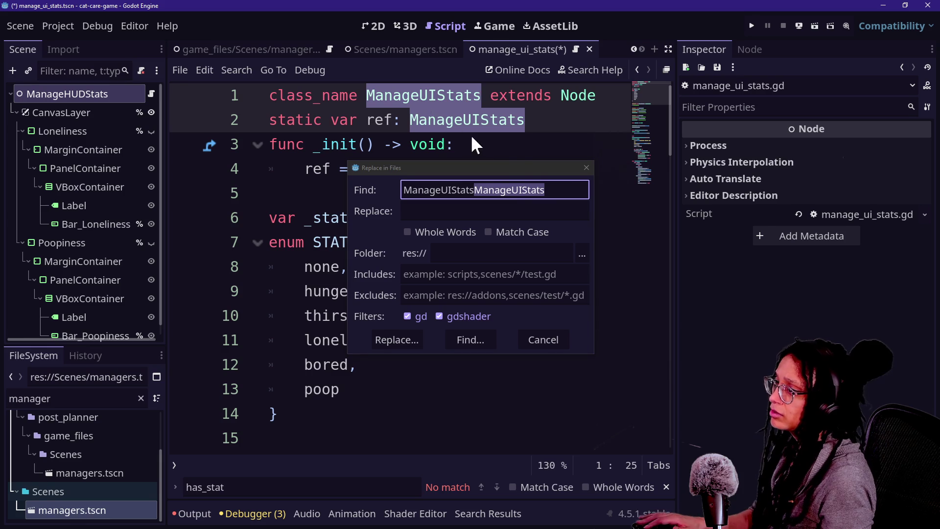
pyautogui.click(585, 168)
# Reselect ManageUIStats on line 1 and list its project-wide matches for replacement with ManageHUDStats.
pyautogui.click(428, 98)
pyautogui.doubleClick(381, 102)
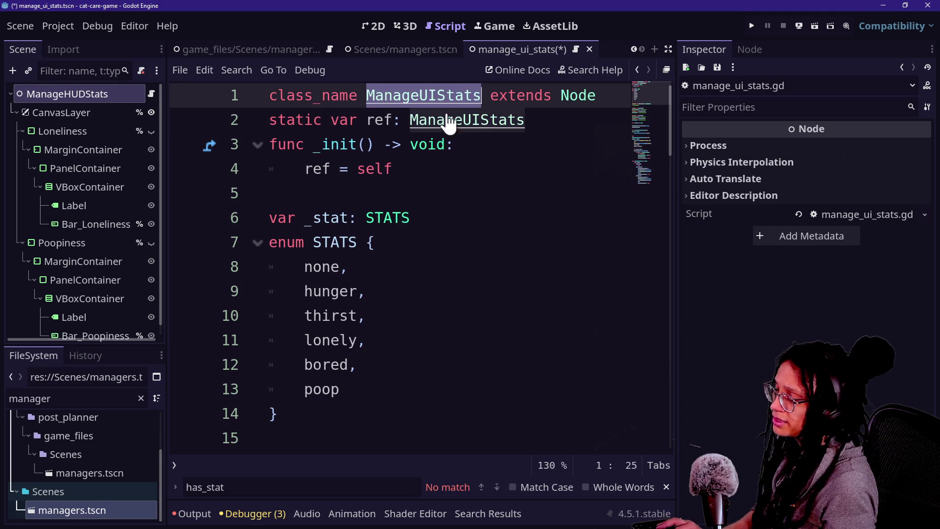
pyautogui.hotkey('ctrl', 'shift', 'r')
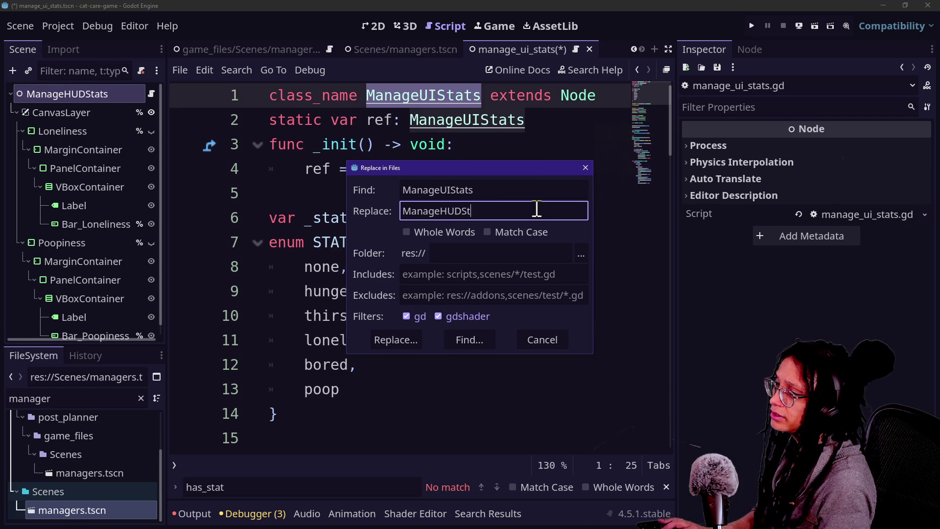
pyautogui.click(376, 339)
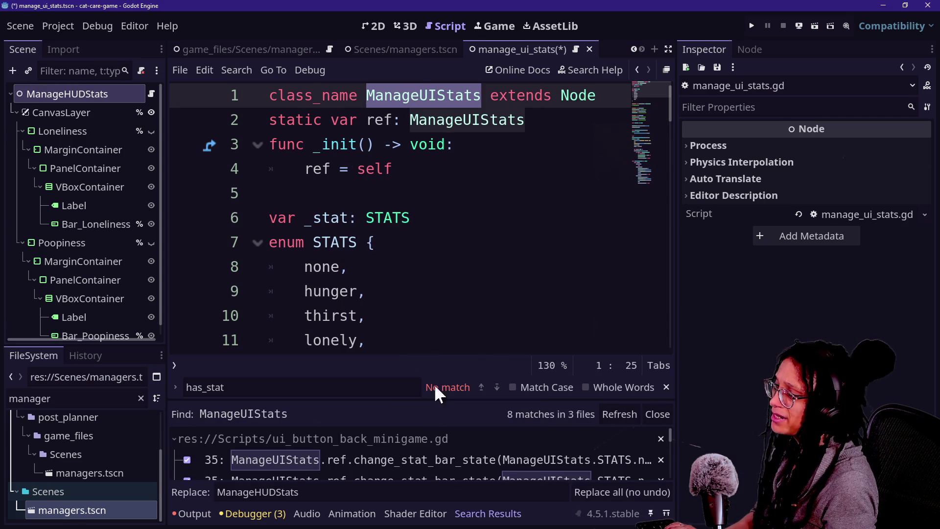
# Widen the editor and search results, then replace all ManageUIStats matches with ManageHUDStats.
pyautogui.moveTo(409, 398); pyautogui.dragTo(414, 230)
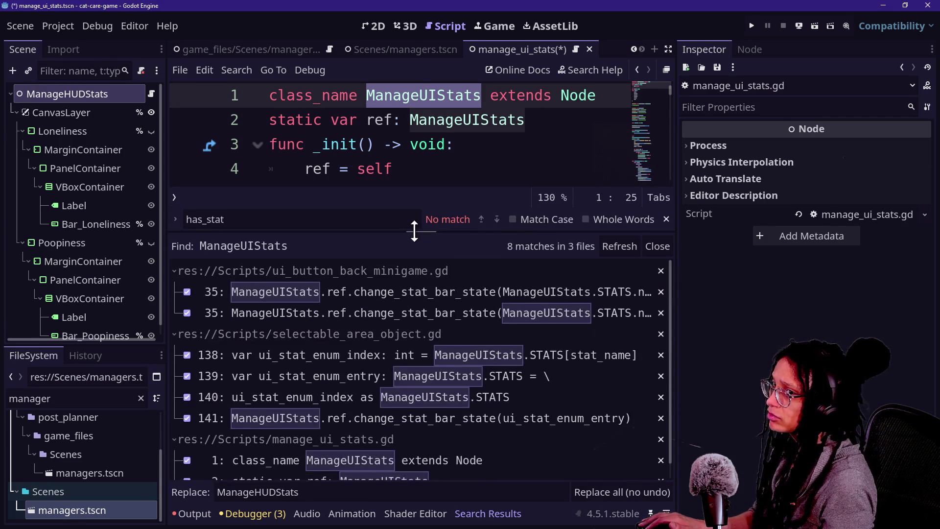
pyautogui.hotkey('ctrl', 'shift', 'F11')
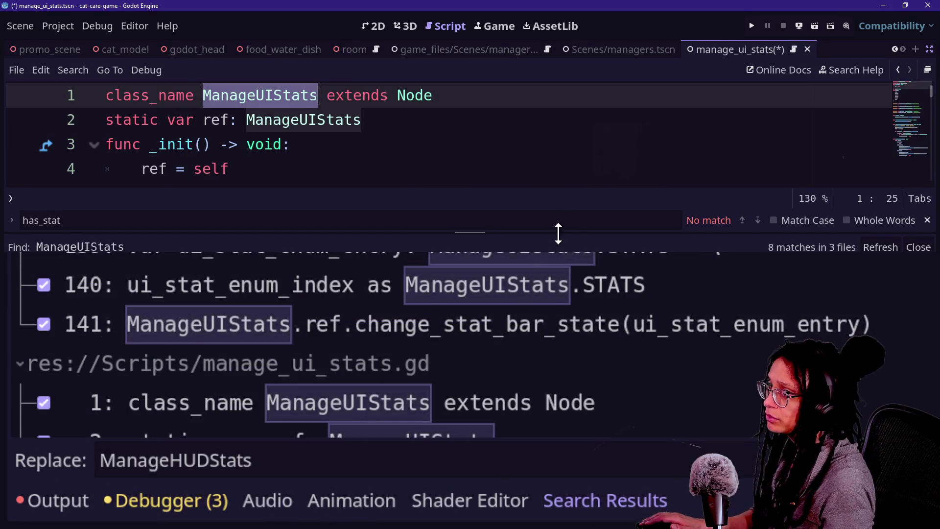
pyautogui.moveTo(558, 233); pyautogui.dragTo(558, 304)
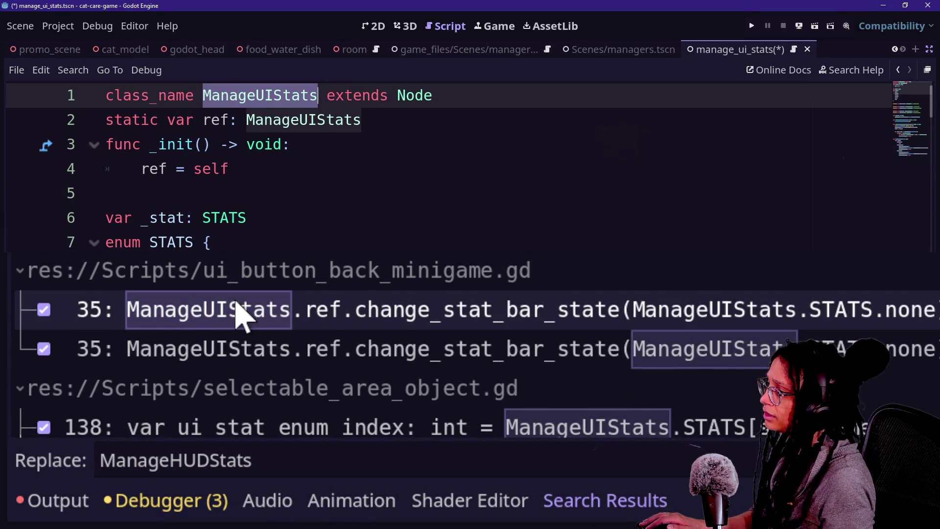
pyautogui.scroll(-1, 159, 340)
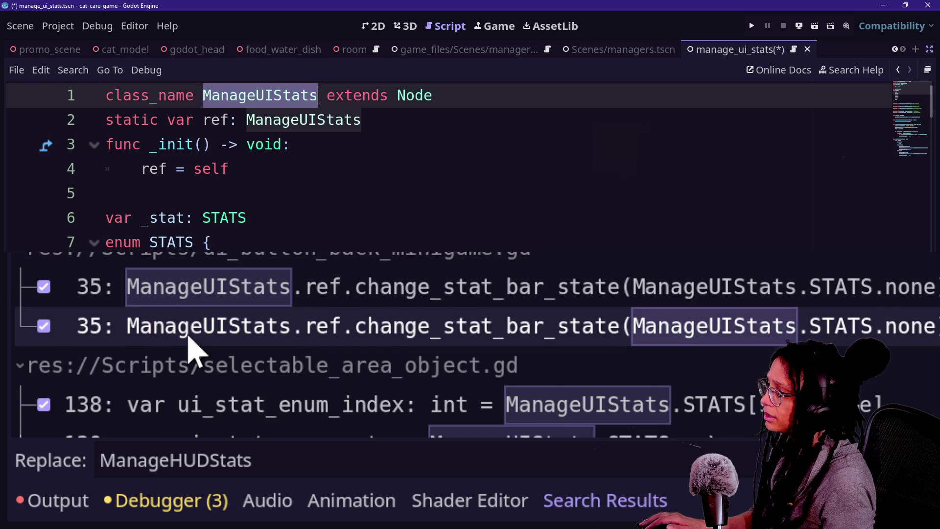
pyautogui.scroll(-1, 193, 352)
pyautogui.scroll(-1, 196, 352)
pyautogui.scroll(-4, 251, 388)
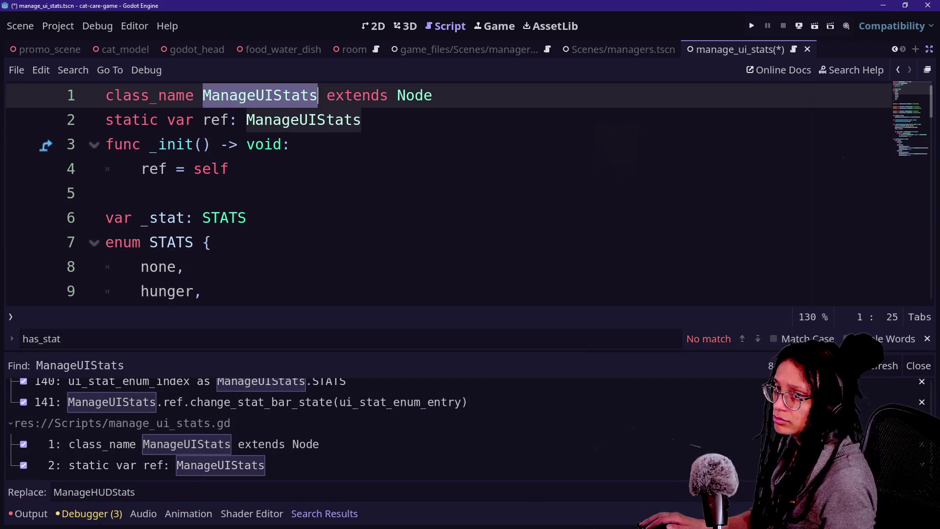
pyautogui.click(891, 492)
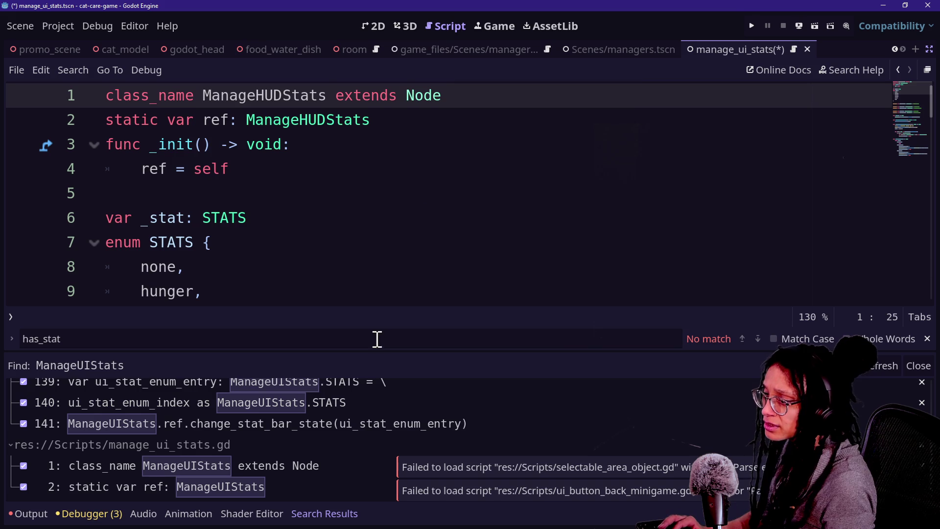
# Check the line 138 ManageHUDStats reference in selectable_area_object.gd and save the script.
pyautogui.scroll(3, 187, 465)
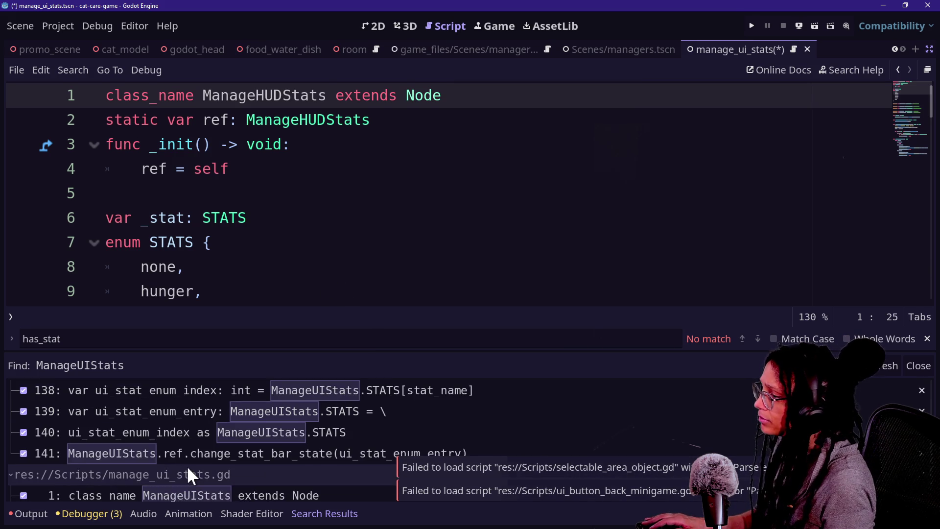
pyautogui.scroll(2, 187, 466)
pyautogui.click(187, 467)
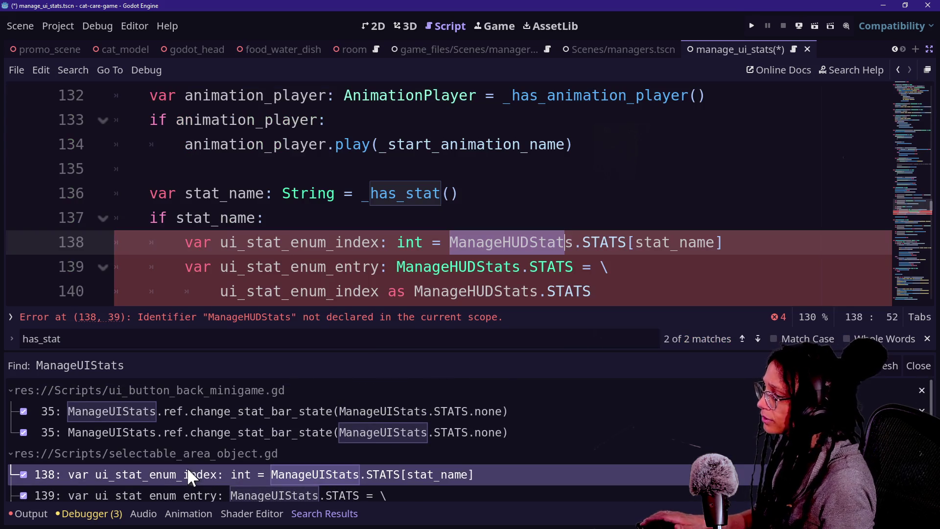
pyautogui.click(344, 267)
pyautogui.click(511, 242)
pyautogui.hotkey('ctrl', 's')
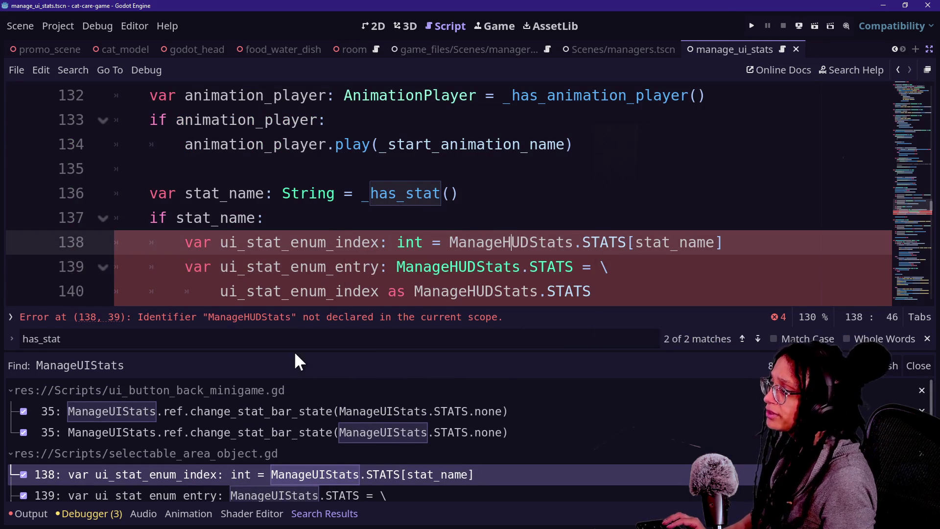
pyautogui.click(315, 219)
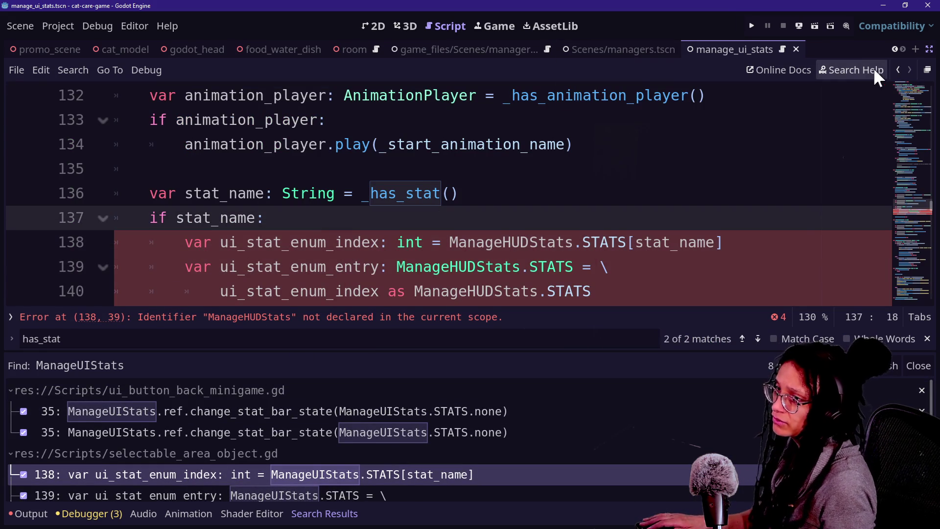
# Recheck the ManageHUDStats reference on line 138 next to the _has_stat function.
pyautogui.click(893, 68)
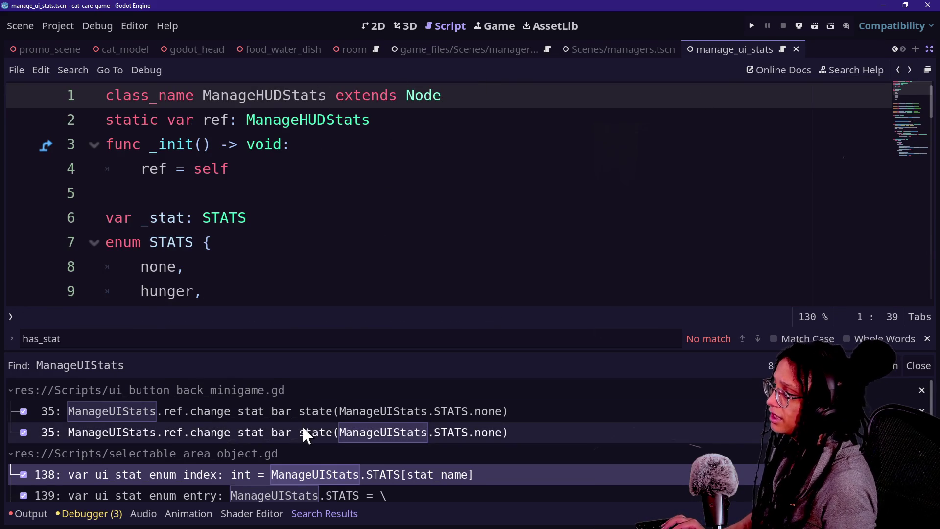
pyautogui.click(311, 473)
pyautogui.click(373, 267)
pyautogui.click(502, 193)
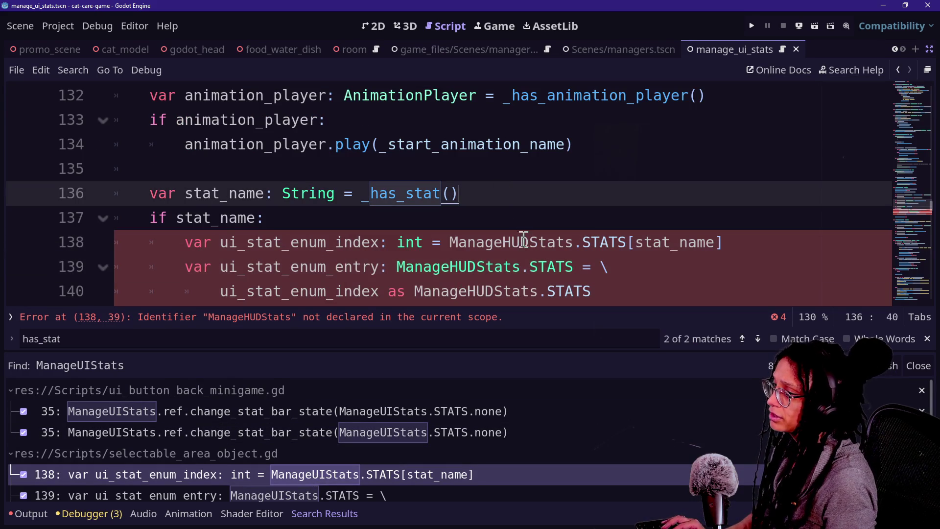
pyautogui.click(516, 243)
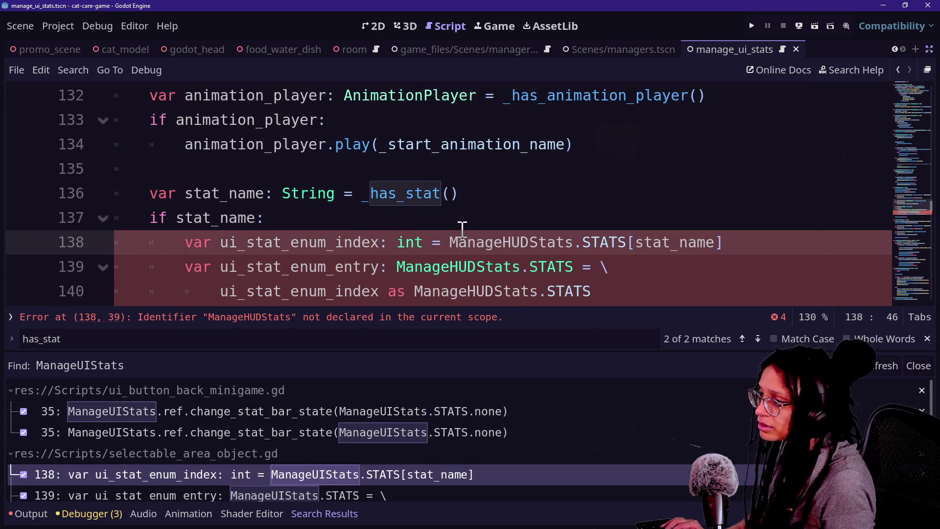
pyautogui.moveTo(451, 242); pyautogui.dragTo(573, 242)
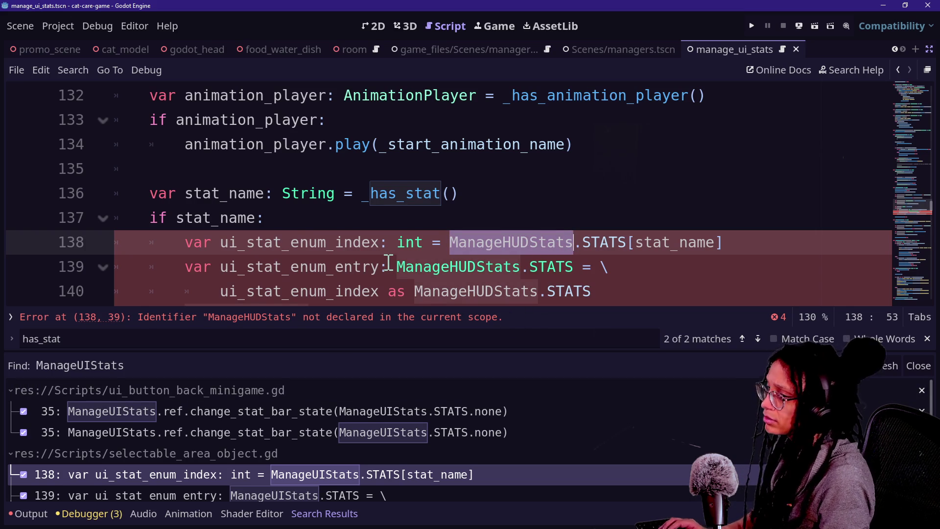
# Save the ManageHUDStats script with its updated class_name line.
pyautogui.click(899, 70)
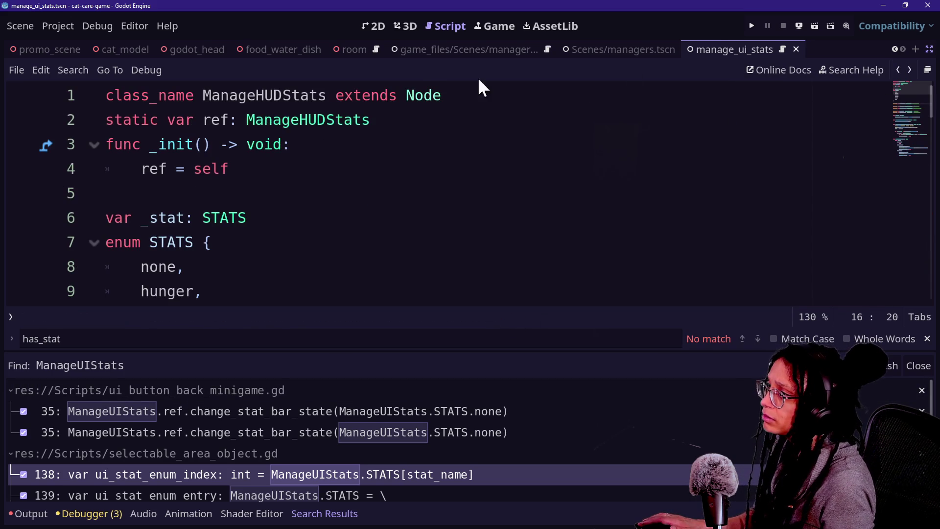
pyautogui.click(277, 87)
pyautogui.press('End')
pyautogui.hotkey('ctrl', 's')
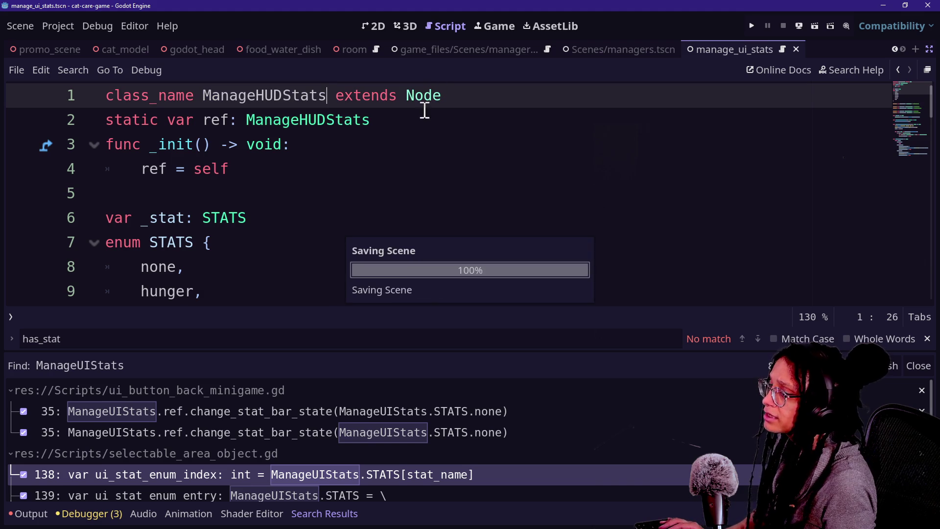
pyautogui.click(55, 24)
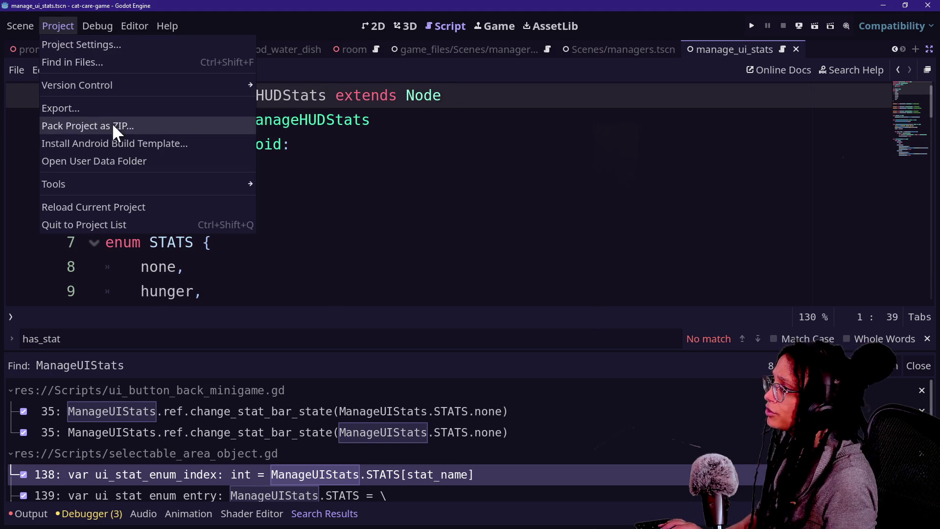
# Reload the current project, then filter the FileSystem dock by 'manage_ui'.
pyautogui.click(188, 221)
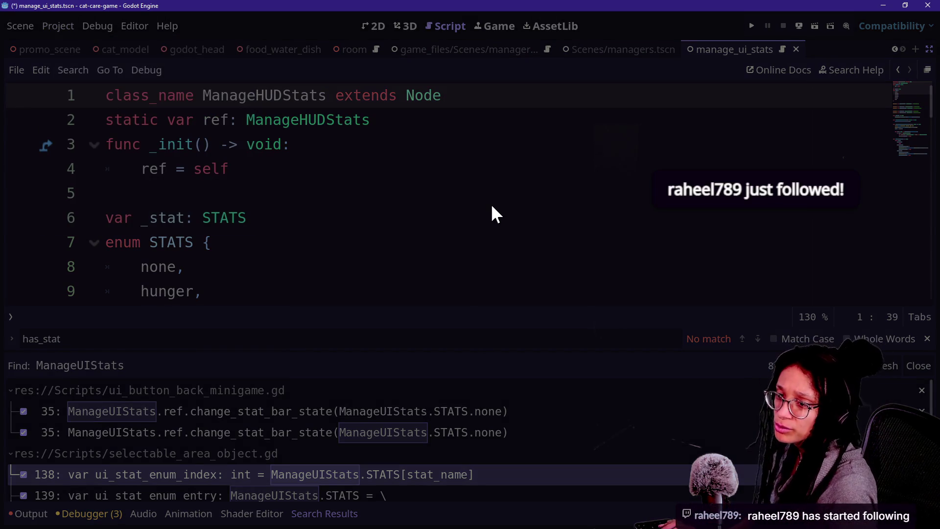
pyautogui.hotkey('alt', 'Tab')
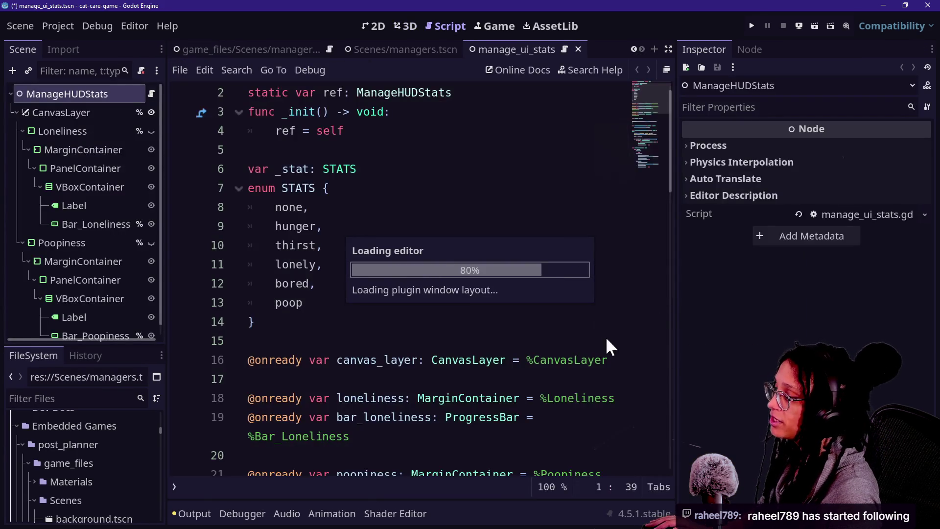
pyautogui.click(484, 194)
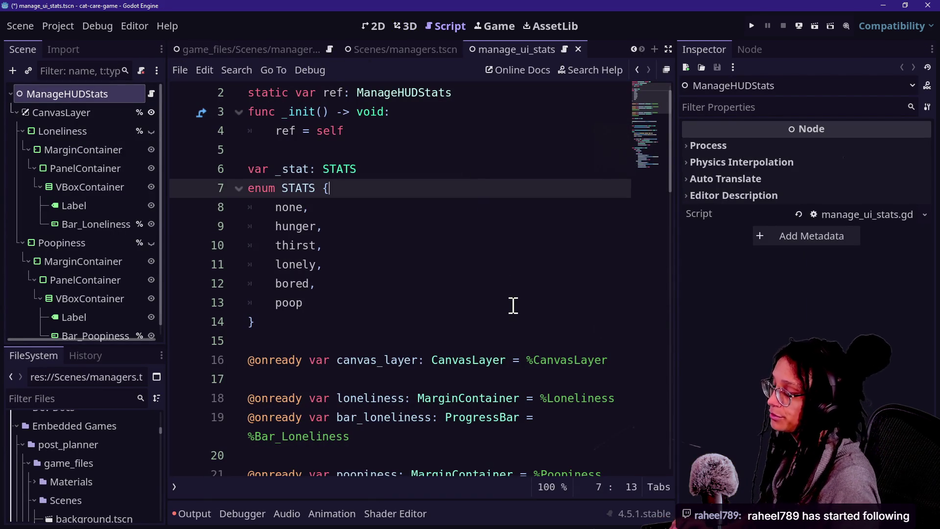
pyautogui.hotkey('shift', 'alt', 'o')
pyautogui.press('Escape')
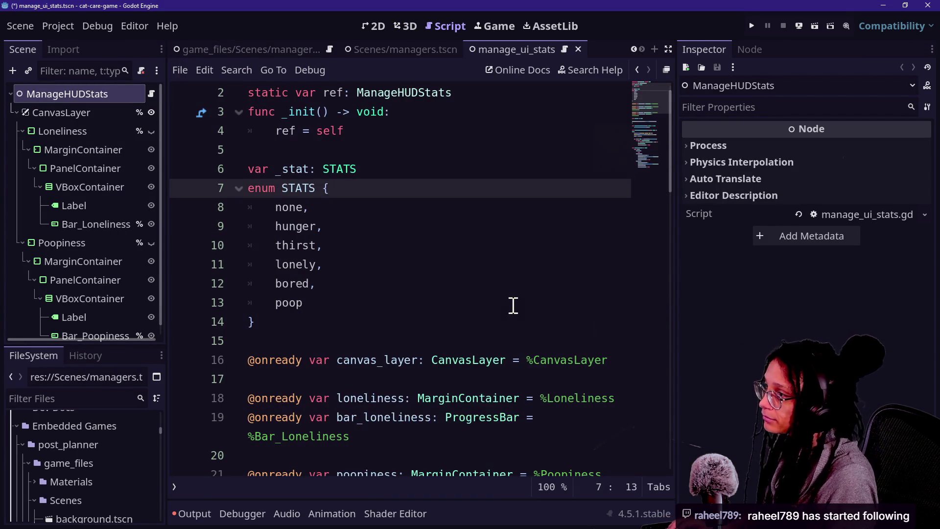
pyautogui.scroll(1, 513, 305)
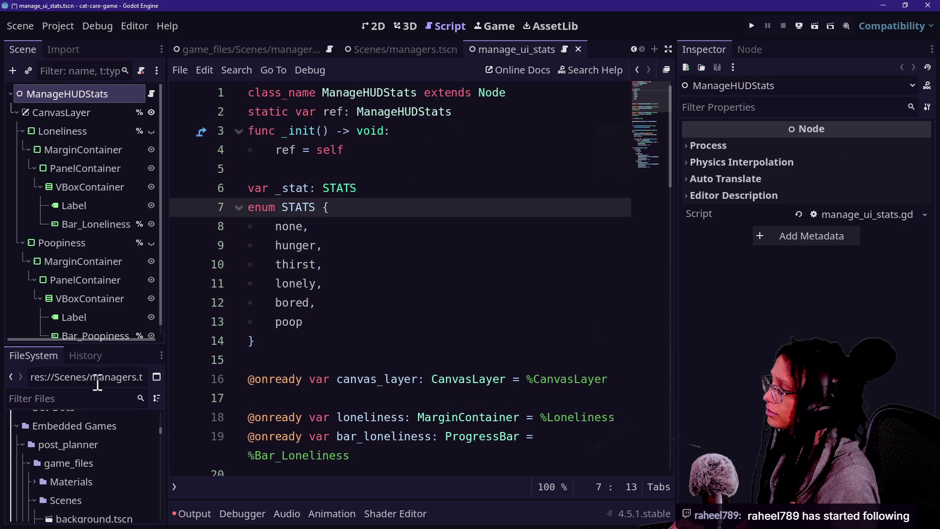
pyautogui.write('manage_ui')
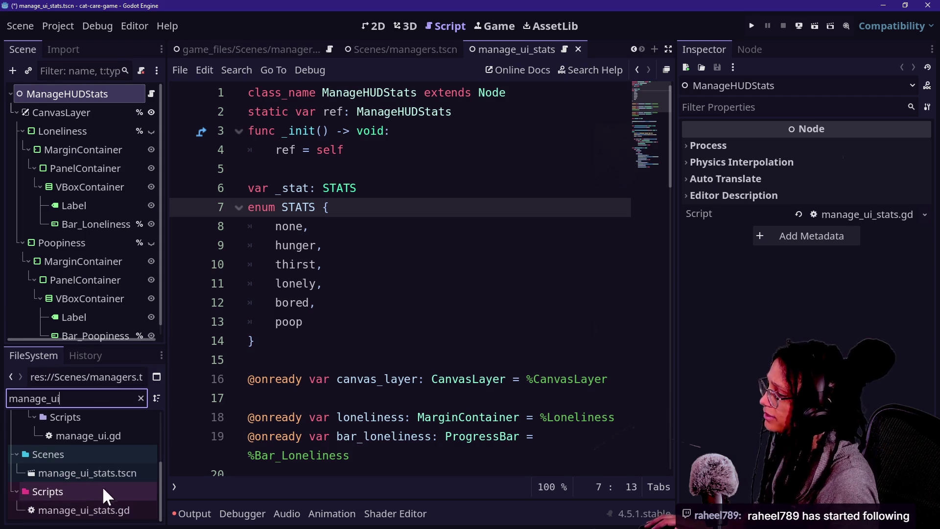
# Rename the scene file manage_ui_stats.tscn to manage_hud_stats.tscn.
pyautogui.rightClick(98, 469)
pyautogui.click(142, 378)
pyautogui.press('Right')
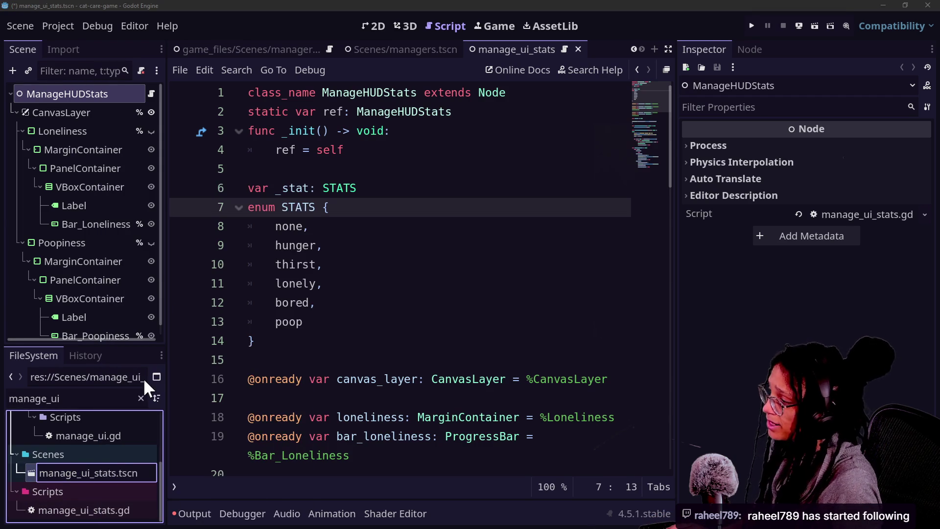
pyautogui.press('Left')
pyautogui.press('Left')
pyautogui.press('Left')
pyautogui.press('BackSpace')
pyautogui.press('BackSpace')
pyautogui.press('BackSpace')
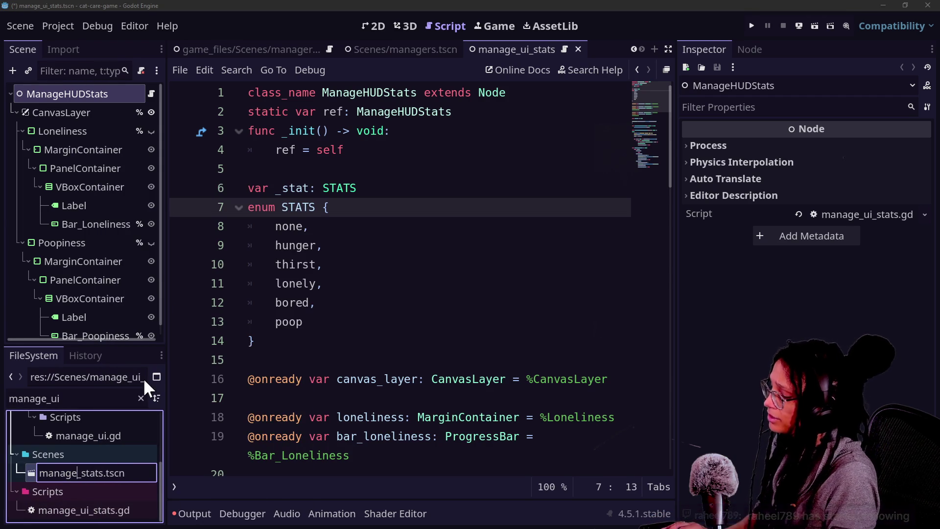
pyautogui.write('hu')
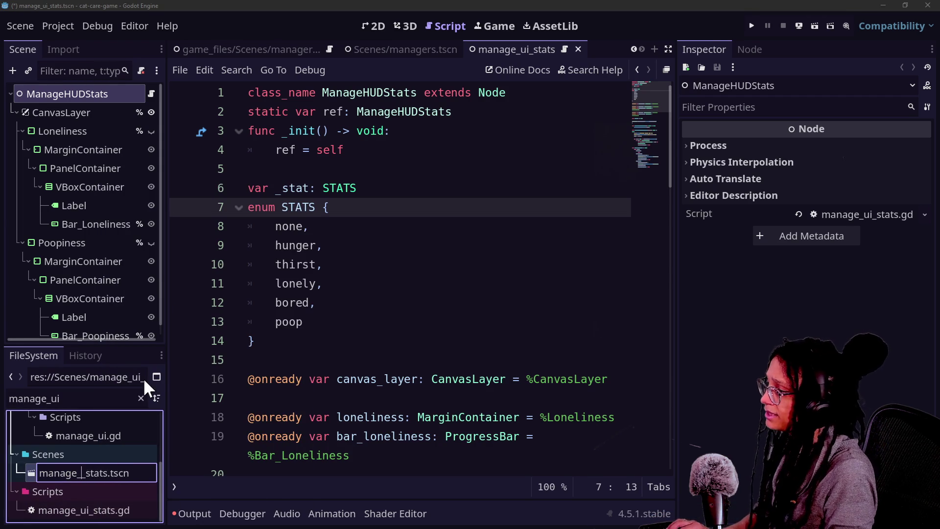
pyautogui.write('d')
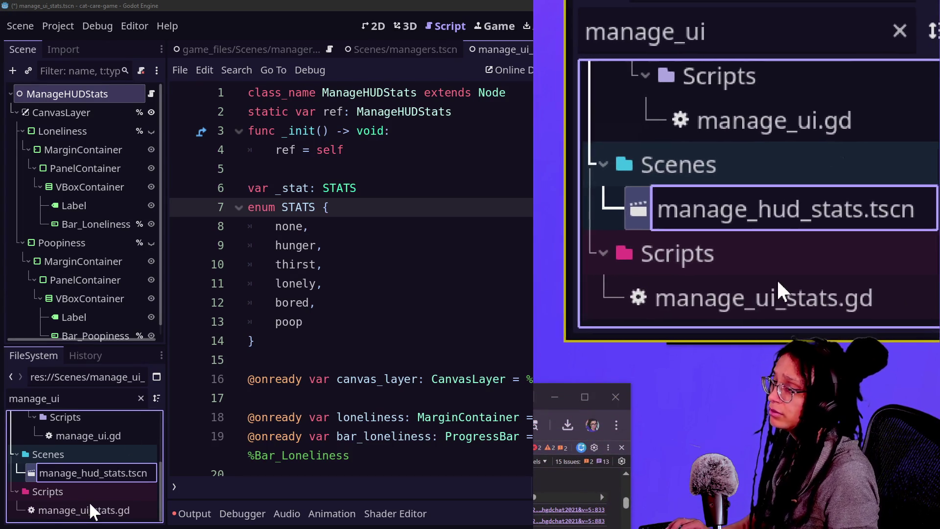
pyautogui.press('BackSpace')
pyautogui.press('BackSpace')
pyautogui.press('BackSpace')
pyautogui.write('ui')
pyautogui.press('Return')
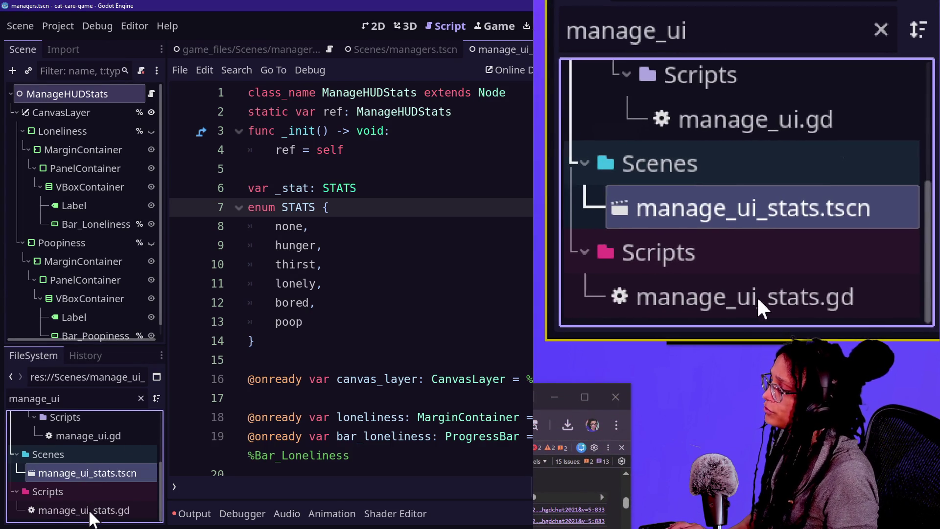
# Rename the script file manage_ui_stats.gd to manage_hud_stats.gd.
pyautogui.click(86, 514)
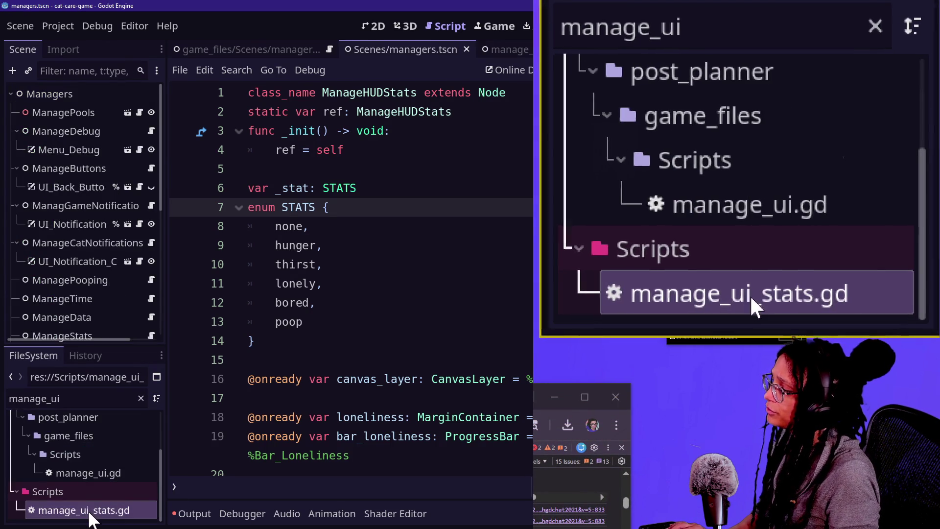
pyautogui.rightClick(87, 512)
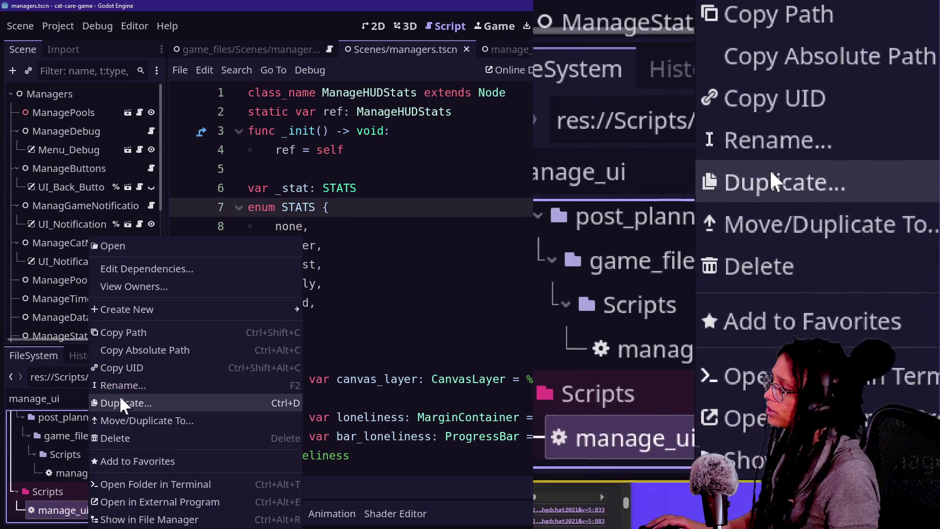
pyautogui.click(122, 385)
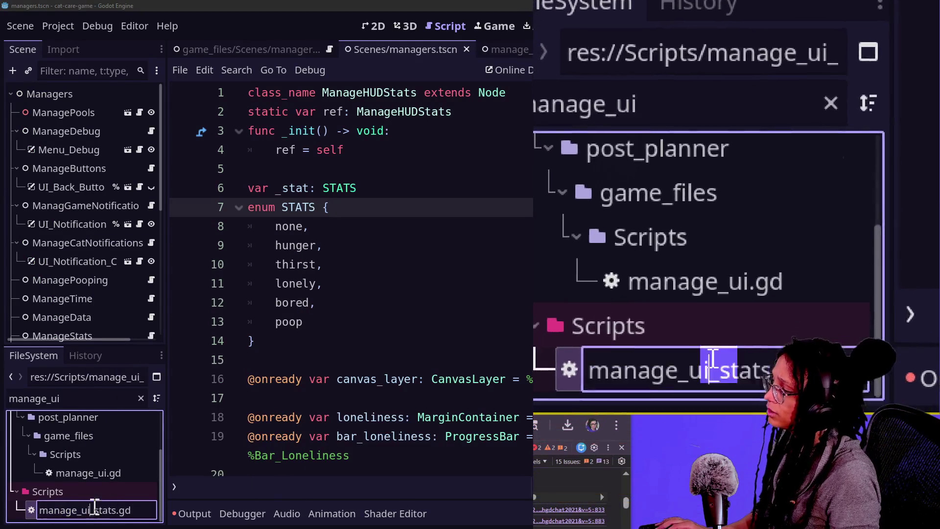
pyautogui.click(86, 509)
pyautogui.press('BackSpace')
pyautogui.press('BackSpace')
pyautogui.write('hud')
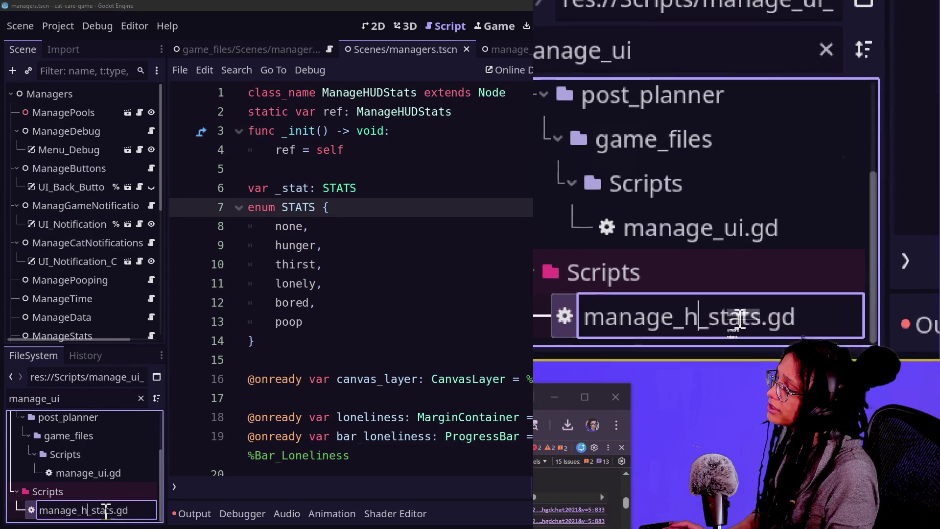
pyautogui.press('Return')
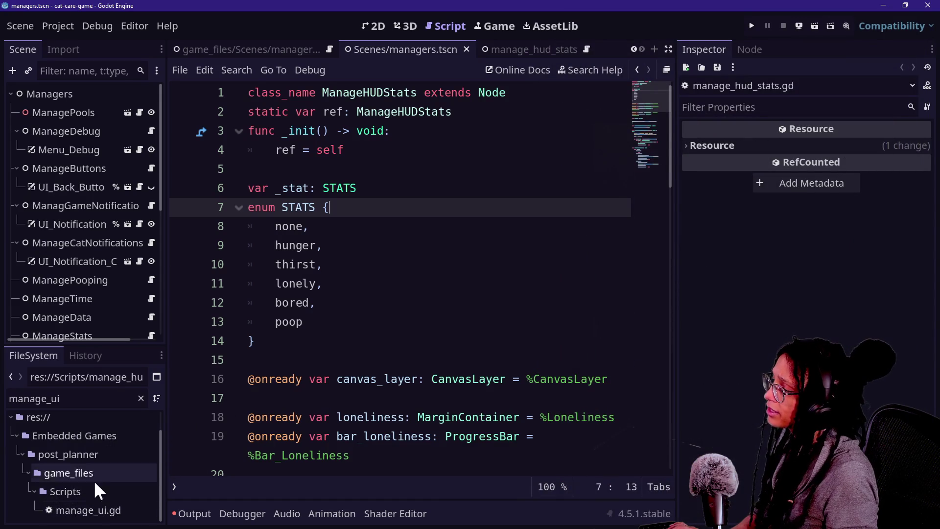
# Save the project with Ctrl+S.
pyautogui.click(494, 325)
pyautogui.click(445, 234)
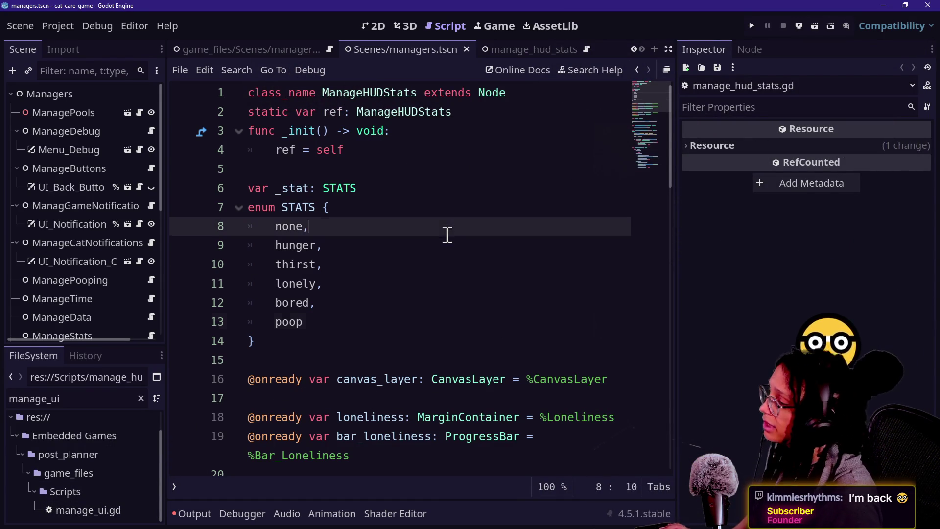
pyautogui.hotkey('ctrl', 's')
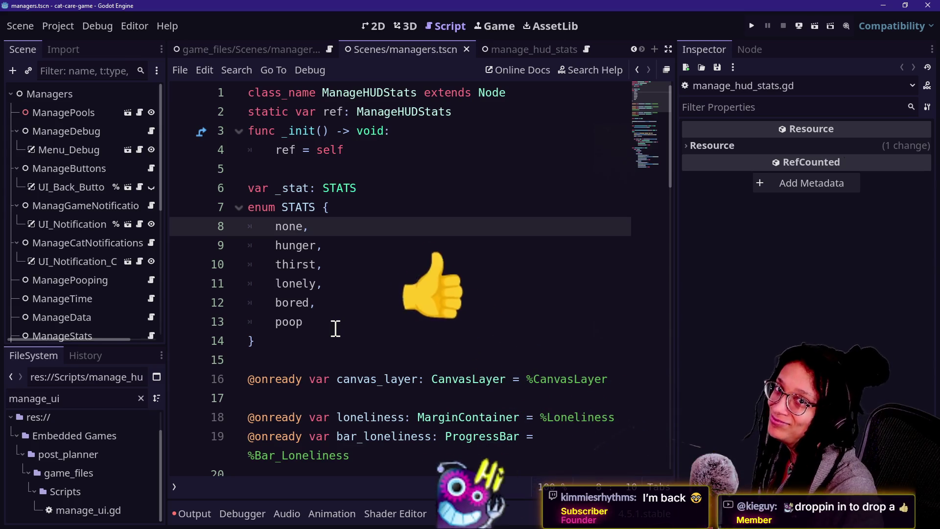
# Review the HUD stat-switching function in the full-width script editor.
pyautogui.moveTo(308, 264); pyautogui.dragTo(316, 264)
pyautogui.press('Up')
pyautogui.press('Up')
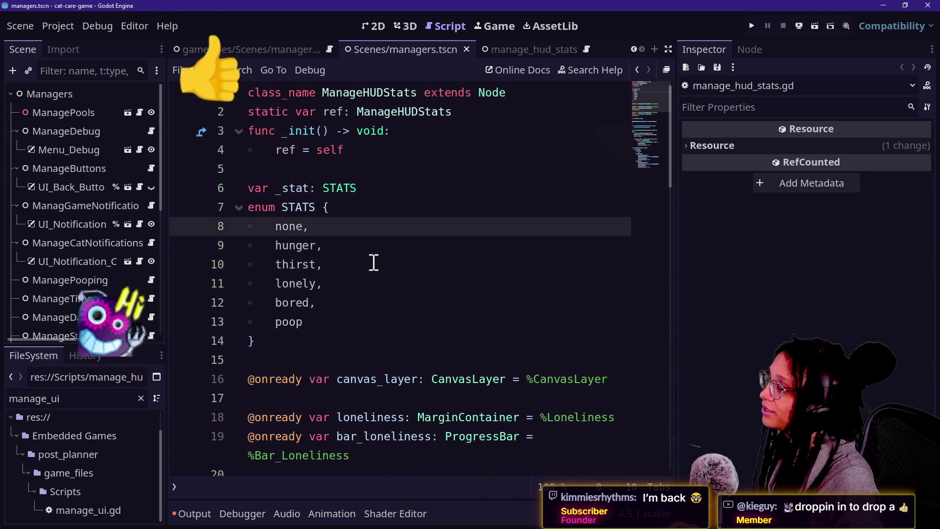
pyautogui.scroll(-1, 372, 262)
pyautogui.scroll(-5, 315, 338)
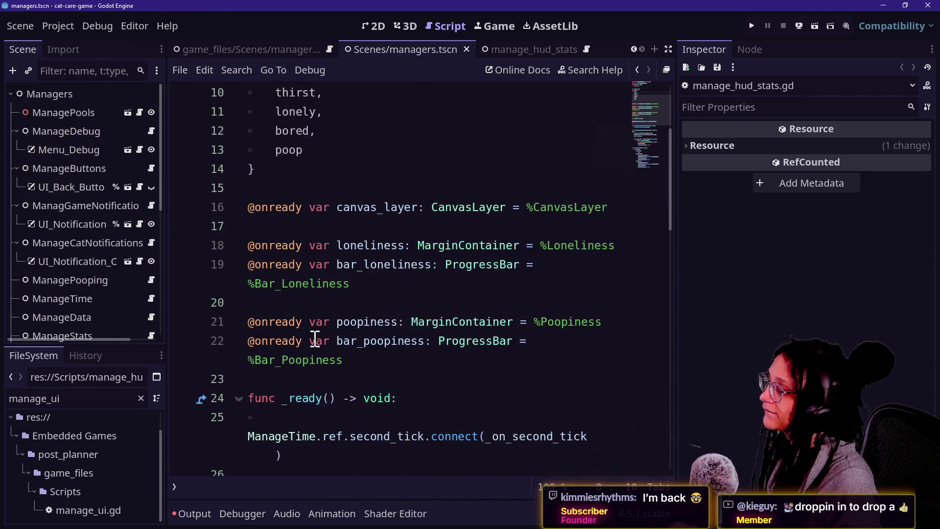
pyautogui.press('ctrl')
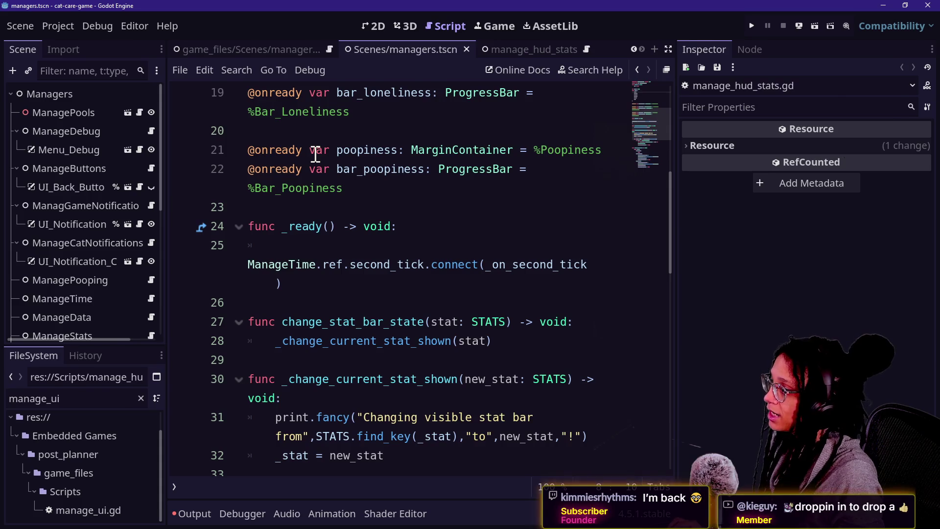
pyautogui.hotkey('ctrl', 'shift', 'F11')
pyautogui.scroll(-2, 333, 267)
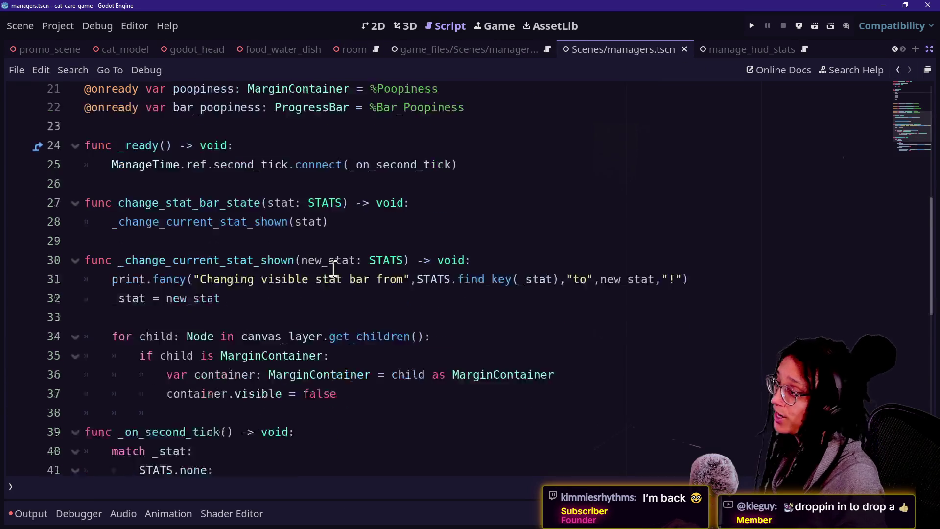
pyautogui.moveTo(220, 187); pyautogui.dragTo(357, 269)
pyautogui.click(356, 267)
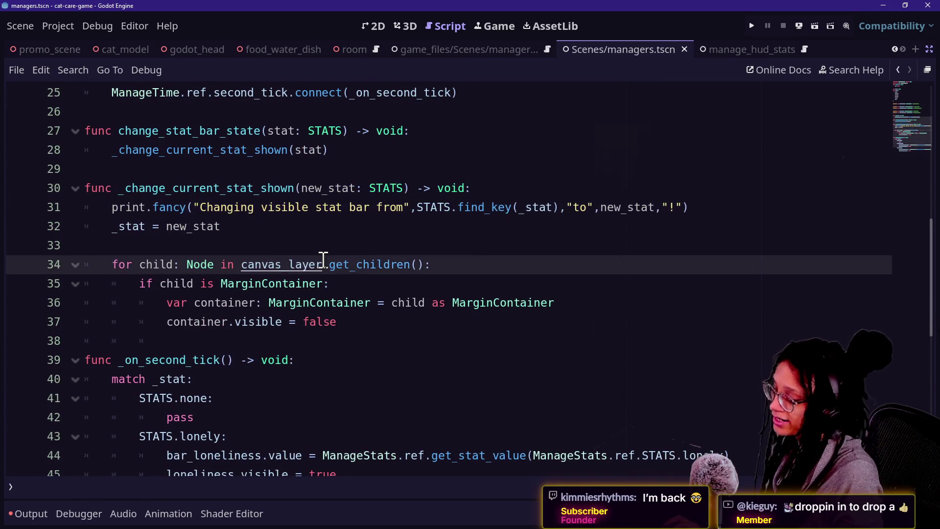
# Restore the side panels, review the container-hiding code, and close the second managers scene.
pyautogui.hotkey('ctrl', 'shift', 'F11')
pyautogui.moveTo(360, 361); pyautogui.dragTo(480, 401)
pyautogui.click(382, 323)
pyautogui.click(430, 434)
pyautogui.click(357, 176)
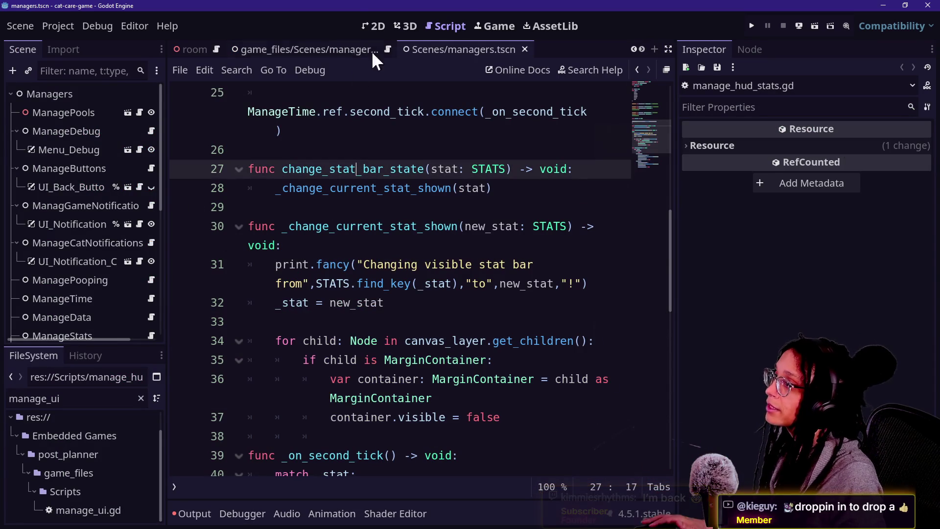
pyautogui.click(374, 51)
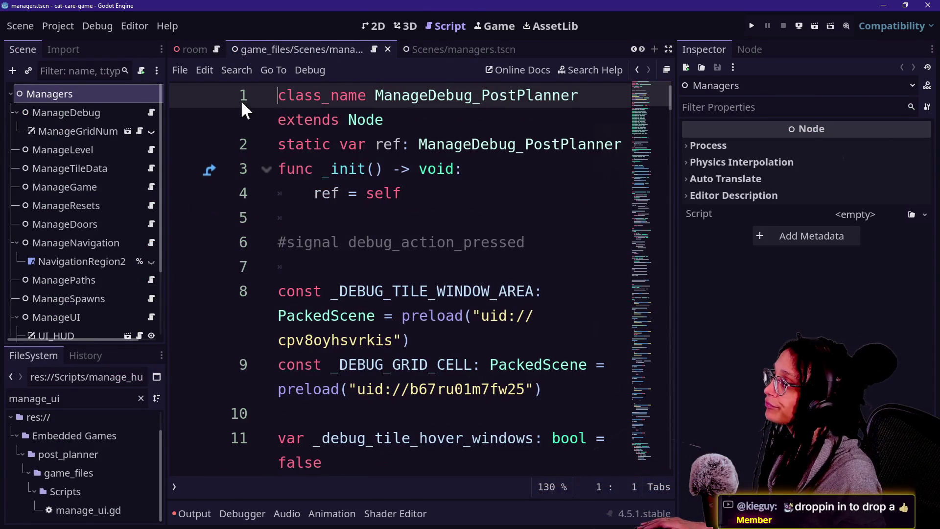
pyautogui.click(389, 51)
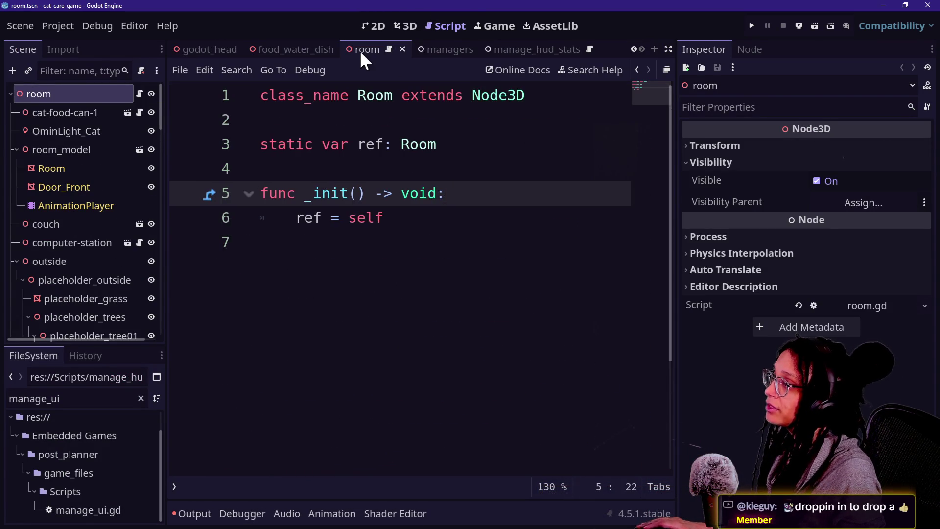
pyautogui.click(518, 49)
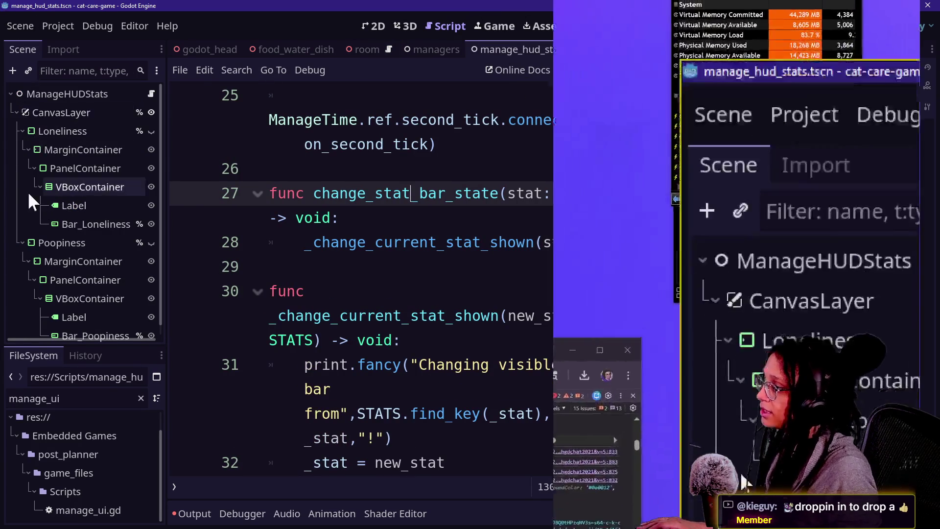
pyautogui.moveTo(166, 186); pyautogui.dragTo(194, 186)
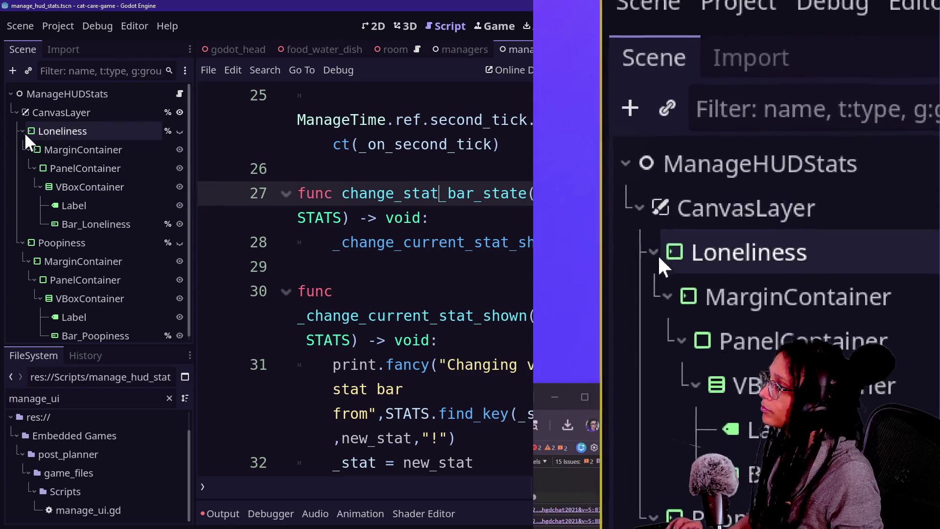
pyautogui.click(22, 130)
pyautogui.click(23, 150)
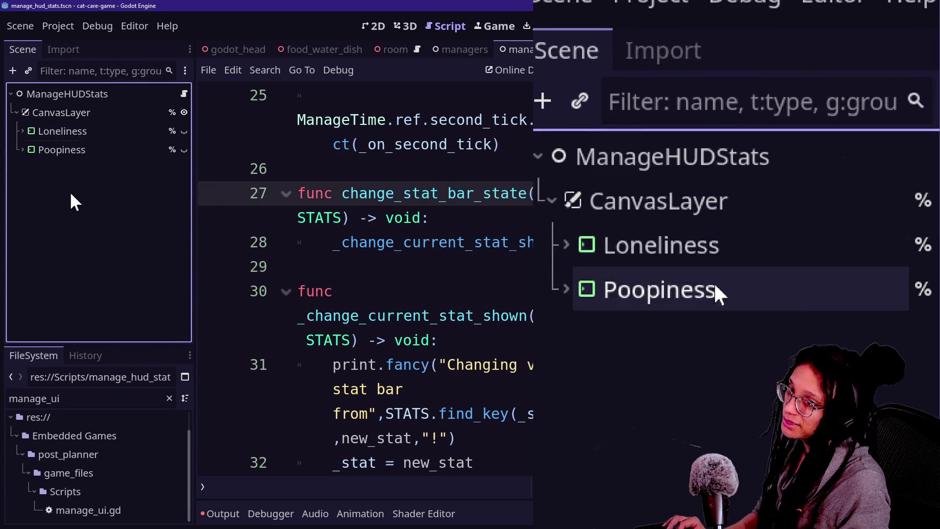
pyautogui.click(18, 149)
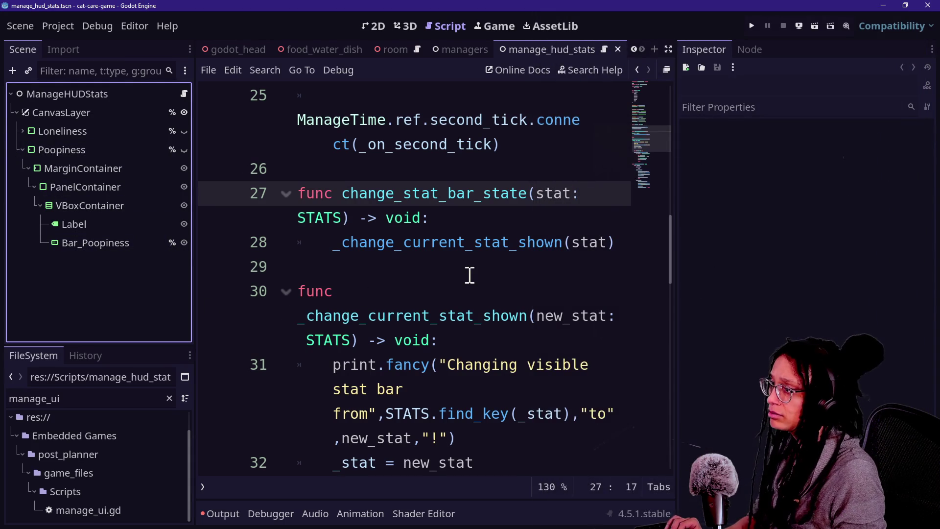
pyautogui.hotkey('ctrl', 'shift', 'F11')
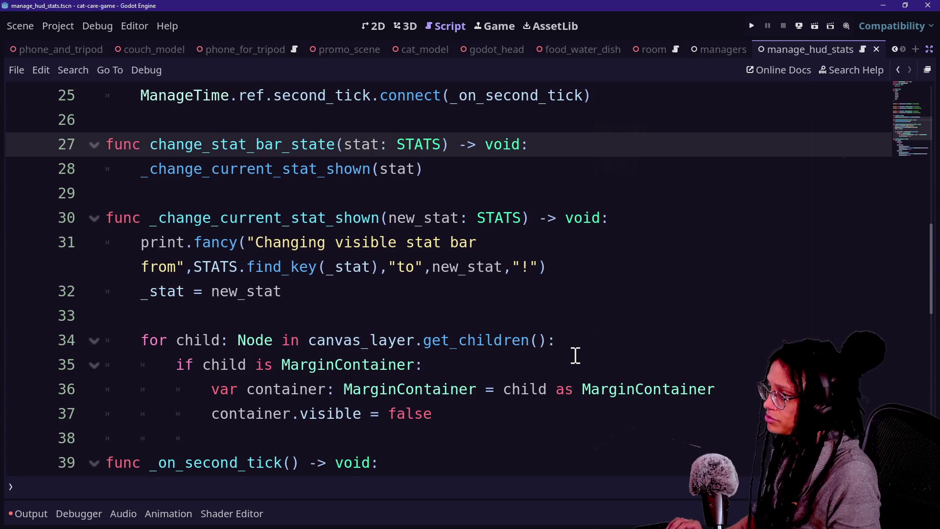
pyautogui.click(427, 252)
pyautogui.hotkey('ctrl', '-')
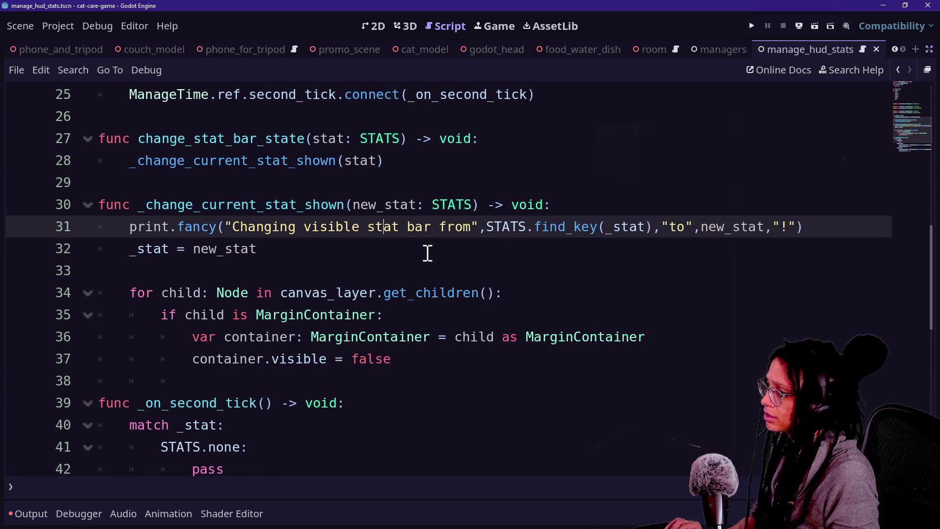
pyautogui.scroll(-5, 427, 252)
pyautogui.scroll(7, 427, 252)
pyautogui.scroll(-3, 427, 253)
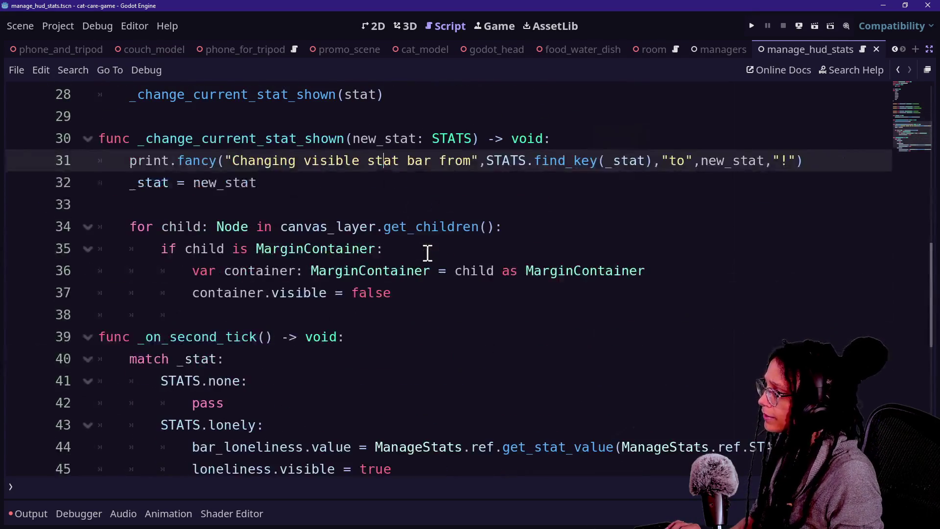
pyautogui.scroll(-1, 220, 320)
pyautogui.scroll(10, 239, 336)
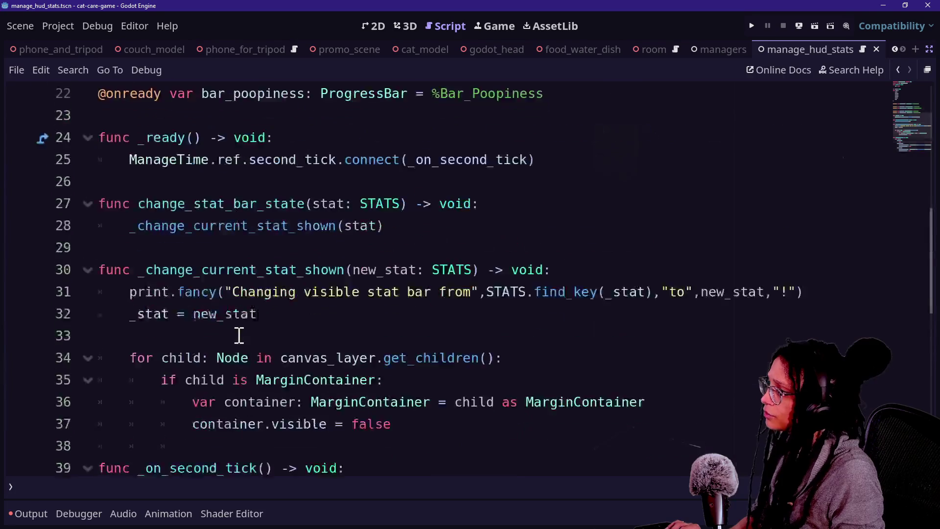
pyautogui.moveTo(206, 248); pyautogui.dragTo(299, 349)
pyautogui.scroll(-15, 300, 347)
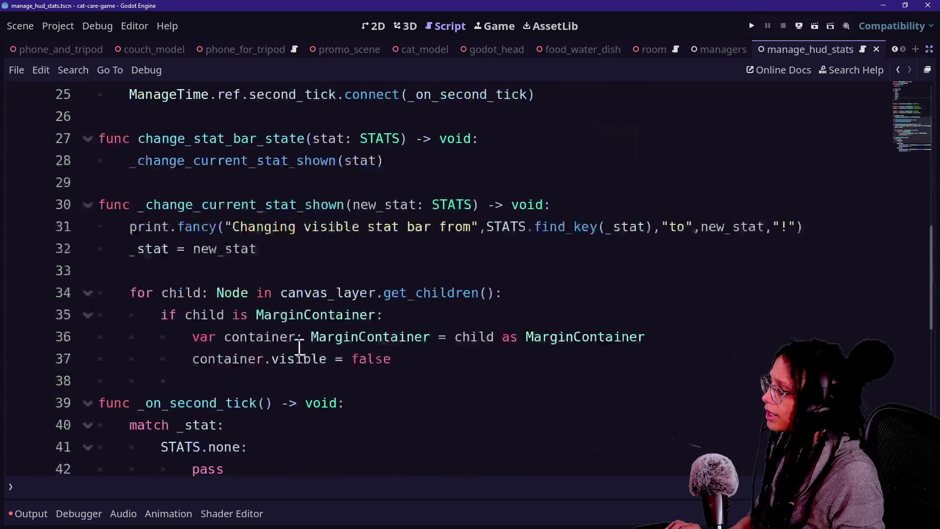
pyautogui.scroll(3, 299, 348)
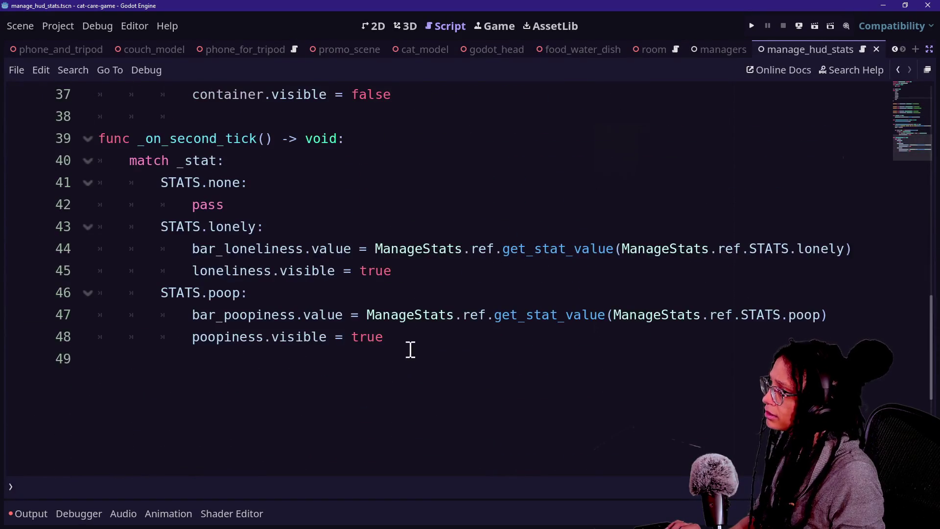
pyautogui.click(447, 344)
pyautogui.click(394, 170)
pyautogui.click(396, 195)
pyautogui.click(430, 315)
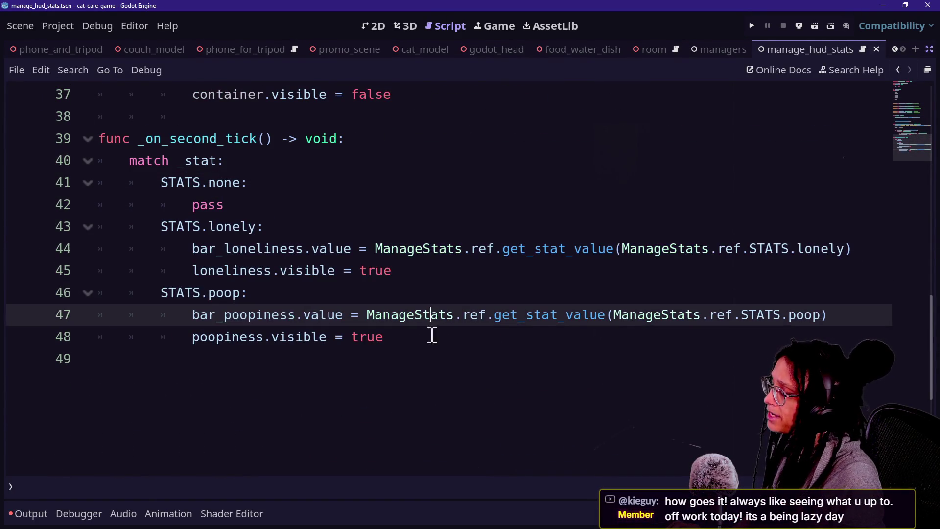
pyautogui.moveTo(429, 359); pyautogui.dragTo(422, 267)
pyautogui.click(421, 243)
pyautogui.click(408, 219)
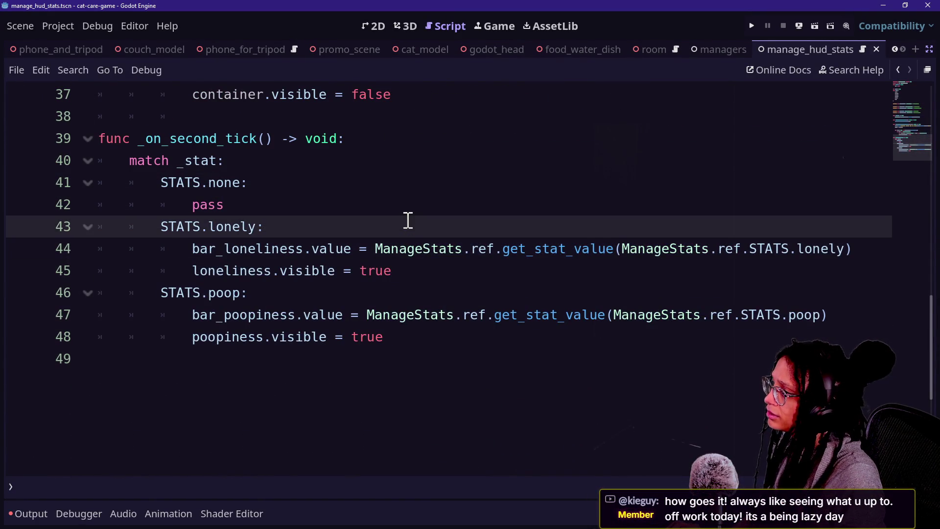
pyautogui.scroll(1, 408, 220)
pyautogui.scroll(8, 408, 220)
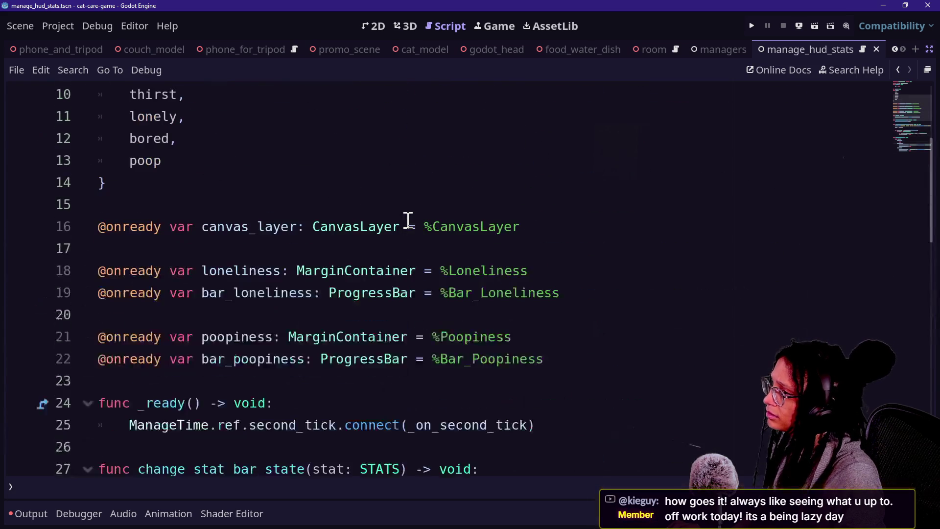
pyautogui.scroll(3, 411, 221)
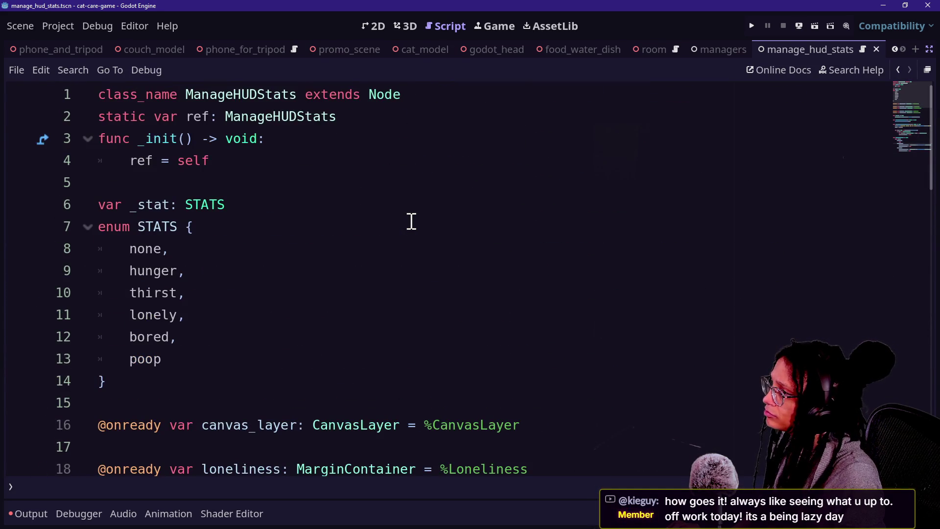
pyautogui.scroll(-12, 411, 221)
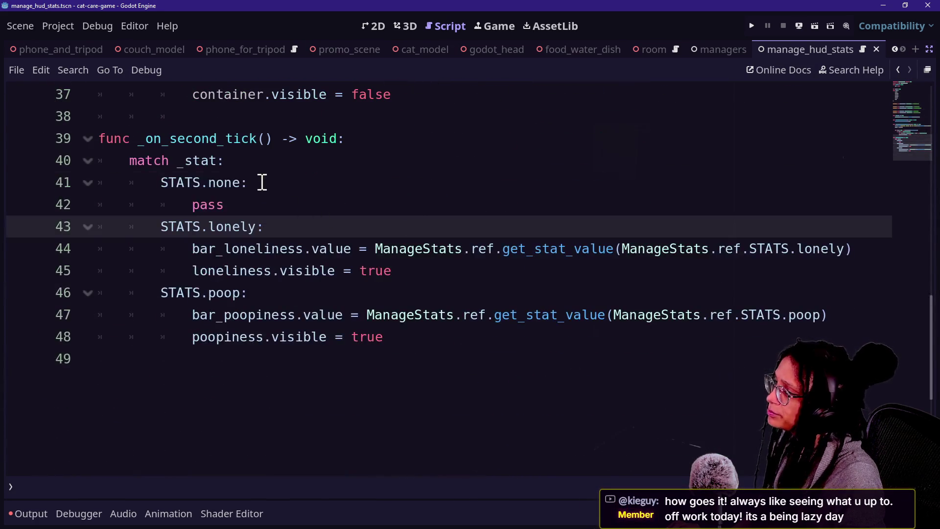
pyautogui.click(434, 315)
pyautogui.keyDown('shift'); pyautogui.click(445, 361); pyautogui.keyUp('shift')
pyautogui.click(418, 264)
pyautogui.press('Up')
pyautogui.press('Up')
pyautogui.press('Up')
pyautogui.press('Up')
pyautogui.scroll(1, 420, 265)
pyautogui.click(345, 233)
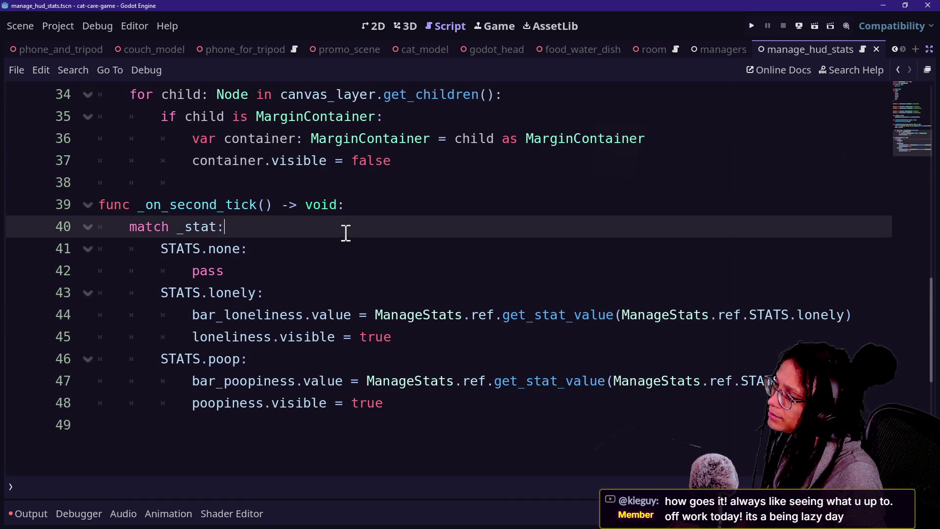
pyautogui.moveTo(134, 212); pyautogui.dragTo(310, 218)
pyautogui.click(177, 227)
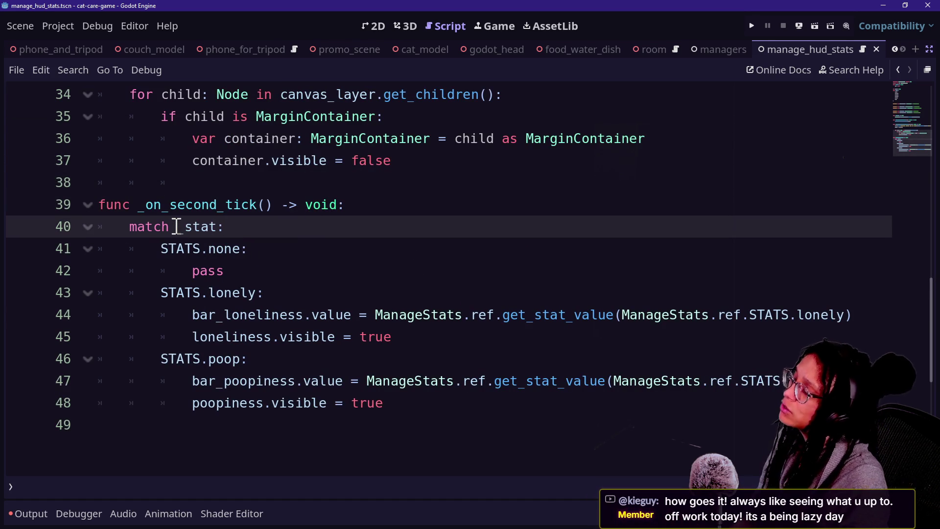
pyautogui.moveTo(177, 226)
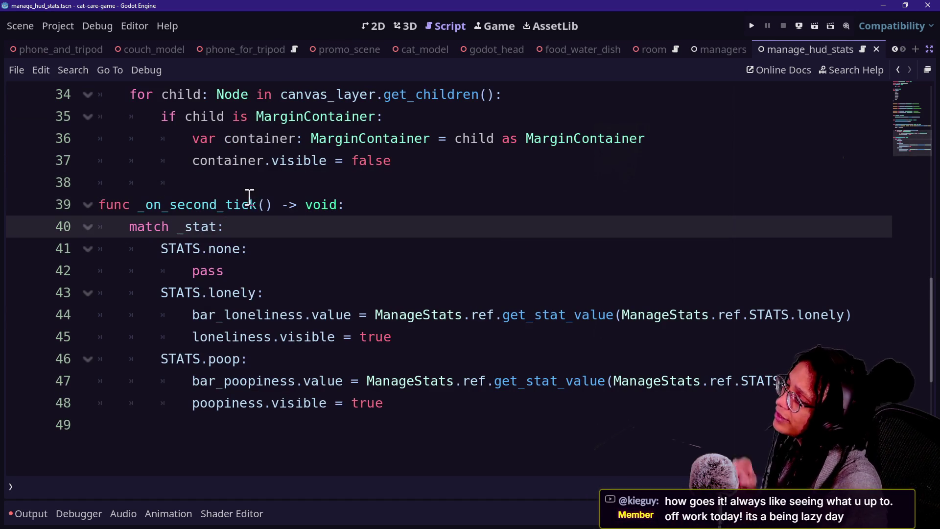
pyautogui.moveTo(254, 199); pyautogui.dragTo(308, 233)
pyautogui.click(309, 231)
pyautogui.click(317, 318)
pyautogui.click(375, 303)
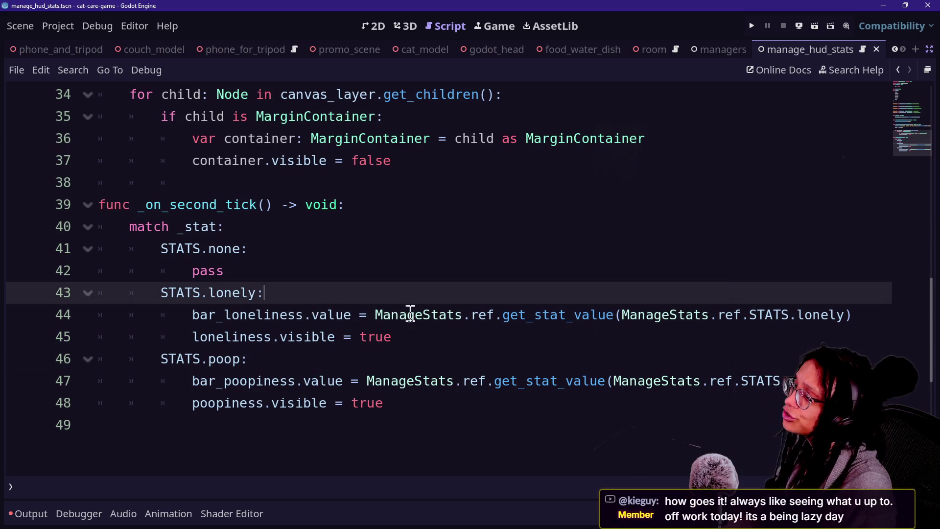
pyautogui.keyDown('ctrl'); pyautogui.click(522, 323); pyautogui.keyUp('ctrl')
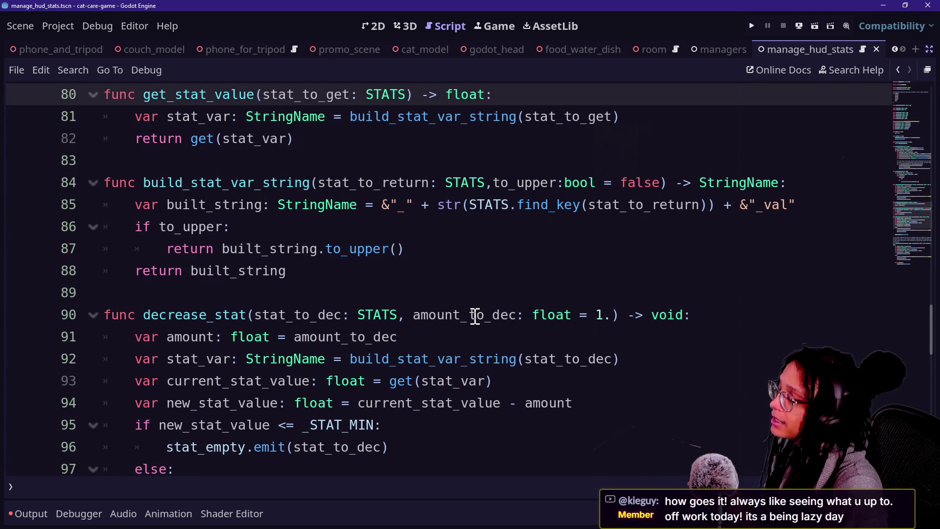
pyautogui.scroll(4, 334, 295)
pyautogui.scroll(-4, 334, 296)
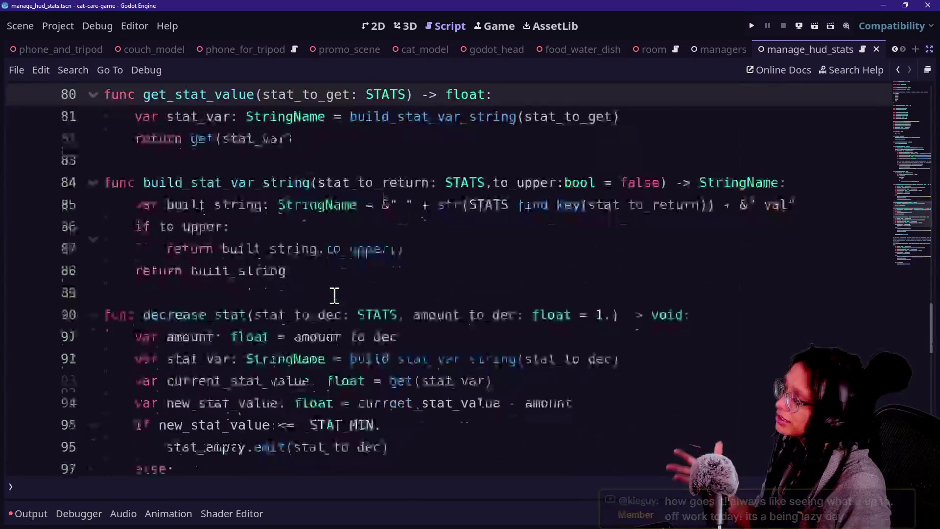
pyautogui.scroll(-2, 334, 296)
pyautogui.click(206, 205)
pyautogui.scroll(2, 333, 249)
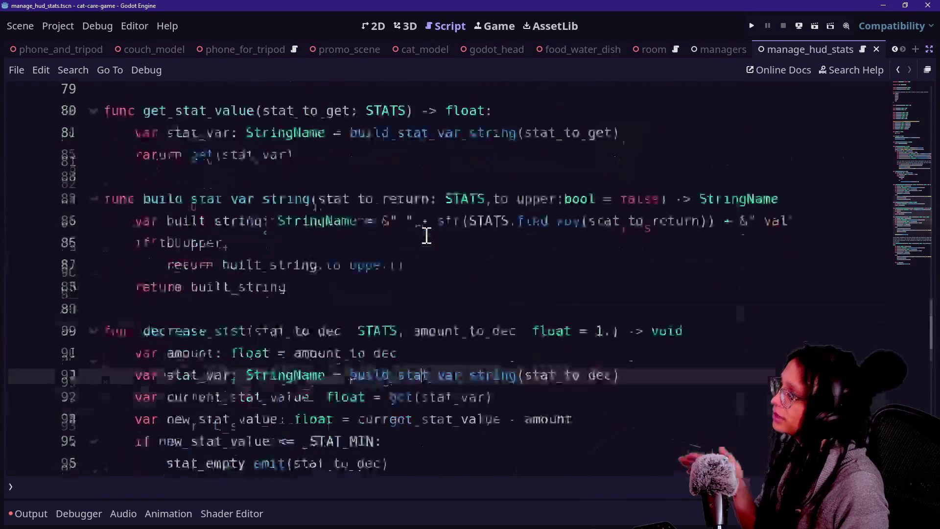
pyautogui.scroll(20, 426, 236)
pyautogui.doubleClick(210, 98)
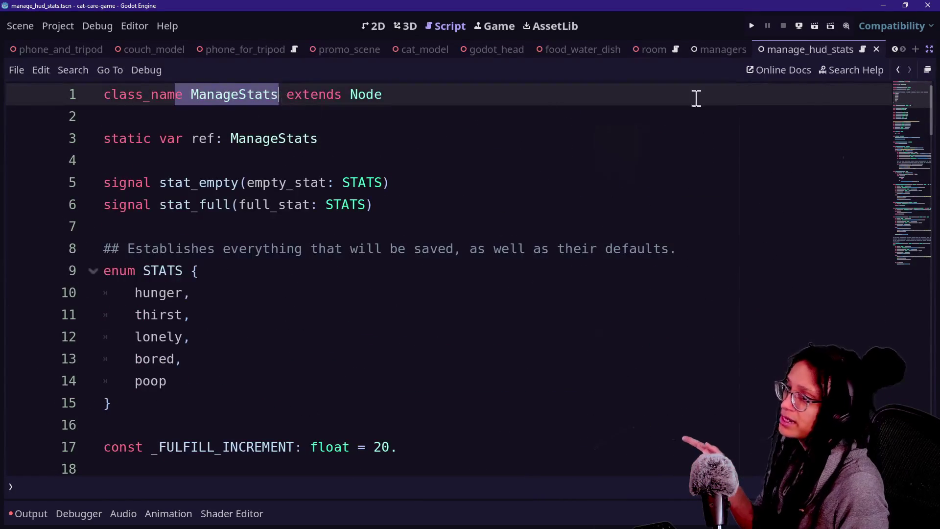
pyautogui.click(897, 71)
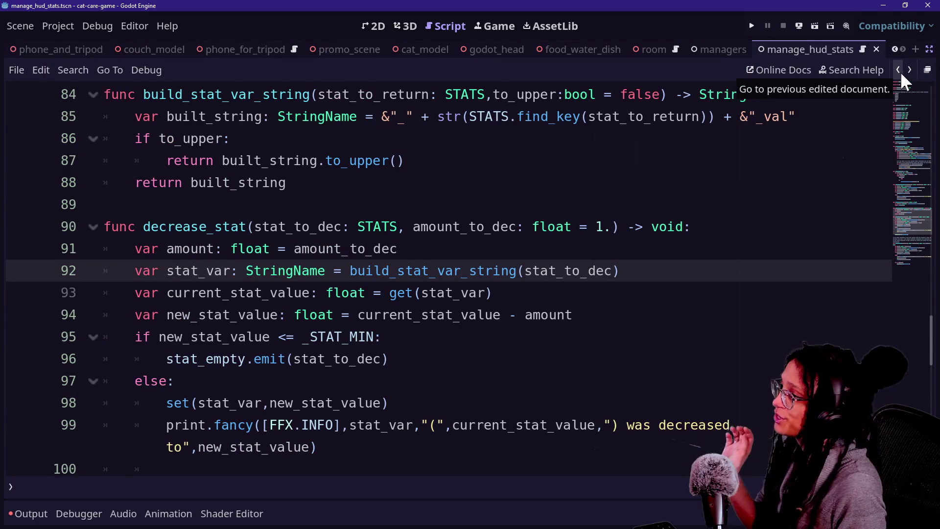
pyautogui.click(900, 71)
pyautogui.click(900, 72)
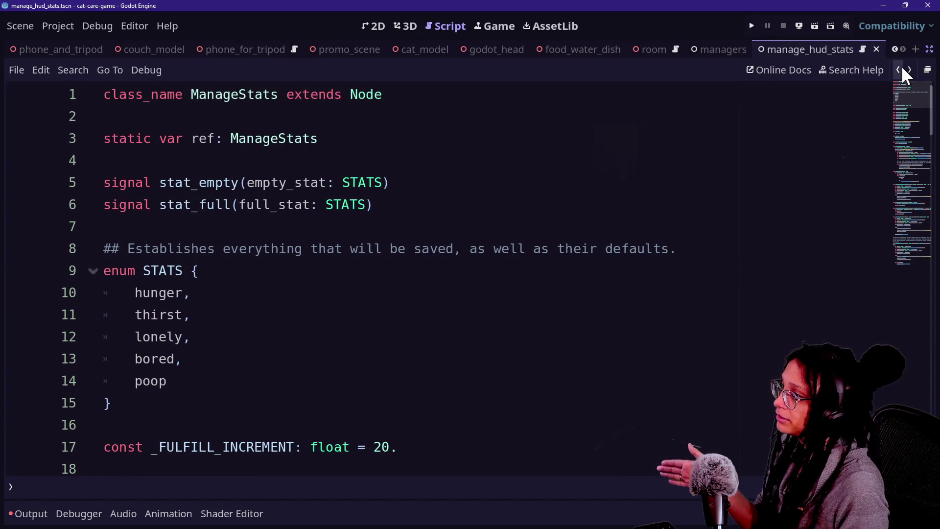
pyautogui.click(904, 69)
pyautogui.click(430, 221)
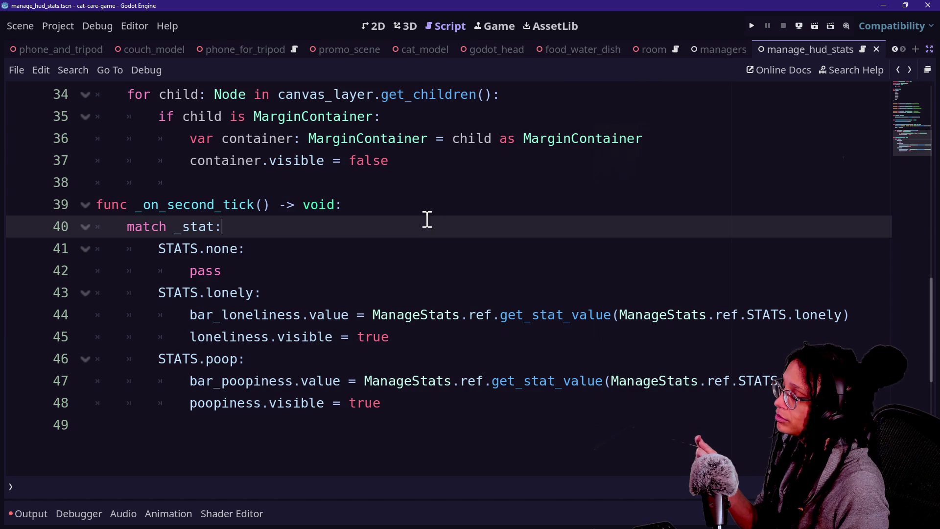
# Add a _fetch_stat_values_for_hud() call inside _on_second_tick.
pyautogui.click(391, 205)
pyautogui.press('Return')
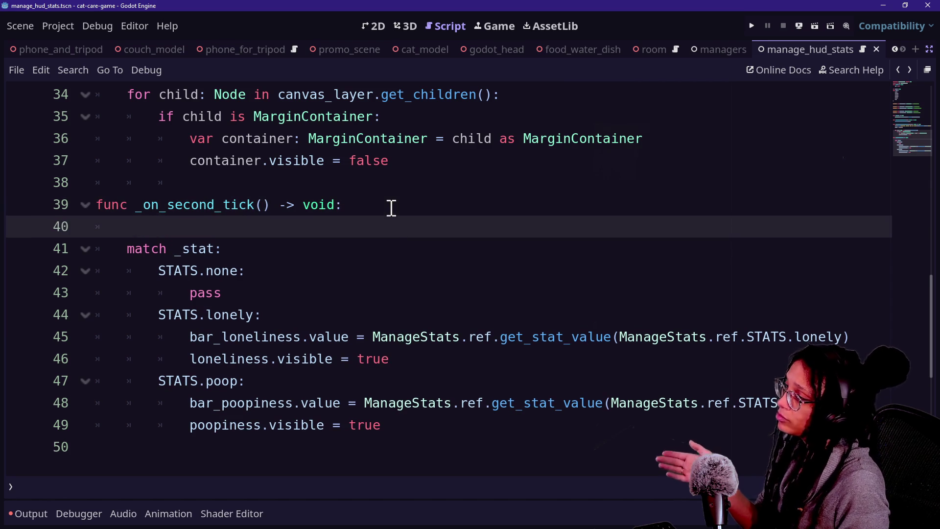
pyautogui.write('_')
pyautogui.press('BackSpace')
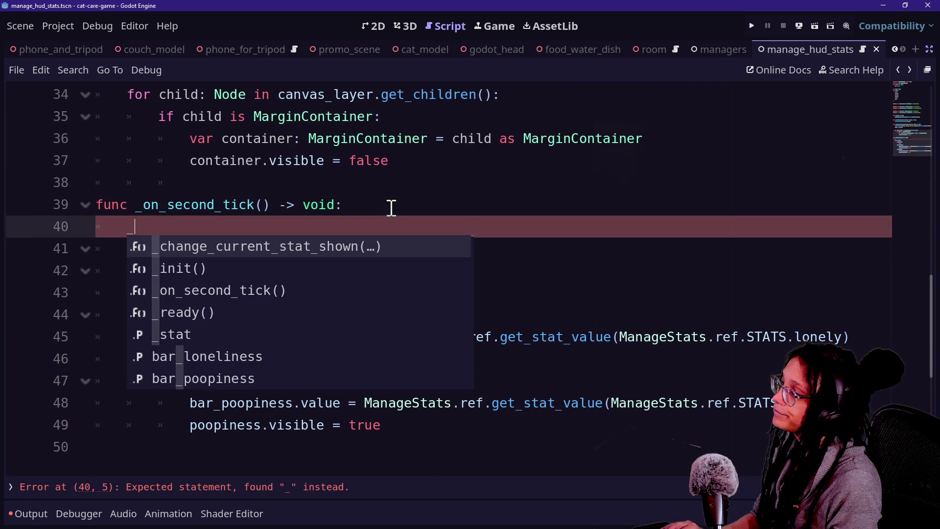
pyautogui.write('pass_')
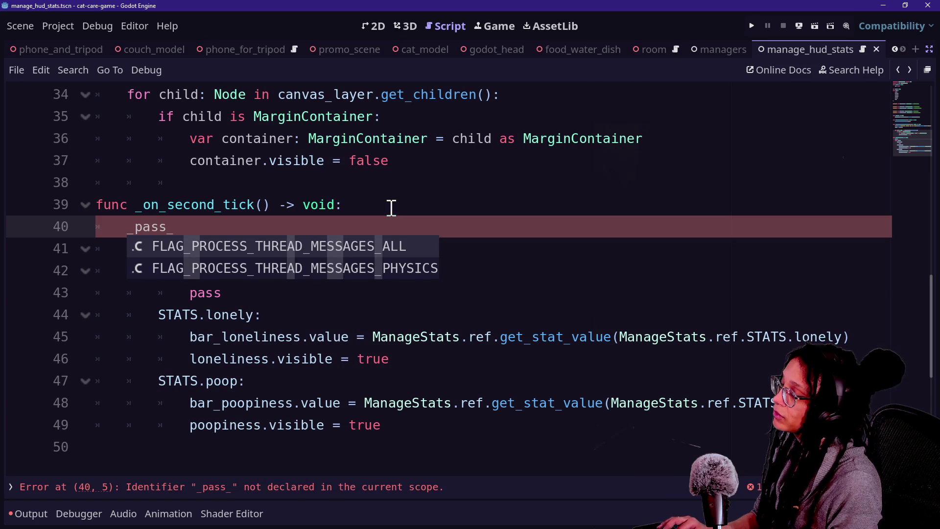
pyautogui.write('stat_values_to_hud(')
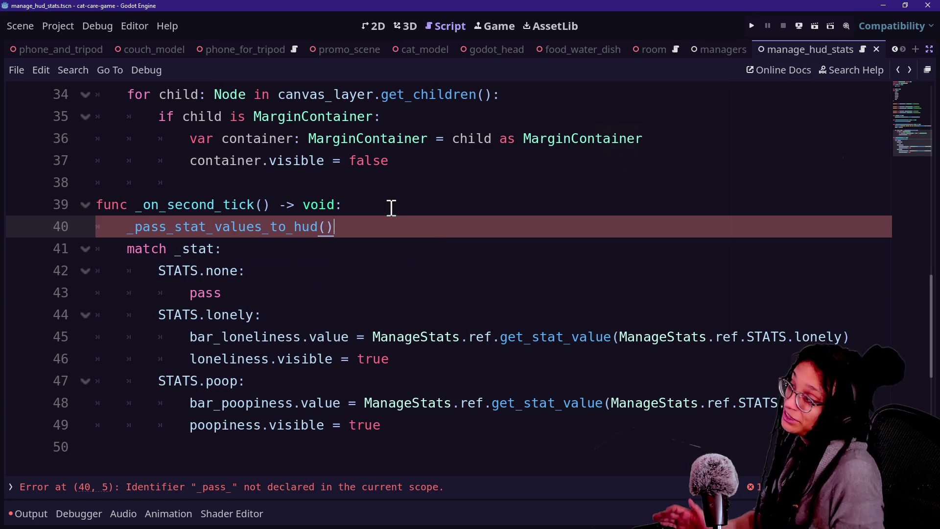
pyautogui.press('Return')
pyautogui.press('Return')
pyautogui.write('func')
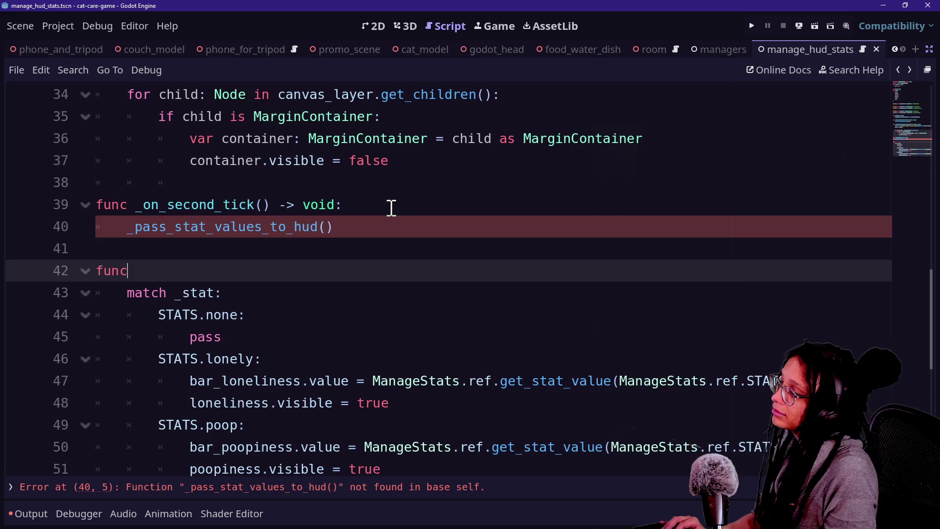
pyautogui.click(165, 232)
pyautogui.press('BackSpace')
pyautogui.press('BackSpace')
pyautogui.press('BackSpace')
pyautogui.write('fetch')
pyautogui.click(298, 228)
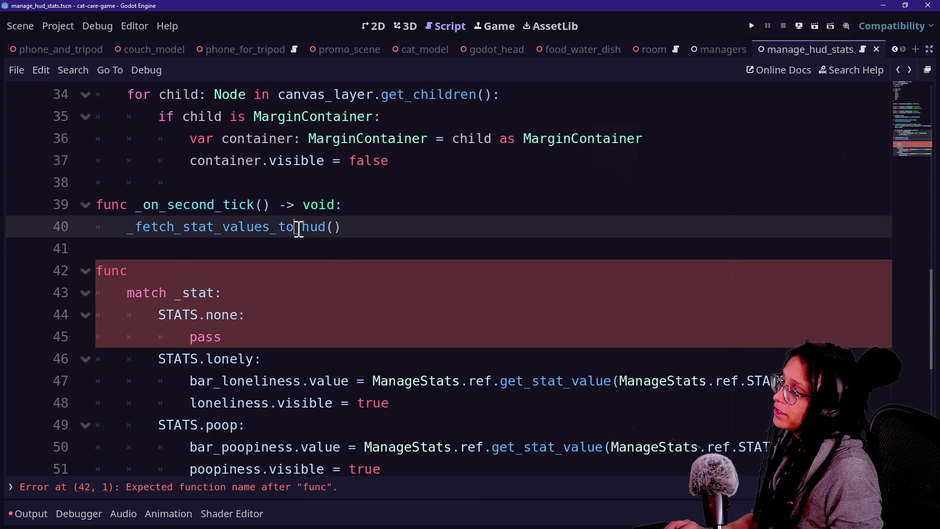
pyautogui.write('for')
# Create the 'func _fetch_stat_values_for_hud() -> void:' header above the match _stat block.
pyautogui.click(201, 276)
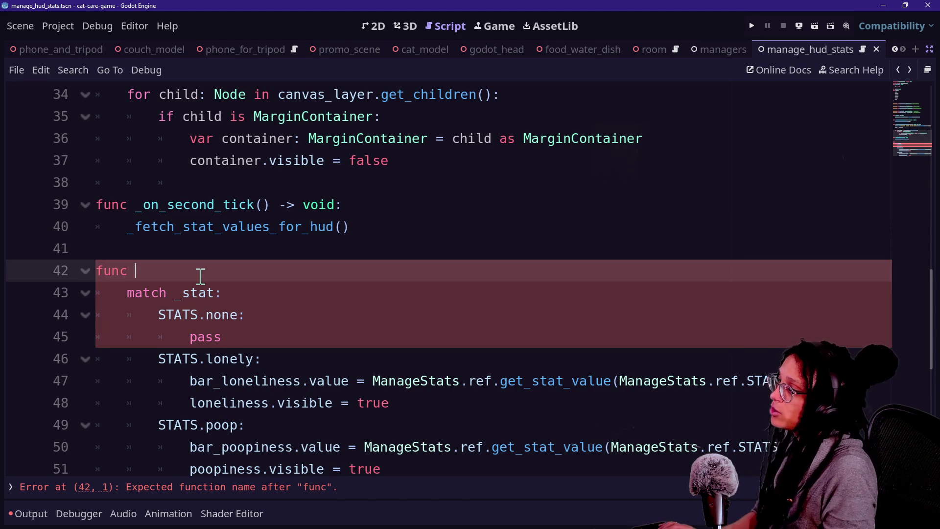
pyautogui.moveTo(130, 234)
pyautogui.mouseDown()
pyautogui.moveTo(314, 200)
pyautogui.moveTo(342, 224)
pyautogui.mouseUp()
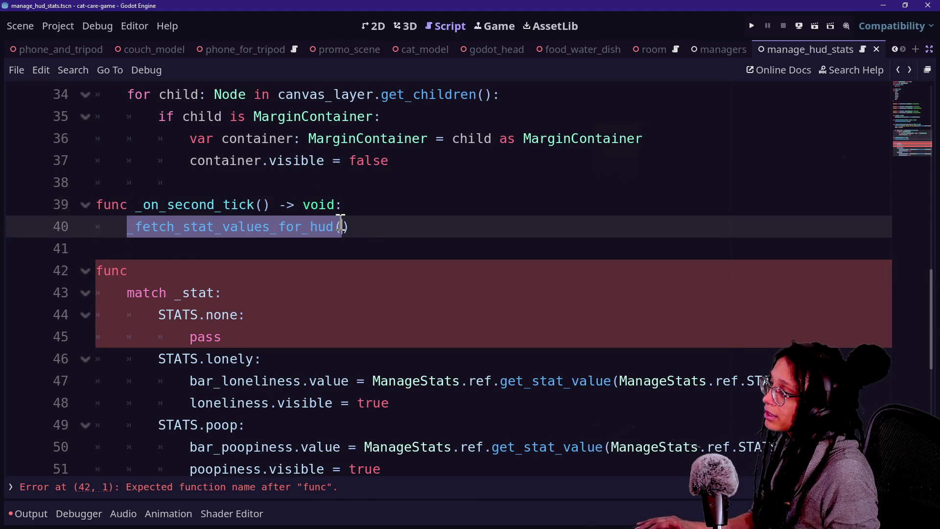
pyautogui.click(224, 272)
pyautogui.write('_fetch_stat_values_for_hud()')
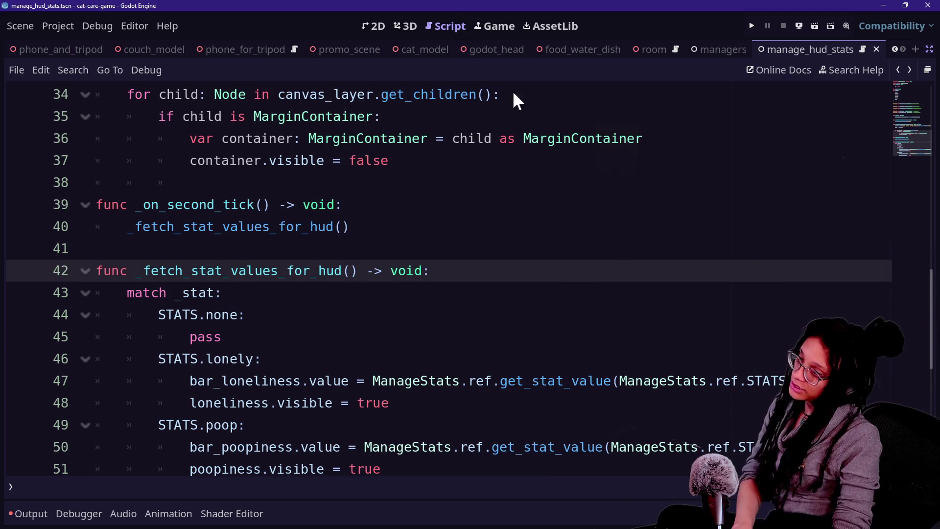
pyautogui.scroll(-5, 502, 189)
pyautogui.scroll(6, 503, 190)
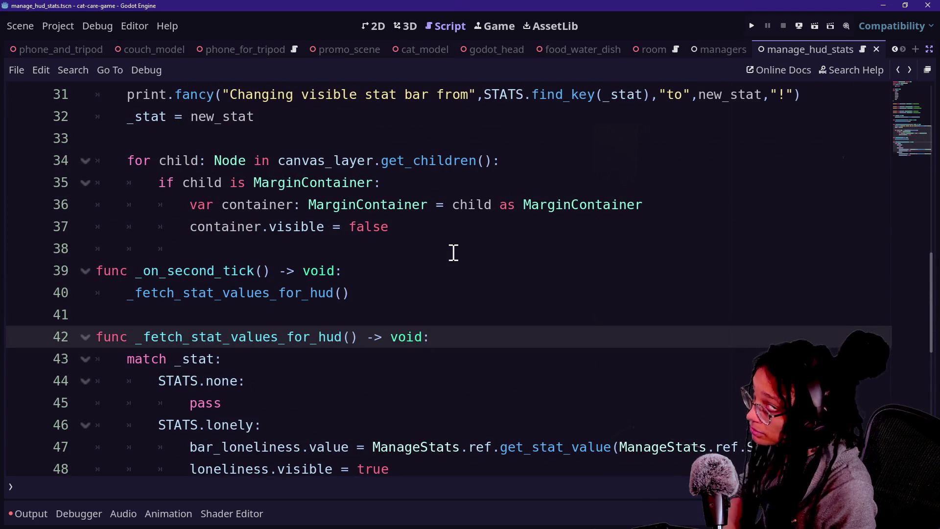
pyautogui.scroll(-2, 453, 252)
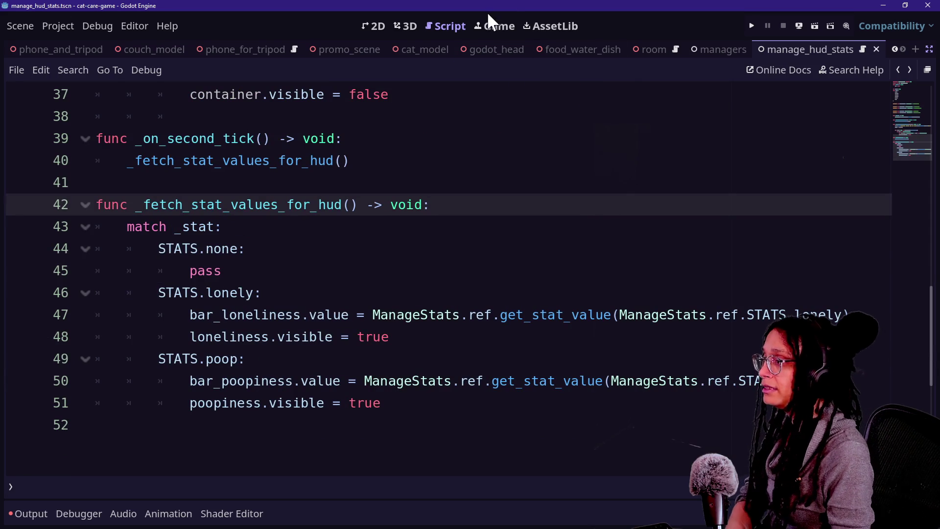
# Switch to the Game workspace and open the Output log.
pyautogui.click(499, 34)
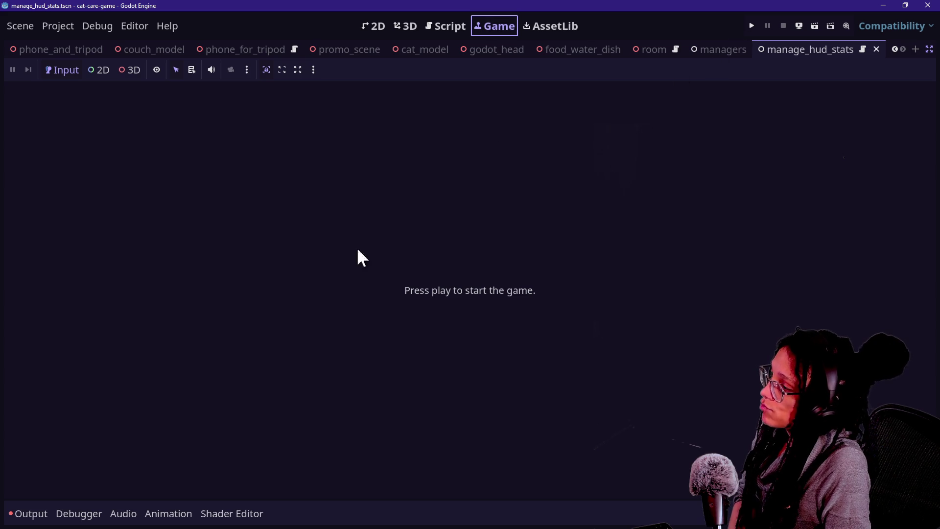
pyautogui.click(39, 513)
pyautogui.click(39, 513)
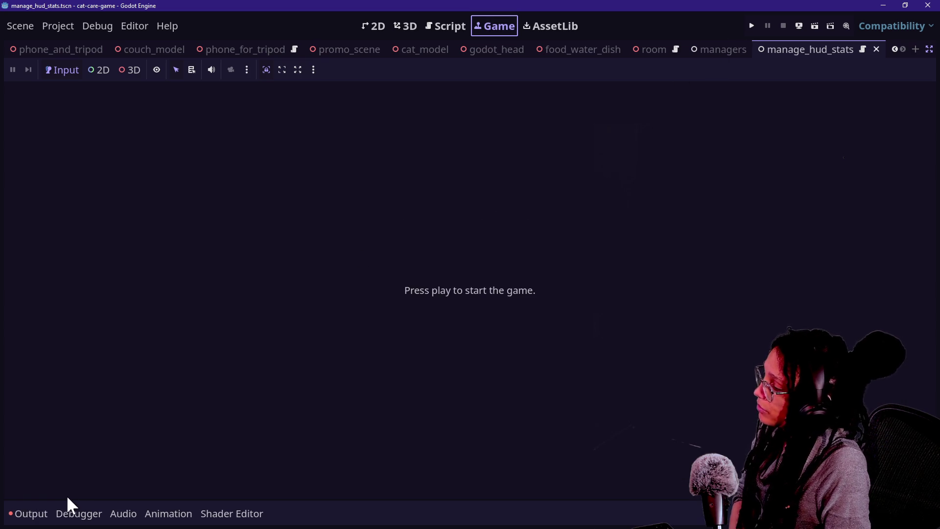
pyautogui.click(22, 513)
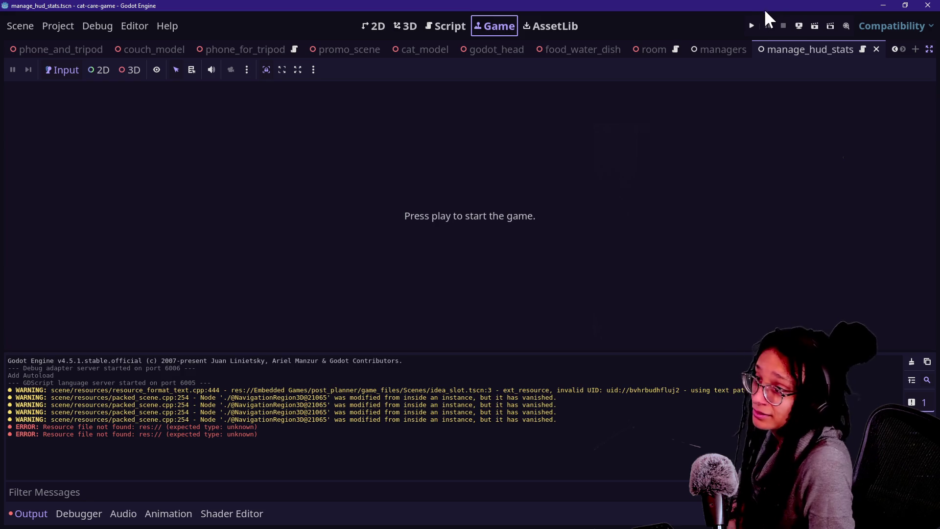
# Run the project, visit the computer station and go back, then hide the Output panel.
pyautogui.click(751, 25)
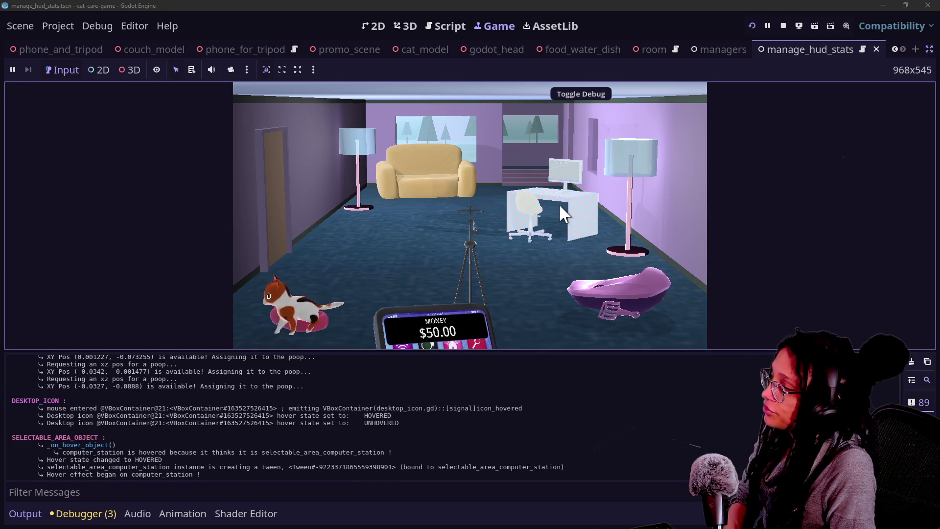
pyautogui.click(516, 199)
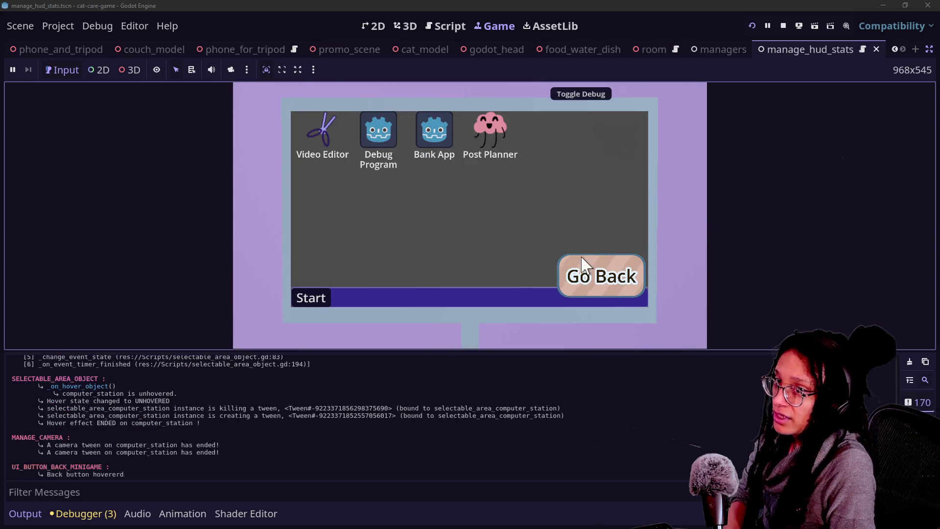
pyautogui.click(587, 272)
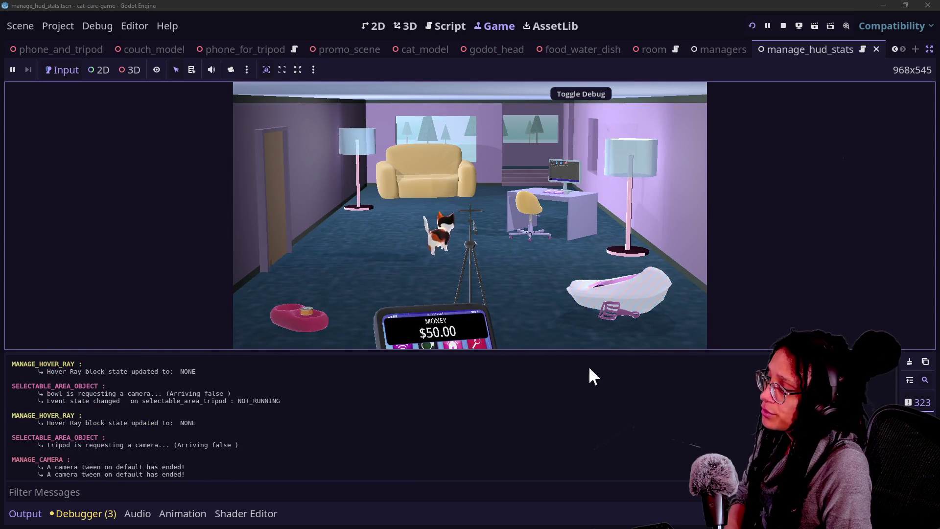
pyautogui.hotkey('ctrl', 'j')
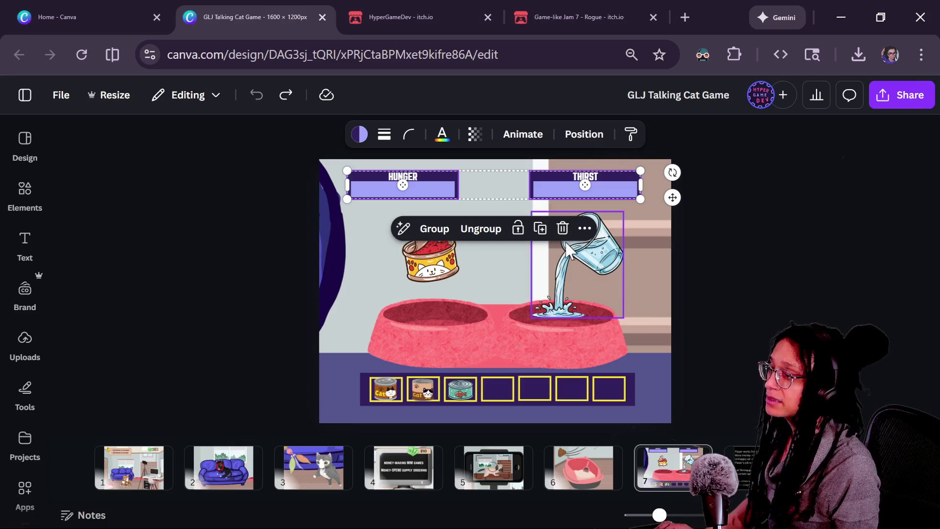
pyautogui.click(663, 310)
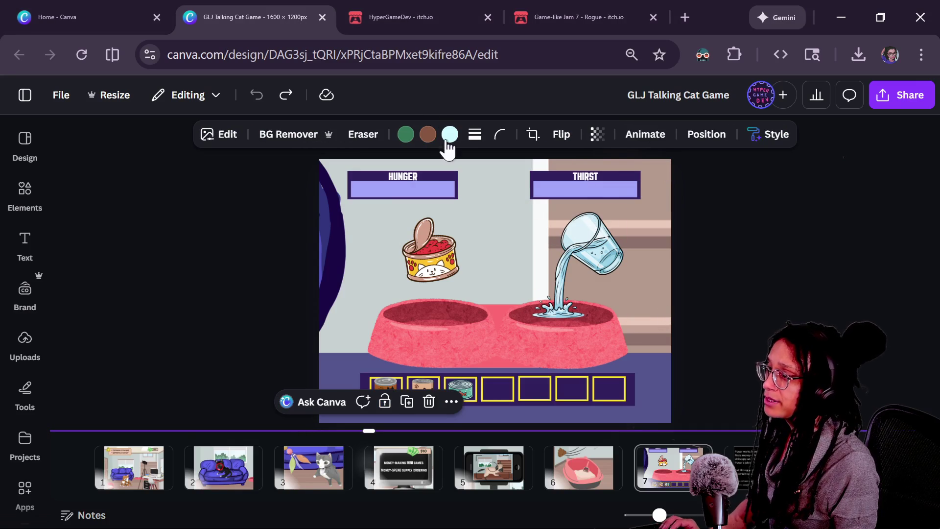
pyautogui.scroll(5, 464, 185)
pyautogui.click(315, 187)
pyautogui.moveTo(317, 189)
pyautogui.mouseDown()
pyautogui.moveTo(356, 274)
pyautogui.moveTo(343, 274)
pyautogui.mouseUp()
pyautogui.hotkey('ctrl', 'z')
pyautogui.moveTo(626, 204); pyautogui.dragTo(524, 199)
pyautogui.hotkey('ctrl', 'z')
pyautogui.scroll(-3, 514, 339)
pyautogui.scroll(-2, 514, 337)
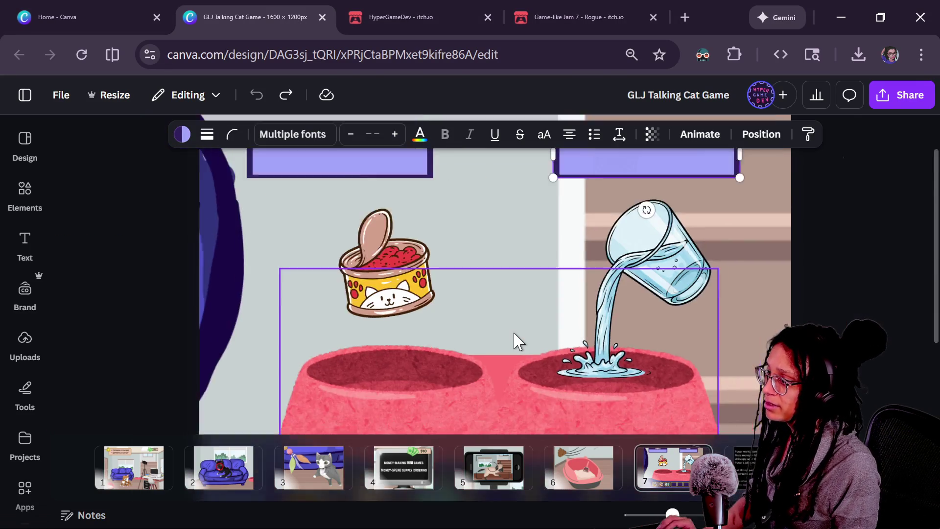
pyautogui.scroll(-5, 517, 340)
pyautogui.scroll(5, 532, 242)
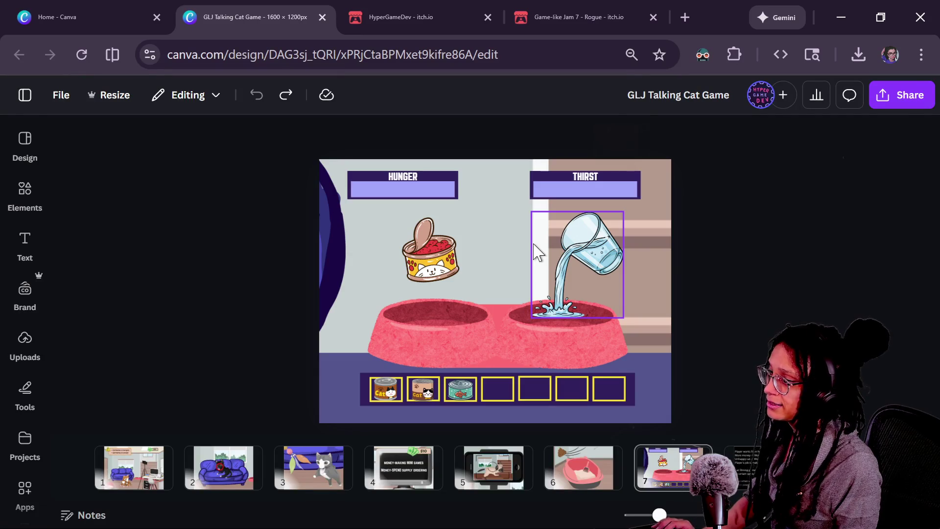
pyautogui.hotkey('alt', 'Tab')
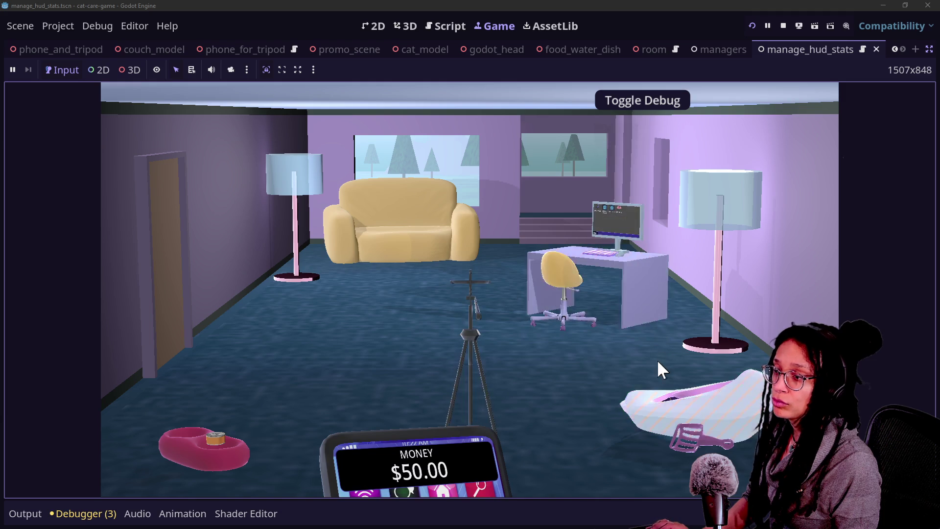
# Test the litter box (POOPINESS 0%) and couch (LONELINESS 100%) stats, then return to the Script workspace.
pyautogui.click(657, 367)
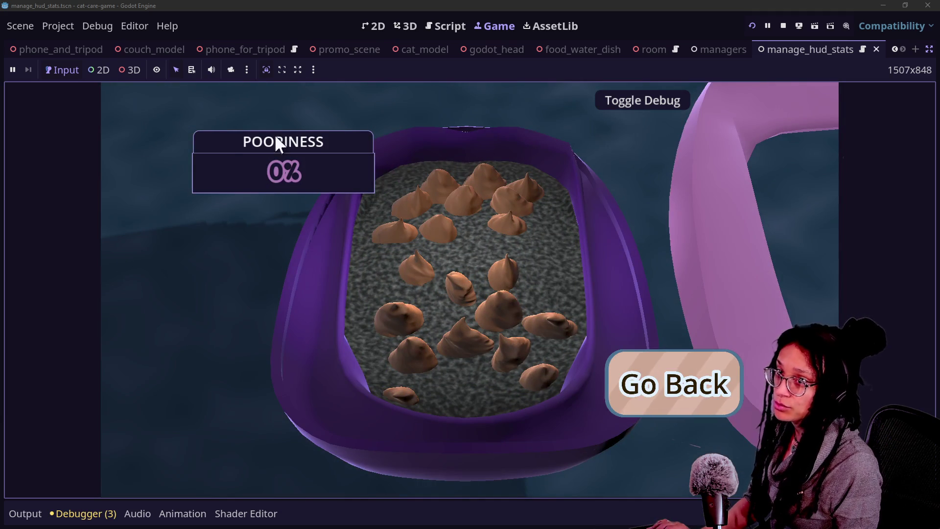
pyautogui.click(707, 365)
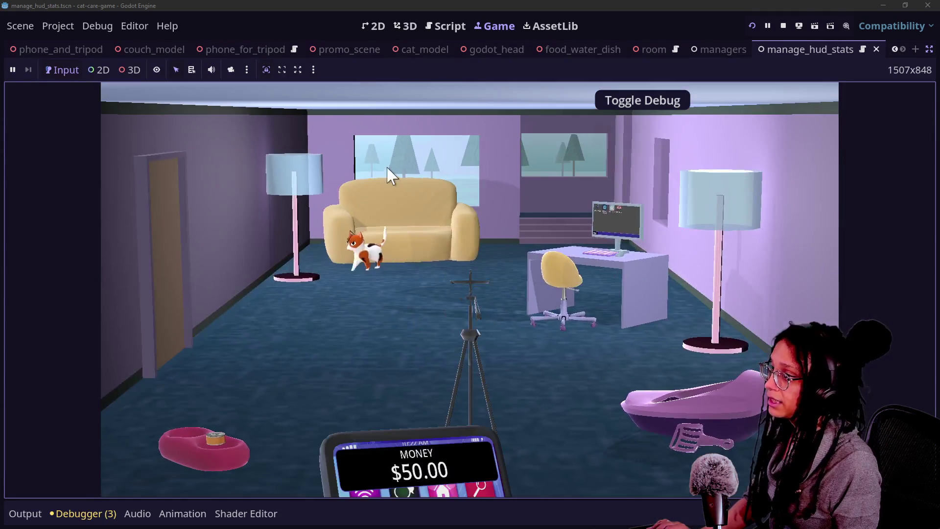
pyautogui.click(388, 177)
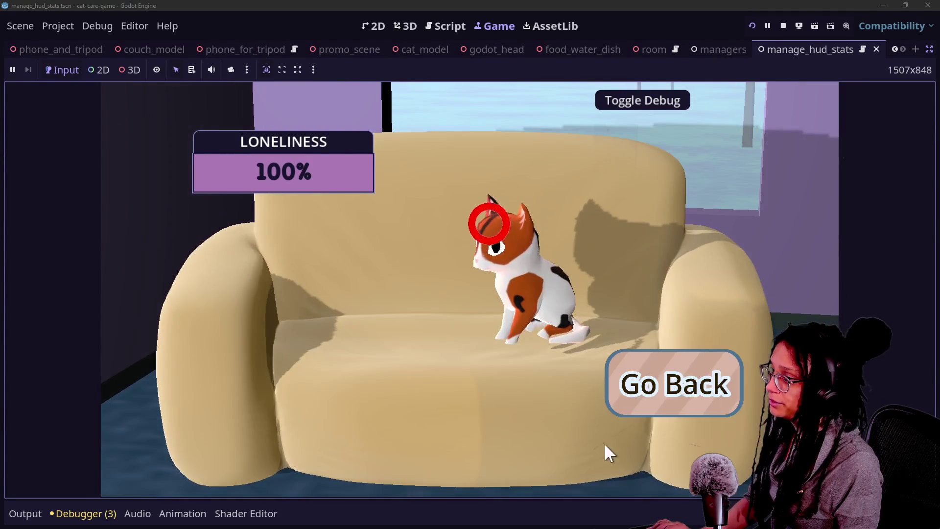
pyautogui.click(654, 387)
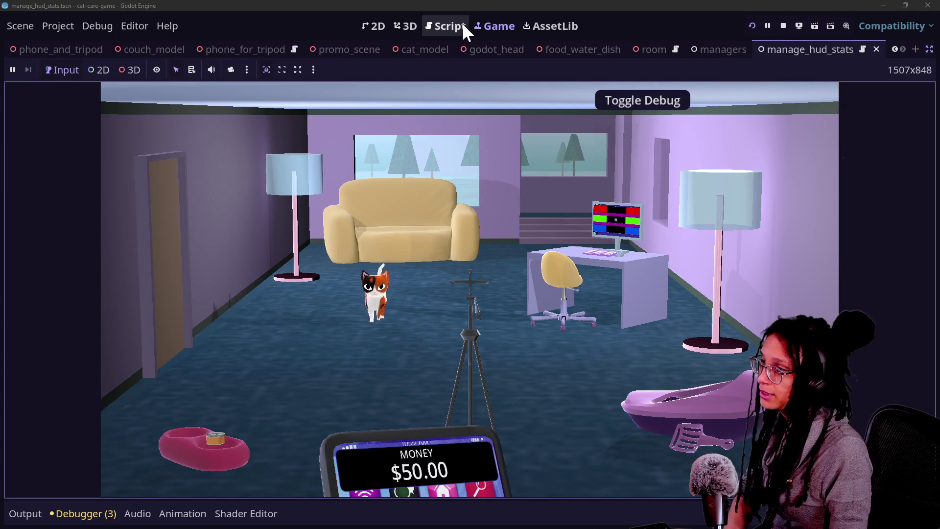
pyautogui.click(429, 26)
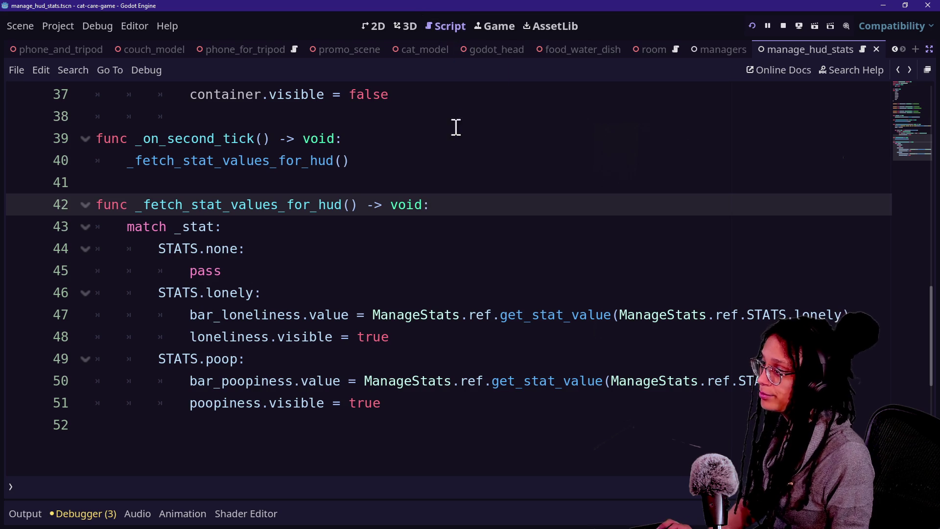
pyautogui.click(346, 179)
pyautogui.click(372, 227)
pyautogui.click(362, 205)
pyautogui.click(430, 296)
pyautogui.click(393, 165)
pyautogui.click(413, 185)
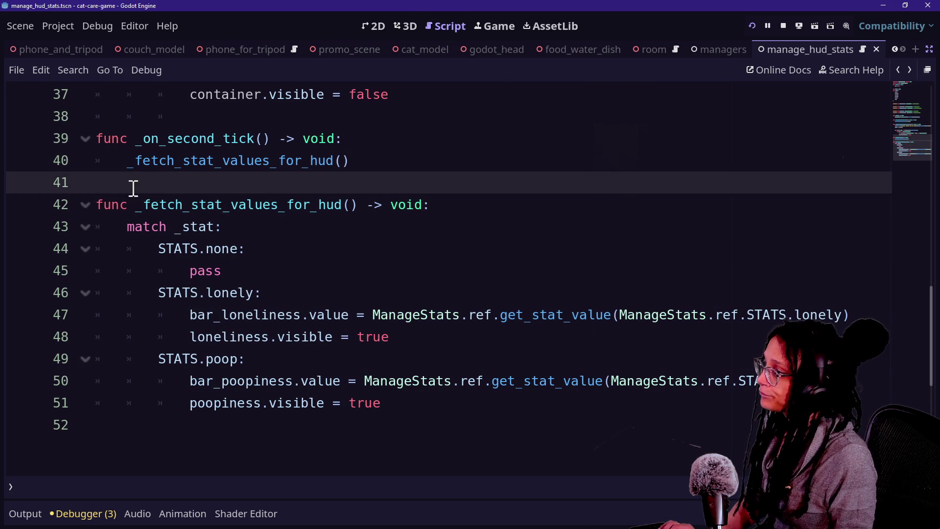
pyautogui.moveTo(140, 146); pyautogui.dragTo(227, 155)
pyautogui.click(230, 138)
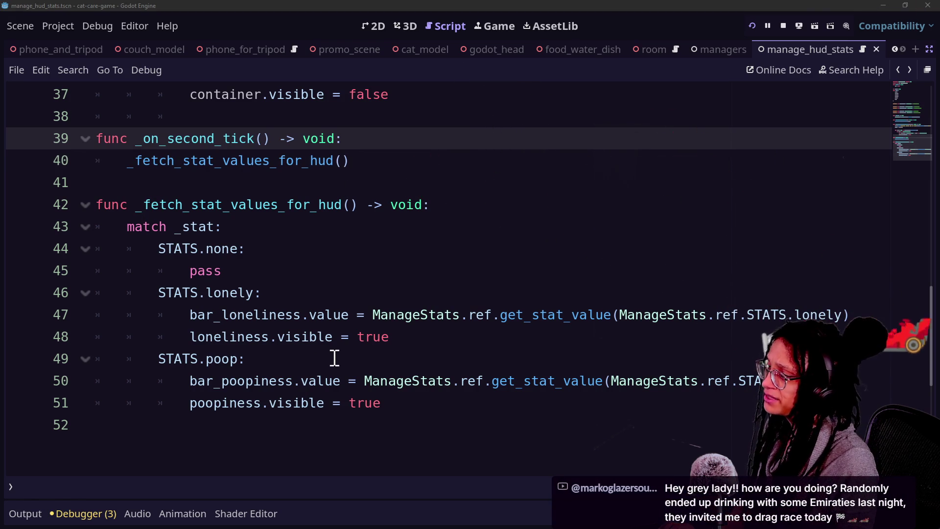
pyautogui.click(192, 182)
pyautogui.moveTo(139, 160)
pyautogui.mouseDown()
pyautogui.moveTo(293, 160)
pyautogui.moveTo(138, 160)
pyautogui.moveTo(298, 170)
pyautogui.mouseUp()
pyautogui.click(298, 169)
pyautogui.click(289, 246)
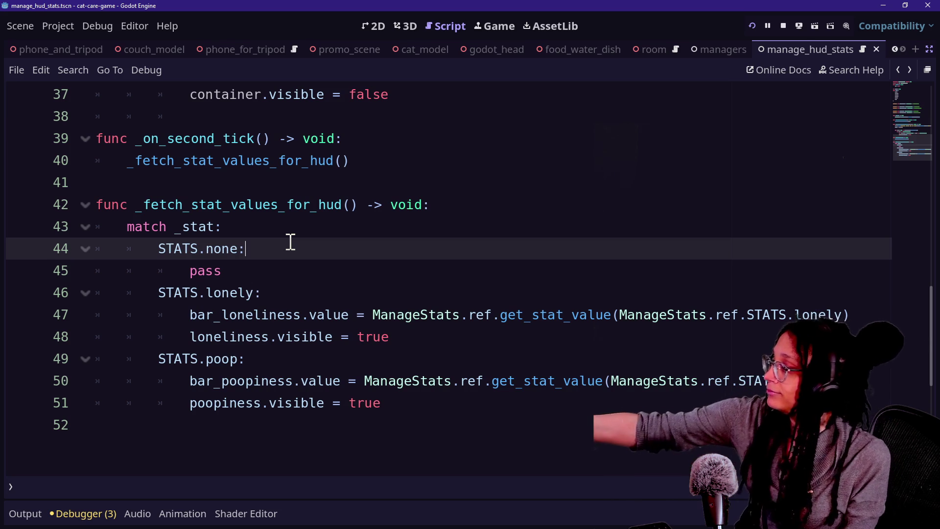
pyautogui.press('Down')
pyautogui.press('Down')
pyautogui.press('Down')
pyautogui.press('Up')
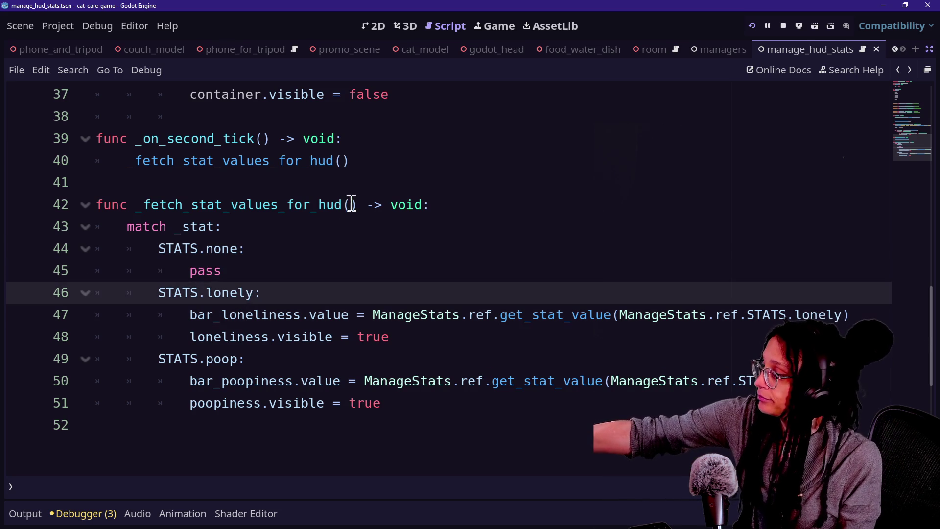
pyautogui.click(377, 203)
pyautogui.click(302, 276)
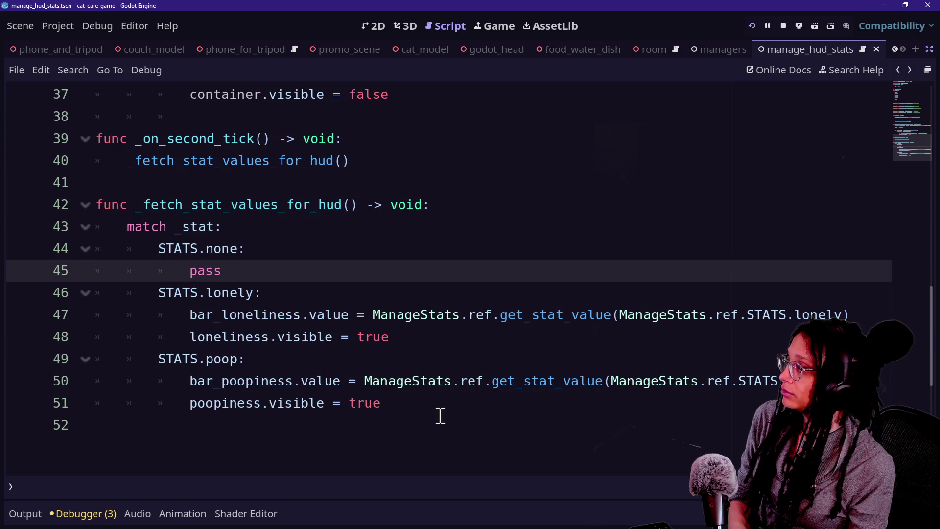
pyautogui.scroll(5, 440, 415)
pyautogui.scroll(-2, 440, 415)
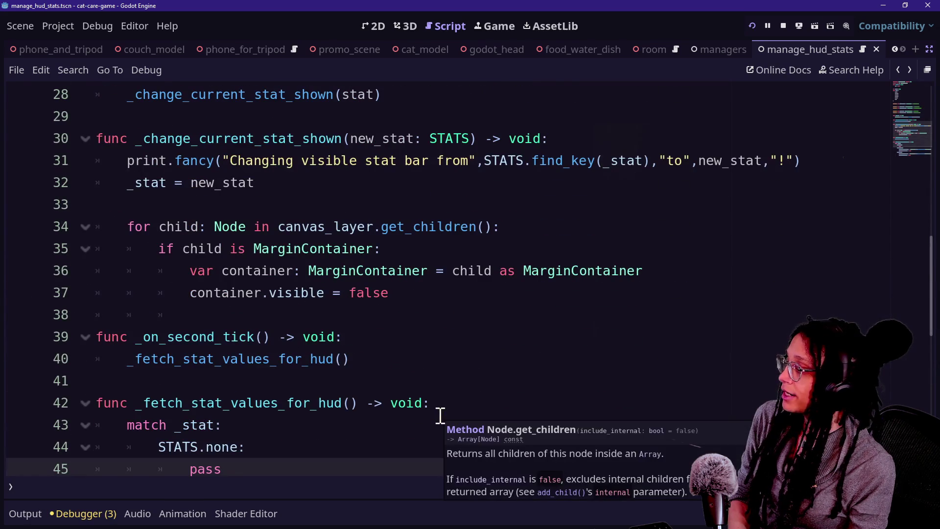
pyautogui.scroll(9, 465, 367)
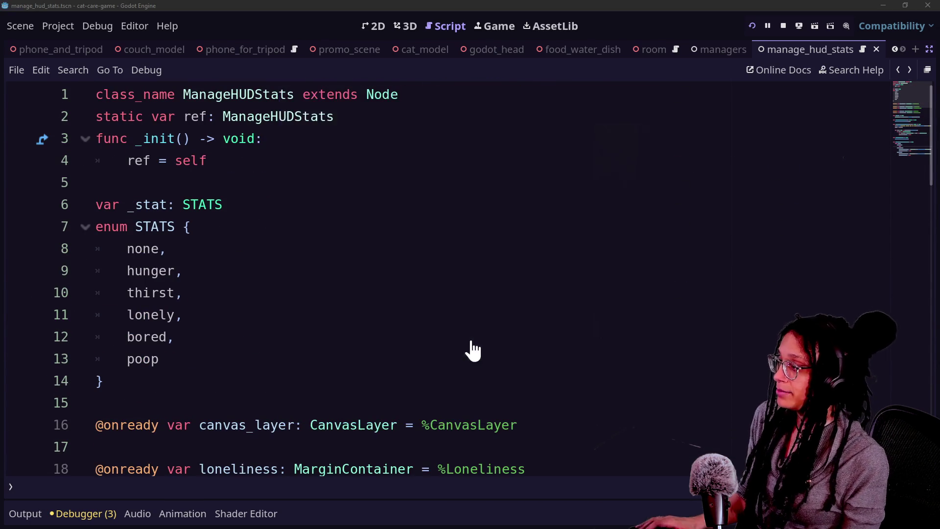
pyautogui.scroll(-5, 135, 304)
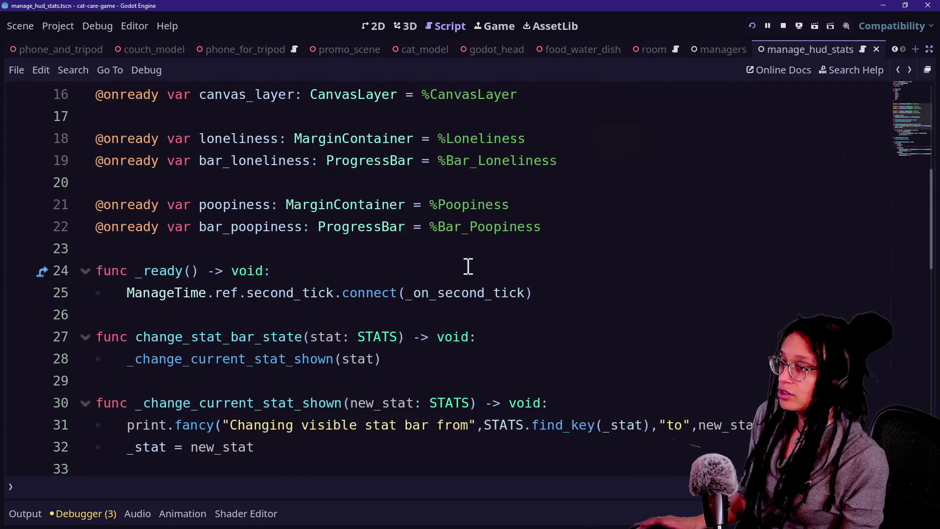
pyautogui.click(898, 71)
pyautogui.click(897, 71)
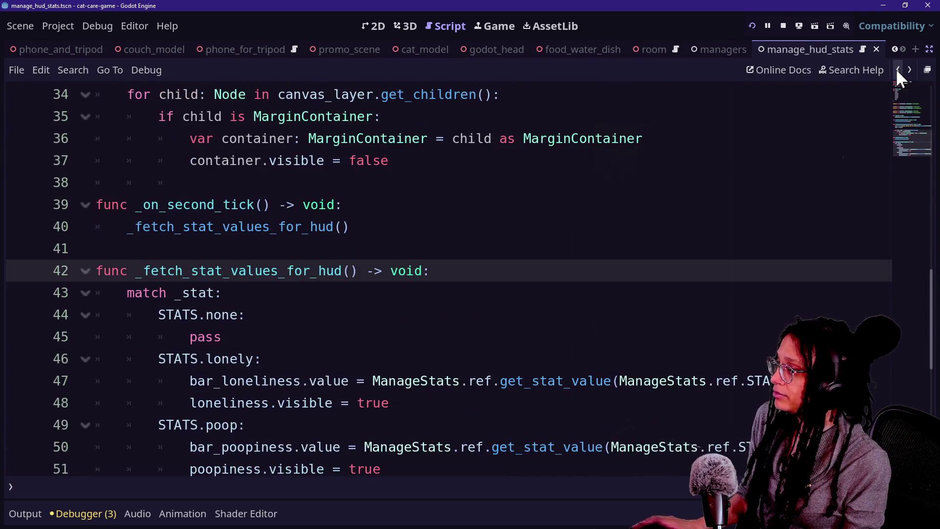
pyautogui.click(674, 155)
pyautogui.hotkey('shift', 'alt', 'o')
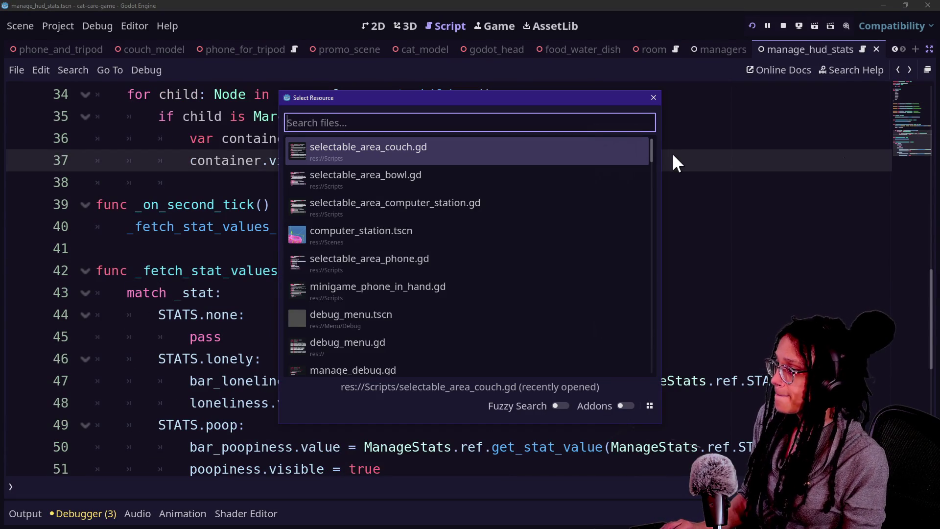
# Open the SelectableObject parent script from selectable_area_couch.gd and search for 'stat'.
pyautogui.press('Return')
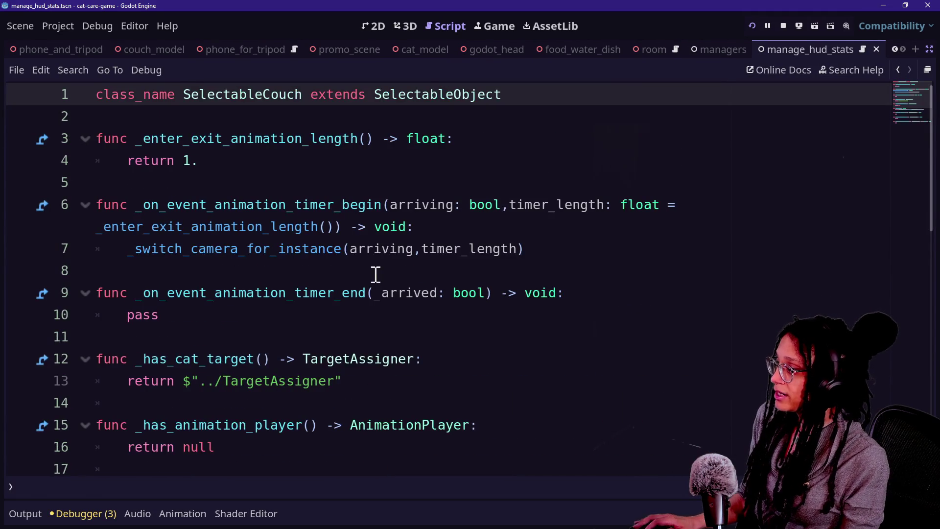
pyautogui.keyDown('ctrl'); pyautogui.click(437, 95); pyautogui.keyUp('ctrl')
pyautogui.hotkey('ctrl', 'f')
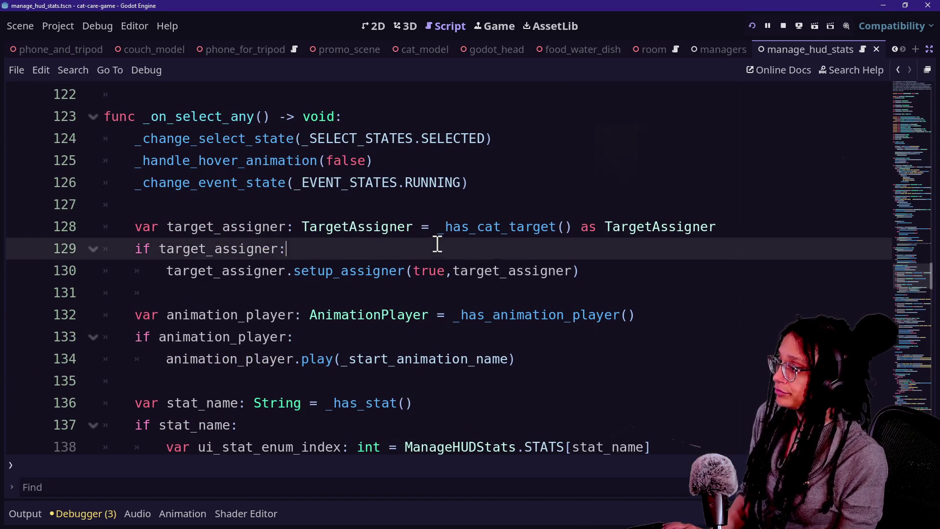
pyautogui.write('has_tar')
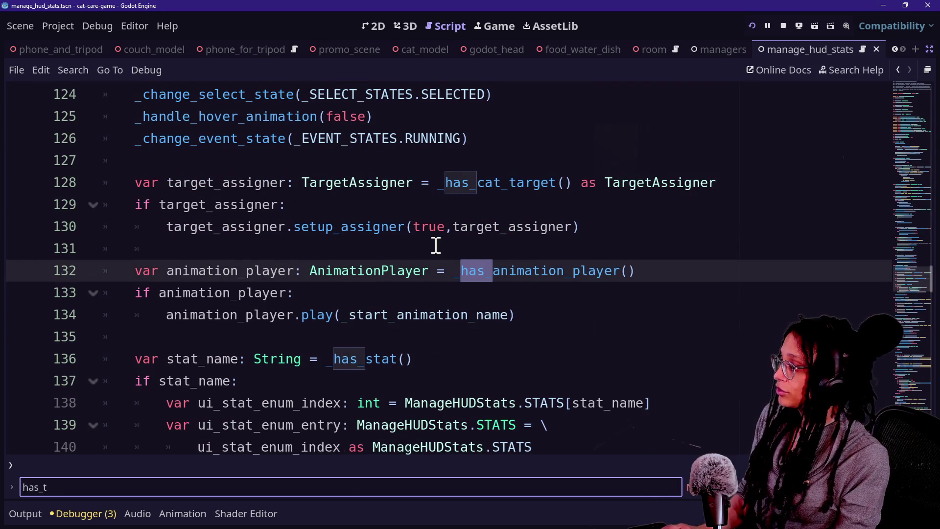
pyautogui.press('BackSpace')
pyautogui.write('stat')
# Inspect the _has_stat call and HUD stat lookup lines, then go to the _has_stat definition.
pyautogui.click(245, 294)
pyautogui.moveTo(176, 294)
pyautogui.mouseDown()
pyautogui.moveTo(242, 299)
pyautogui.moveTo(466, 383)
pyautogui.mouseUp()
pyautogui.click(243, 298)
pyautogui.click(482, 402)
pyautogui.click(360, 274)
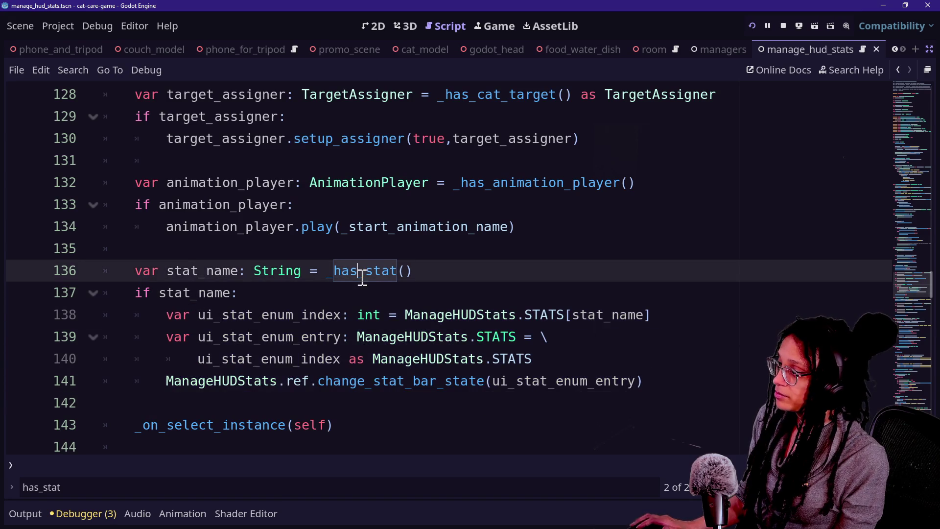
pyautogui.keyDown('ctrl'); pyautogui.click(351, 273); pyautogui.keyUp('ctrl')
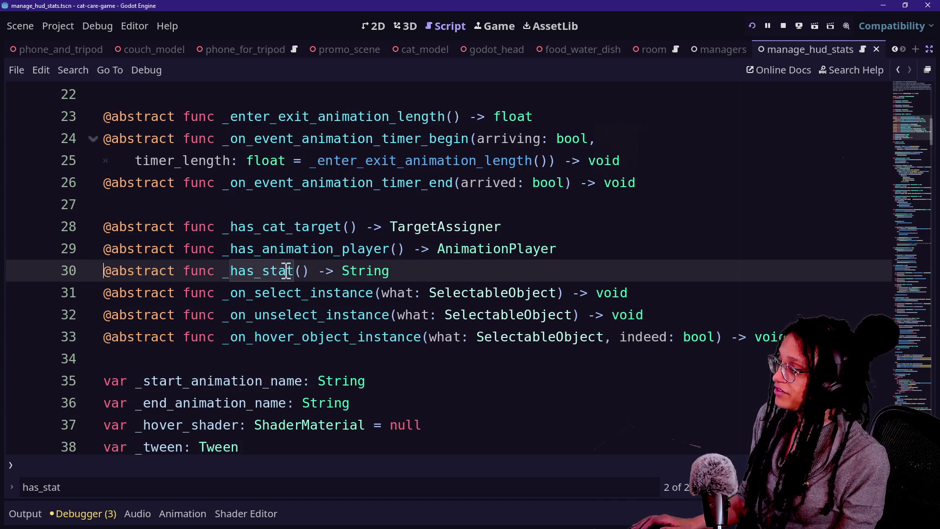
# Change _has_stat's return type to Array[String], save, and jump to the line 136 error.
pyautogui.click(337, 269)
pyautogui.doubleClick(389, 277)
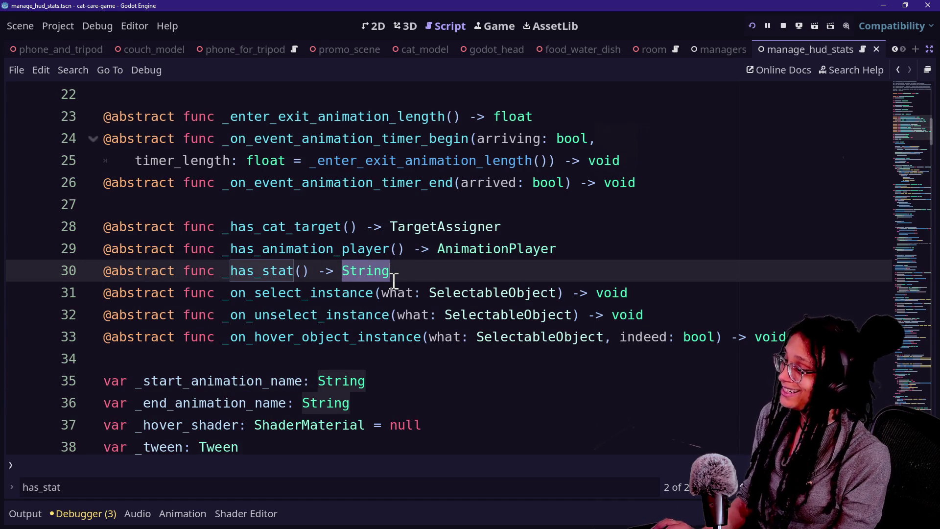
pyautogui.write('Arrayp')
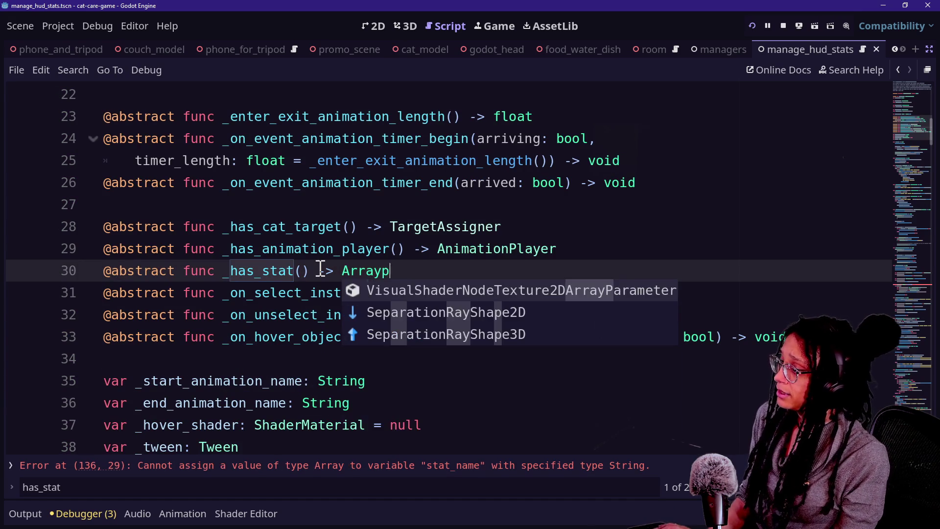
pyautogui.press('BackSpace')
pyautogui.write('[String')
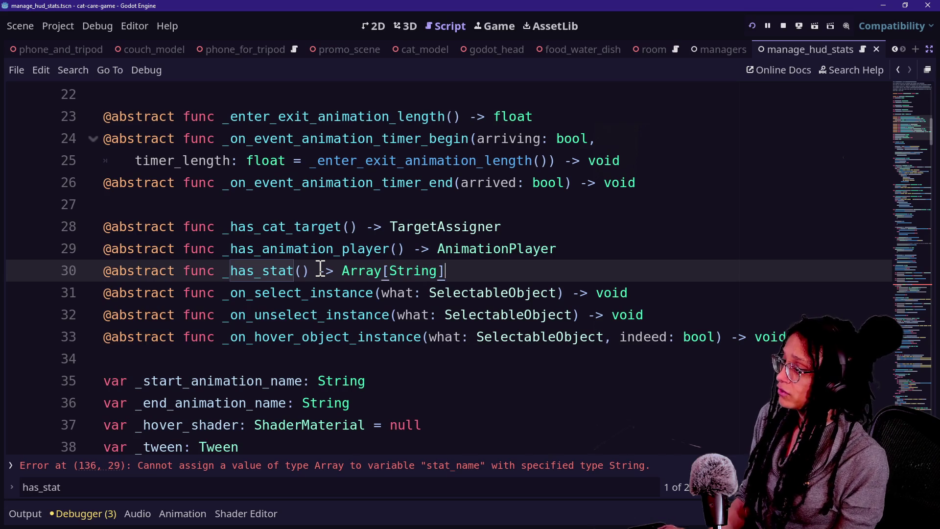
pyautogui.hotkey('ctrl', 's')
pyautogui.click(293, 271)
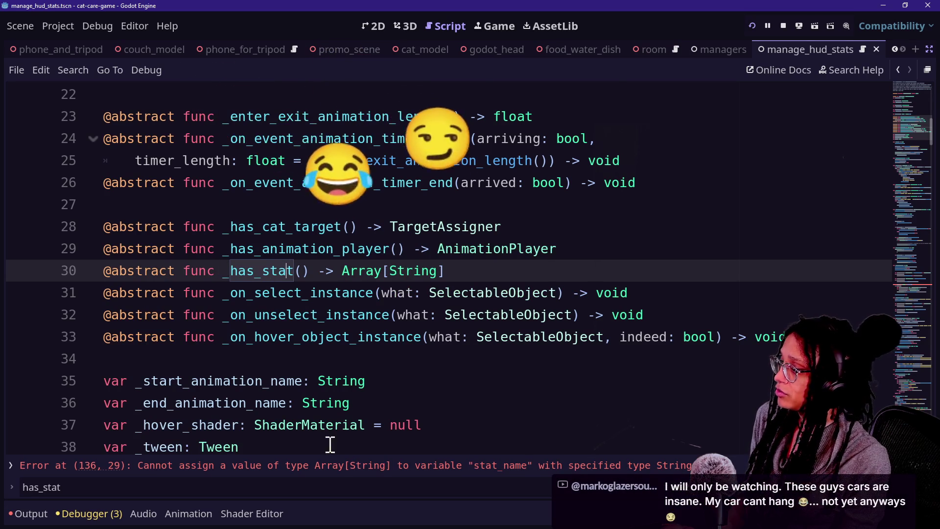
pyautogui.click(325, 466)
# Store _has_stat() in an Array[String] stat_names and check stat_names.size() > 0 on line 137.
pyautogui.write('Array[String = _has_stat(')
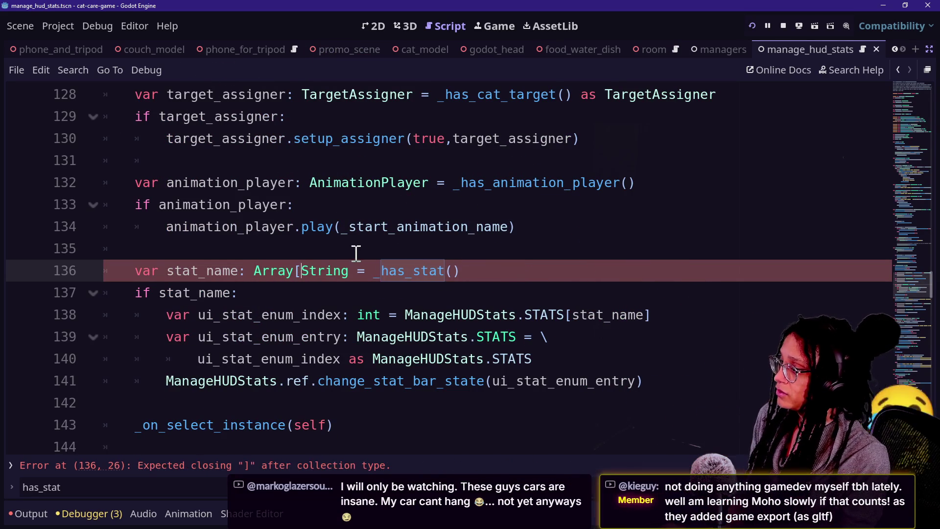
pyautogui.click(356, 267)
pyautogui.write(']')
pyautogui.press('End')
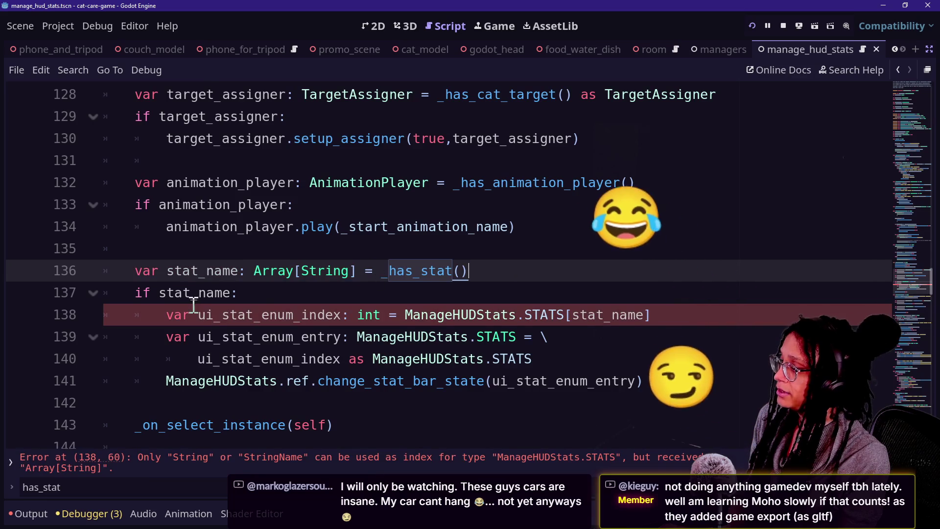
pyautogui.click(232, 293)
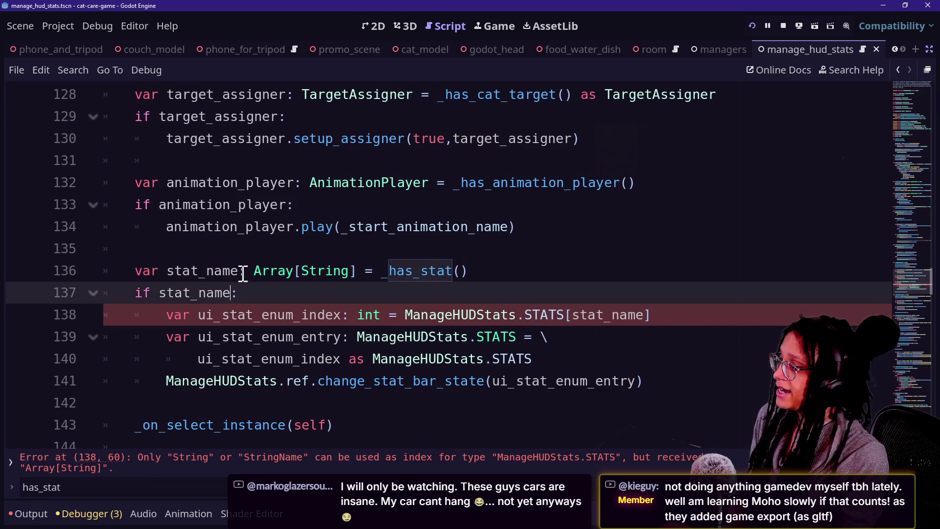
pyautogui.click(243, 270)
pyautogui.write('s')
pyautogui.click(234, 293)
pyautogui.write('s.')
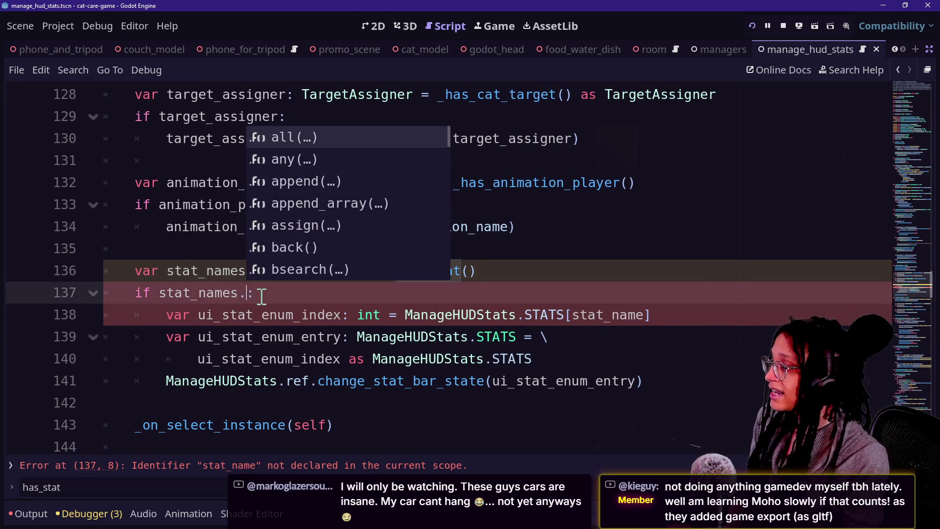
pyautogui.write('si')
pyautogui.press('Return')
pyautogui.write('0')
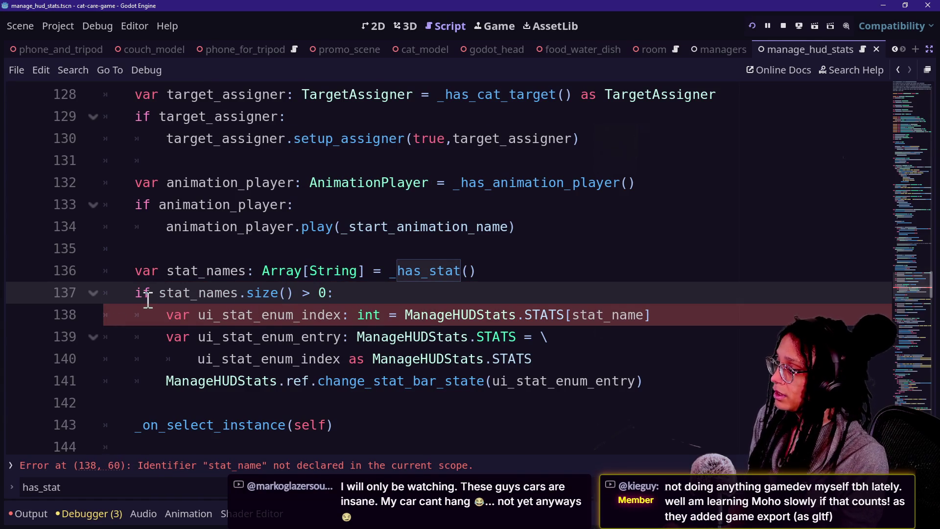
# Add 'for i_stat_name: int in stat_names:' and indent stat-bar lines 139–142 into it.
pyautogui.click(361, 336)
pyautogui.press('Up')
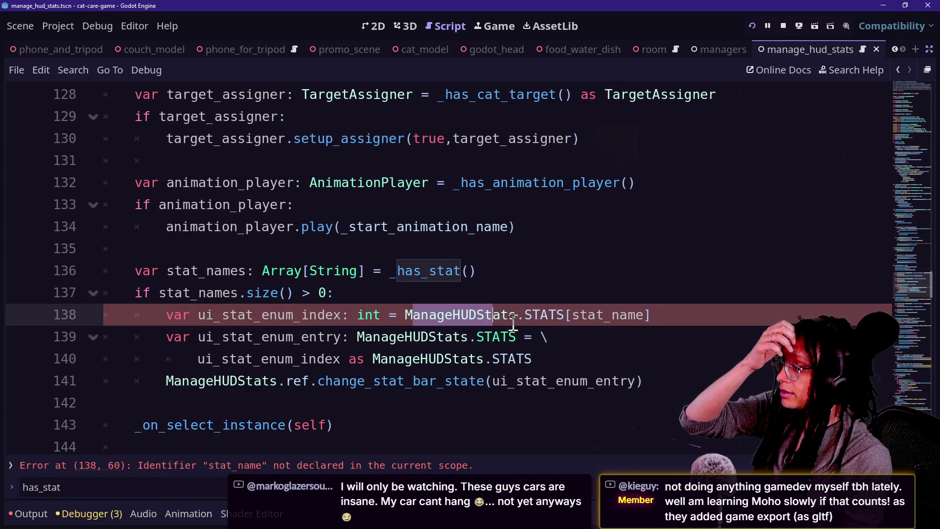
pyautogui.click(504, 296)
pyautogui.press('Return')
pyautogui.write('for i_st')
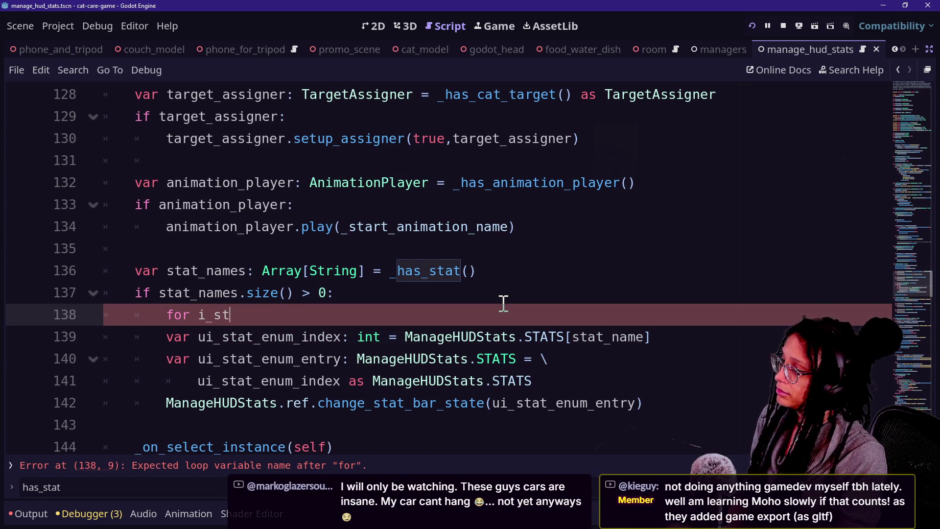
pyautogui.write('at_name: ')
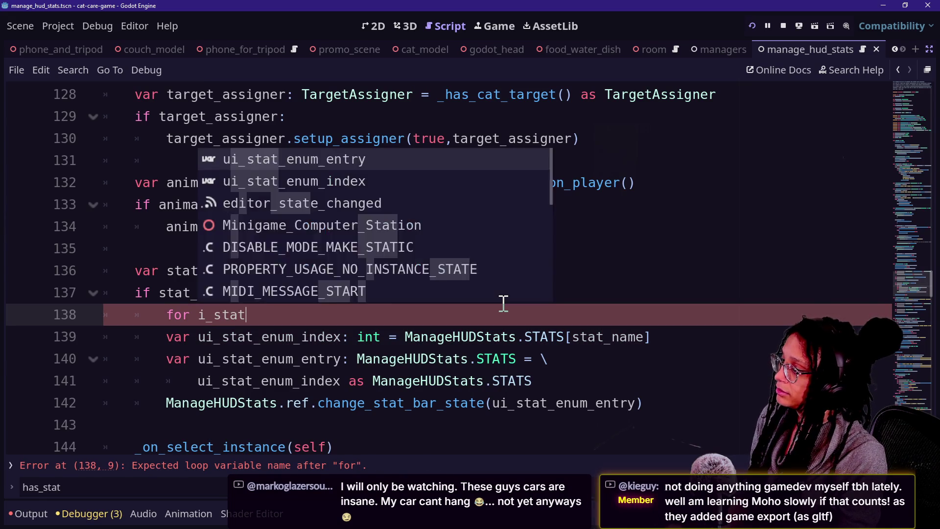
pyautogui.write('int in s')
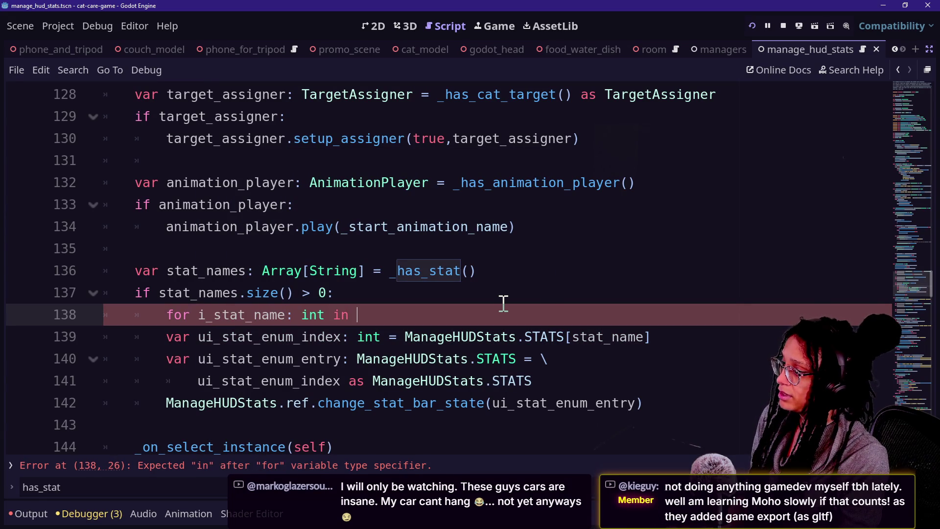
pyautogui.write('tat_names:')
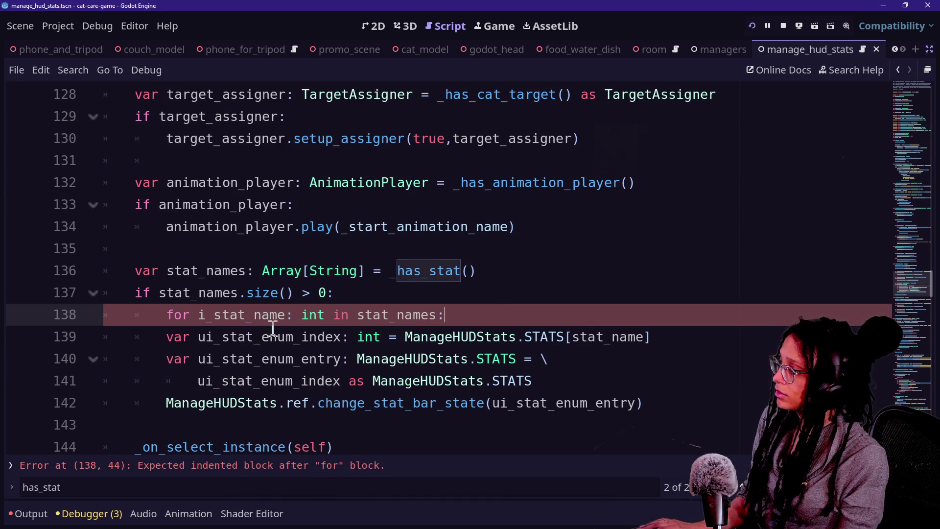
pyautogui.moveTo(269, 336)
pyautogui.mouseDown()
pyautogui.moveTo(323, 389)
pyautogui.moveTo(327, 409)
pyautogui.mouseUp()
pyautogui.press('Tab')
# Change the loop variable type from int to String.
pyautogui.click(165, 306)
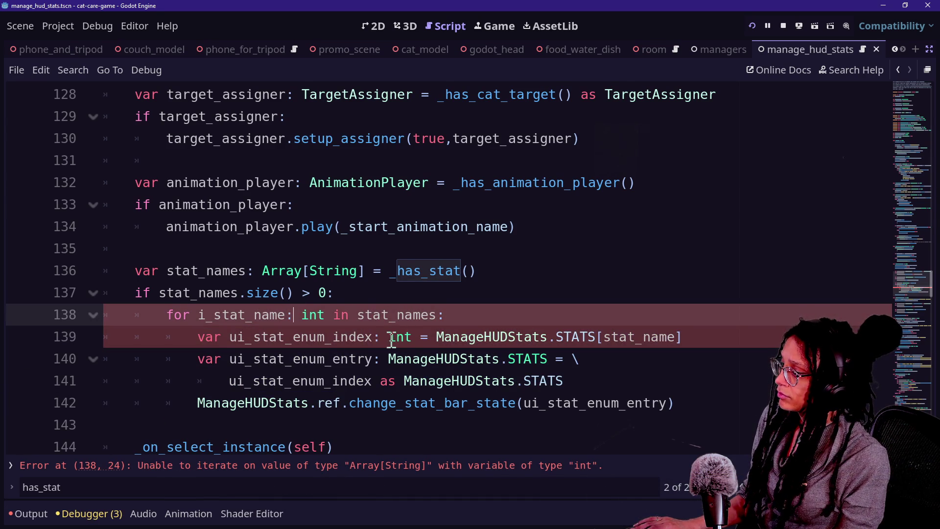
pyautogui.click(330, 314)
pyautogui.press('BackSpace')
pyautogui.press('BackSpace')
pyautogui.press('BackSpace')
pyautogui.write('String')
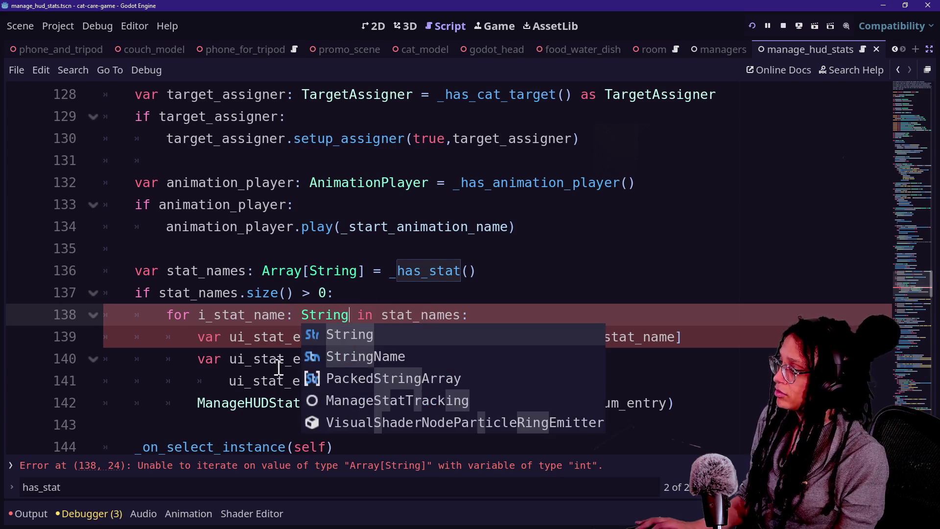
pyautogui.click(256, 358)
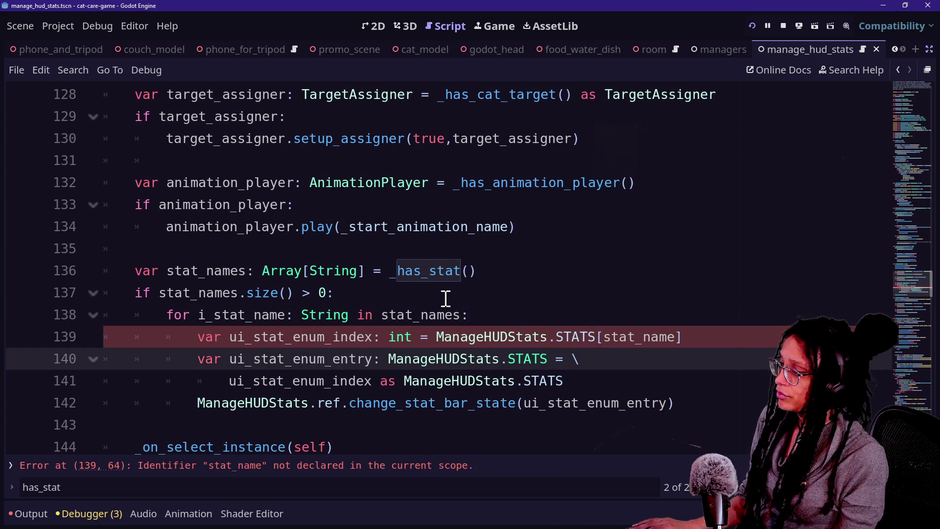
# Replace stat_name with i_stat_name in the ManageHUDStats.STATS index.
pyautogui.doubleClick(611, 338)
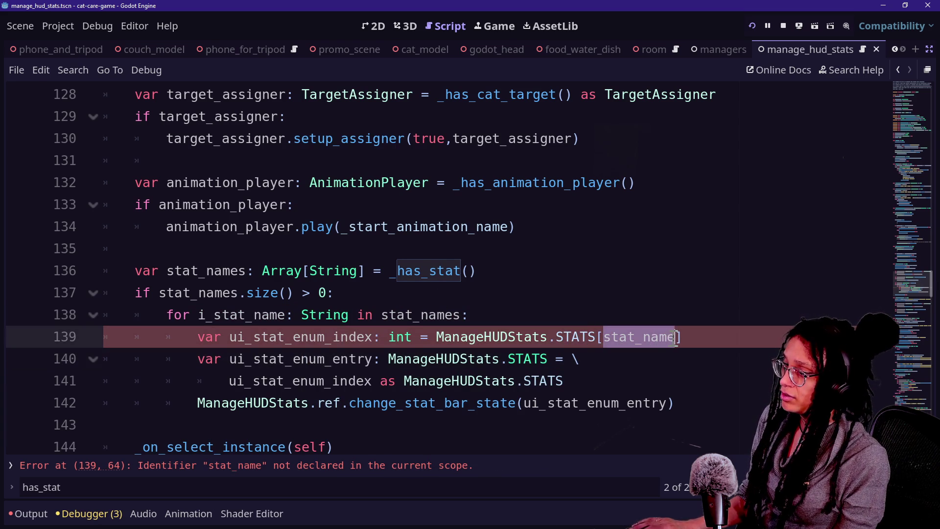
pyautogui.write('i_stat_n')
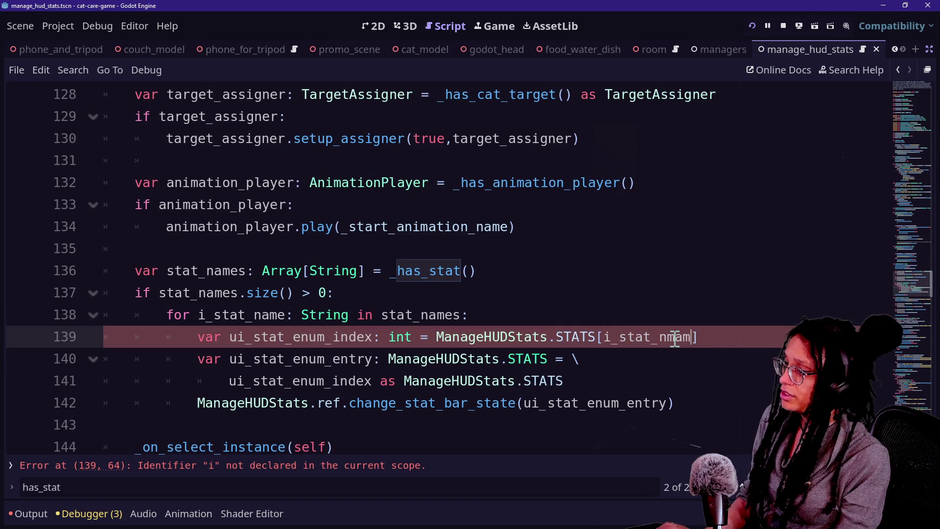
pyautogui.write('am')
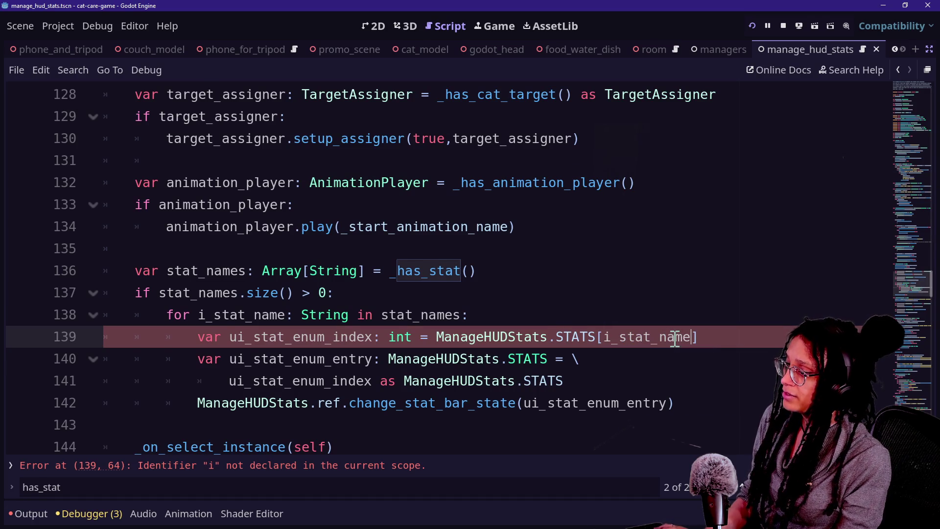
pyautogui.moveTo(206, 316); pyautogui.dragTo(285, 318)
pyautogui.press('BackSpace')
pyautogui.hotkey('ctrl', 'z')
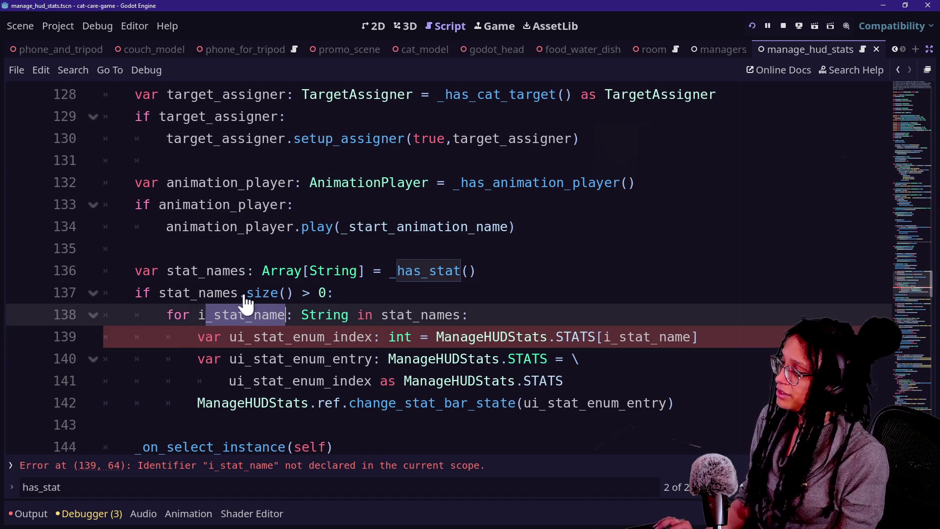
pyautogui.click(230, 292)
pyautogui.moveTo(214, 315); pyautogui.dragTo(346, 304)
pyautogui.click(230, 316)
pyautogui.moveTo(206, 315); pyautogui.dragTo(319, 323)
pyautogui.click(319, 323)
# Review the loop body lines to confirm the script now shows no errors.
pyautogui.press('Down')
pyautogui.press('Down')
pyautogui.press('Down')
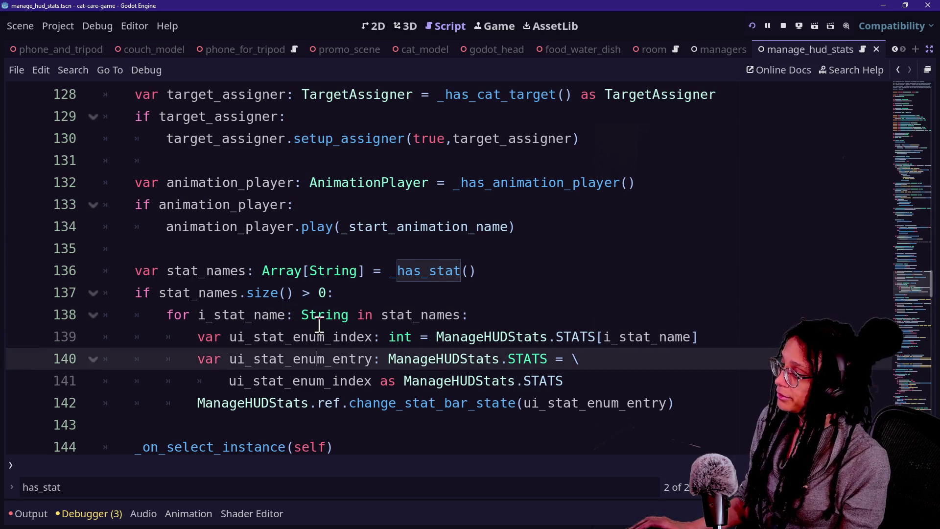
pyautogui.click(189, 316)
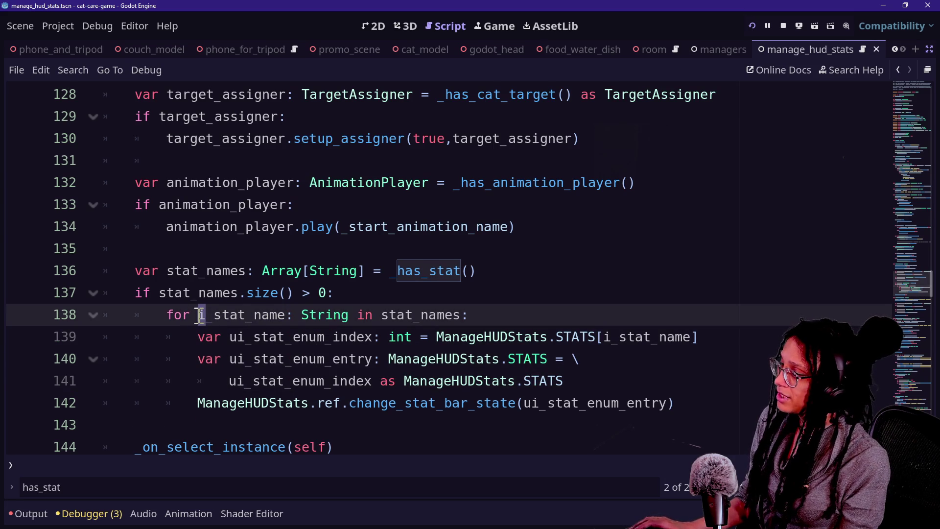
pyautogui.click(169, 316)
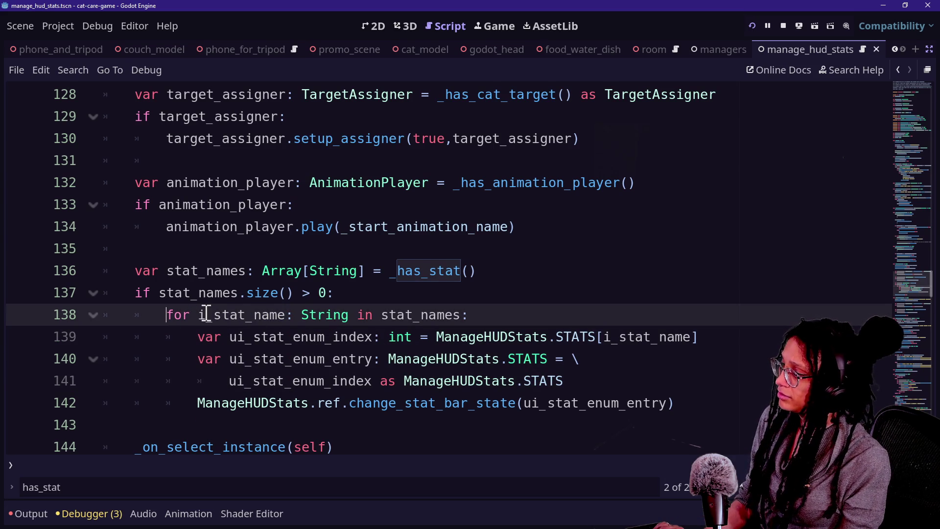
pyautogui.press('Down')
pyautogui.press('Down')
pyautogui.press('Down')
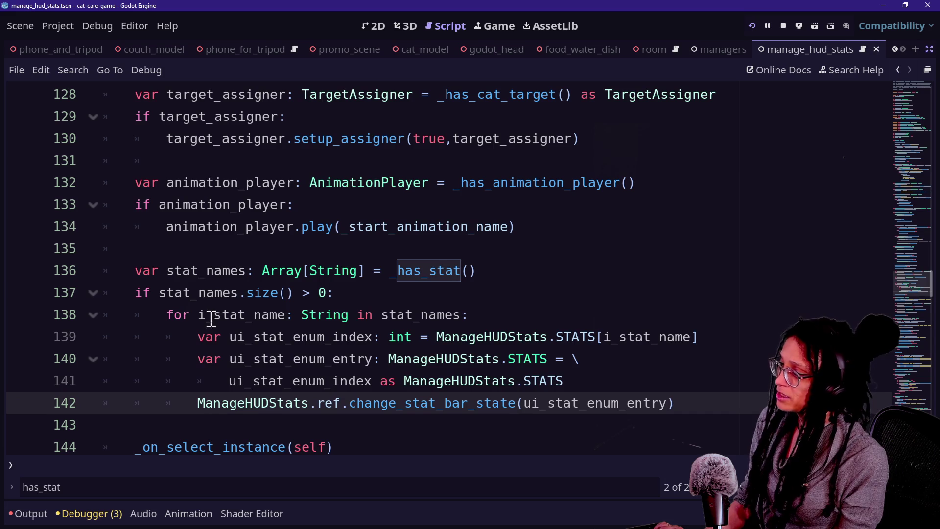
pyautogui.click(207, 315)
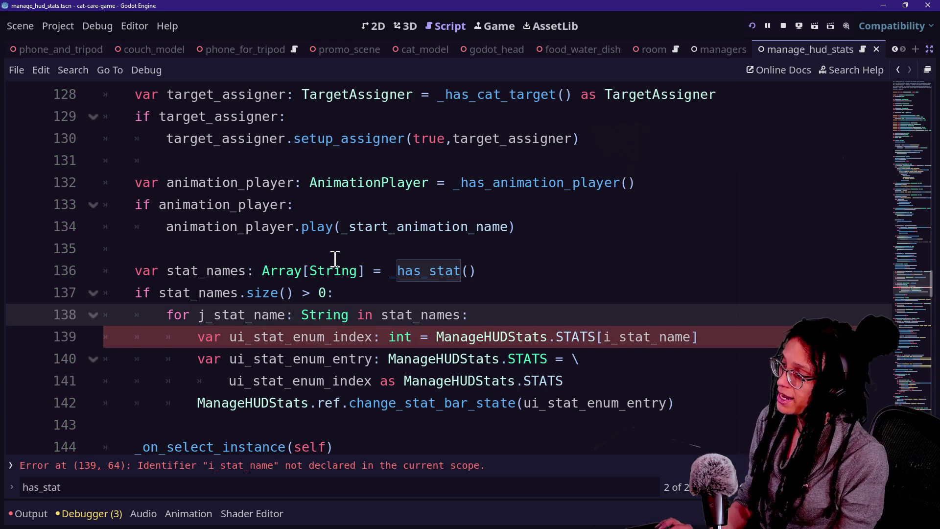
pyautogui.write('i')
pyautogui.doubleClick(377, 271)
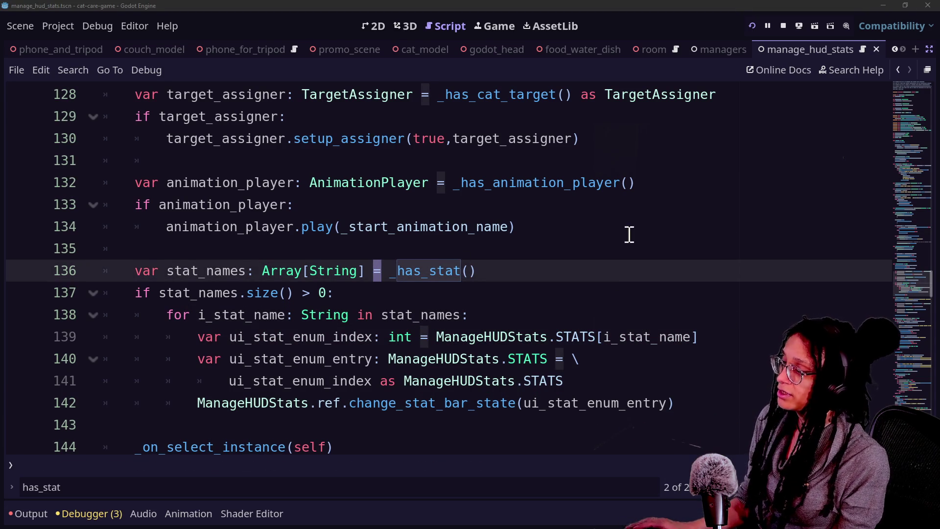
pyautogui.click(190, 315)
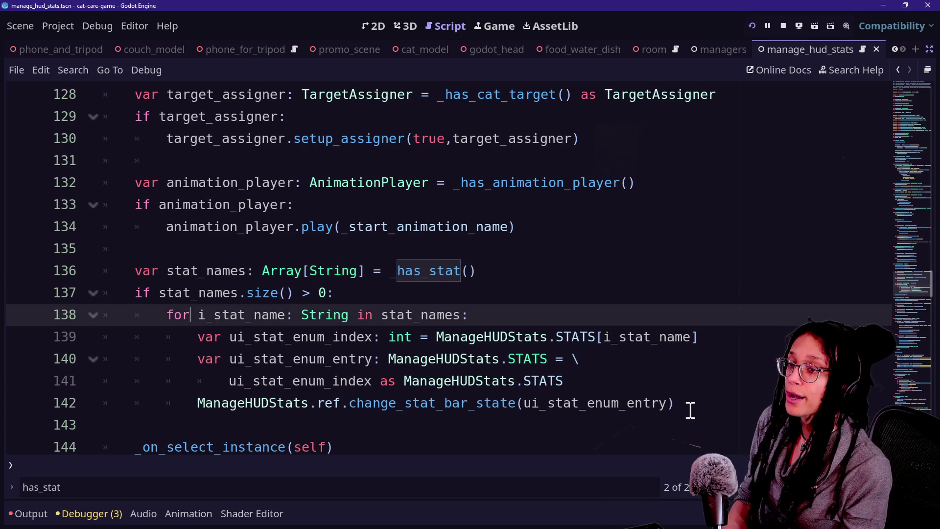
pyautogui.moveTo(639, 412)
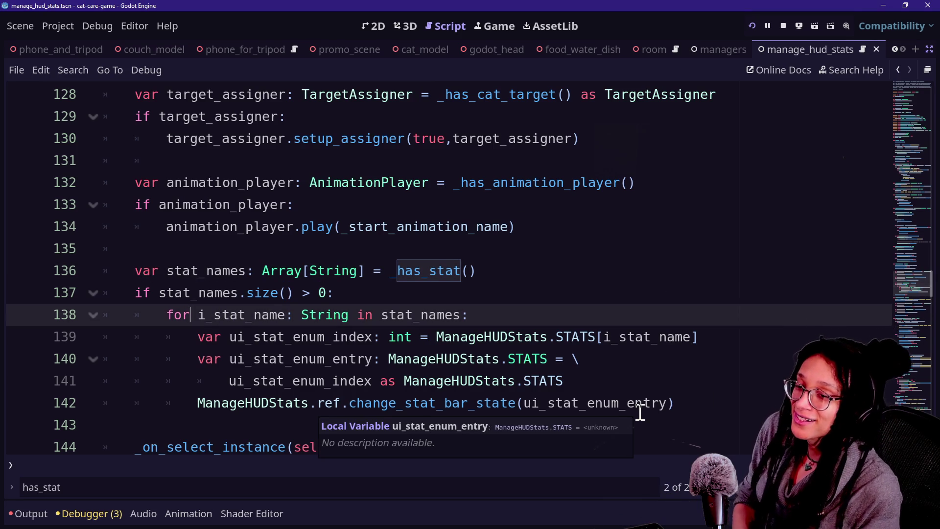
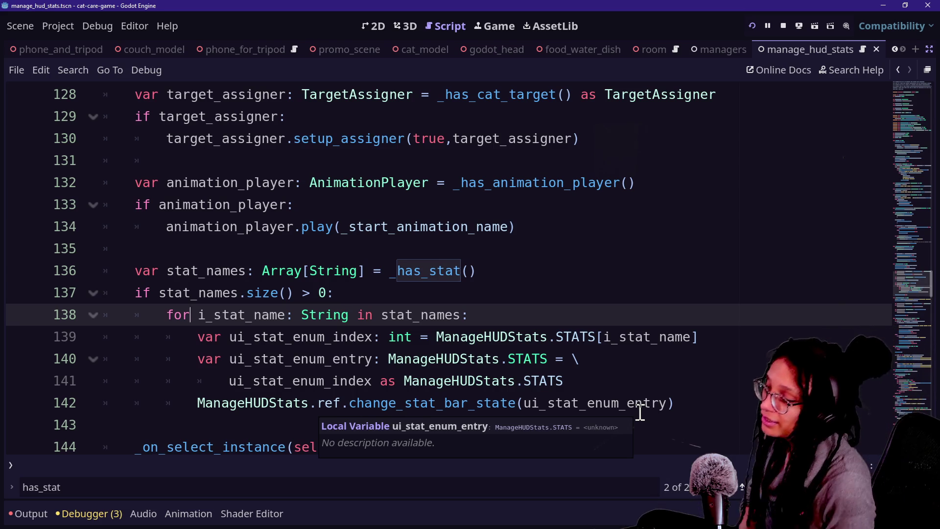
# Inspect the stat enum index line, the _has_stat call on line 136 and the stat_names size check.
pyautogui.click(353, 337)
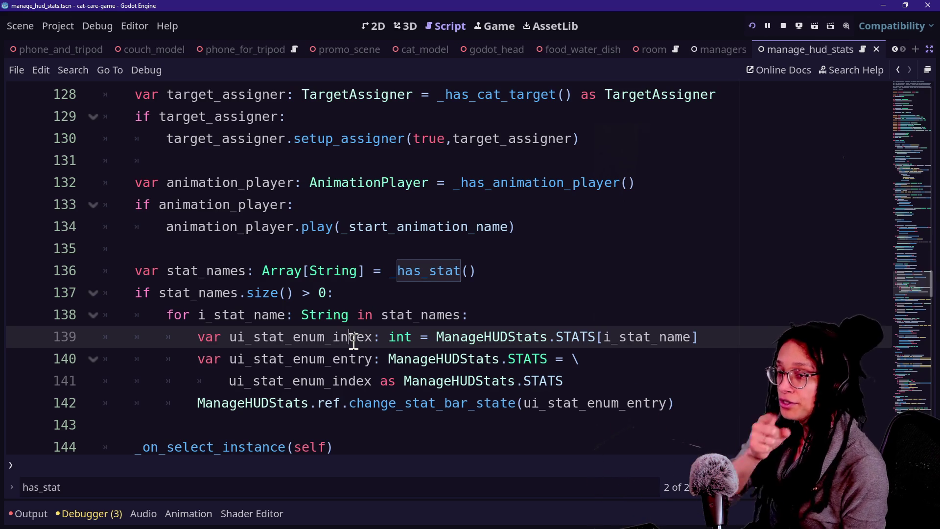
pyautogui.press('Up')
pyautogui.press('Up')
pyautogui.press('Down')
pyautogui.press('Down')
pyautogui.click(427, 270)
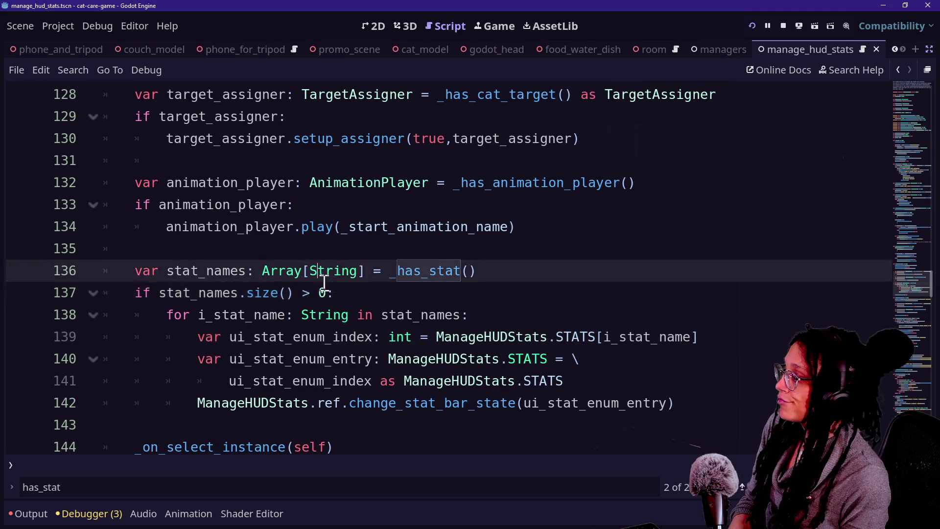
pyautogui.click(184, 293)
pyautogui.moveTo(255, 293); pyautogui.dragTo(311, 294)
pyautogui.click(319, 292)
# Review the ui_stat_enum_entry loop body, then save and run the project with F5.
pyautogui.moveTo(230, 358); pyautogui.dragTo(387, 359)
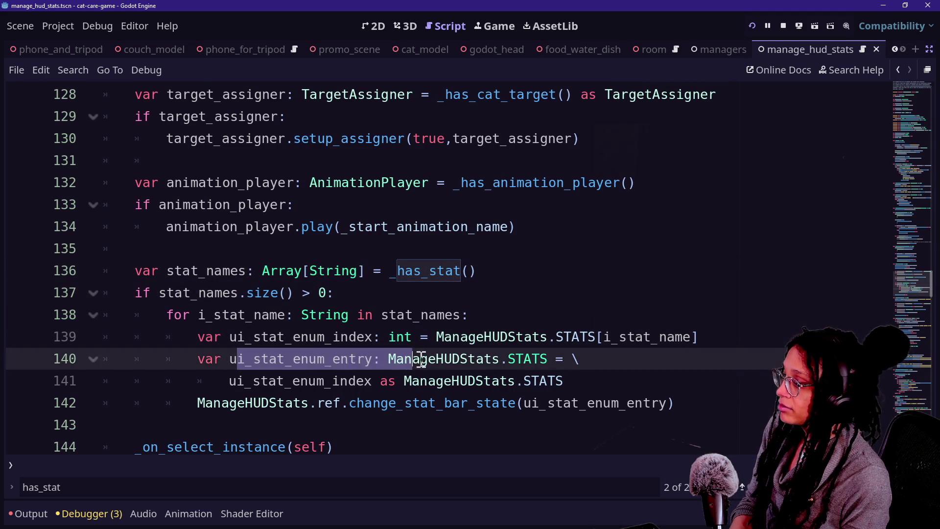
pyautogui.click(439, 359)
pyautogui.click(538, 423)
pyautogui.click(454, 315)
pyautogui.click(391, 292)
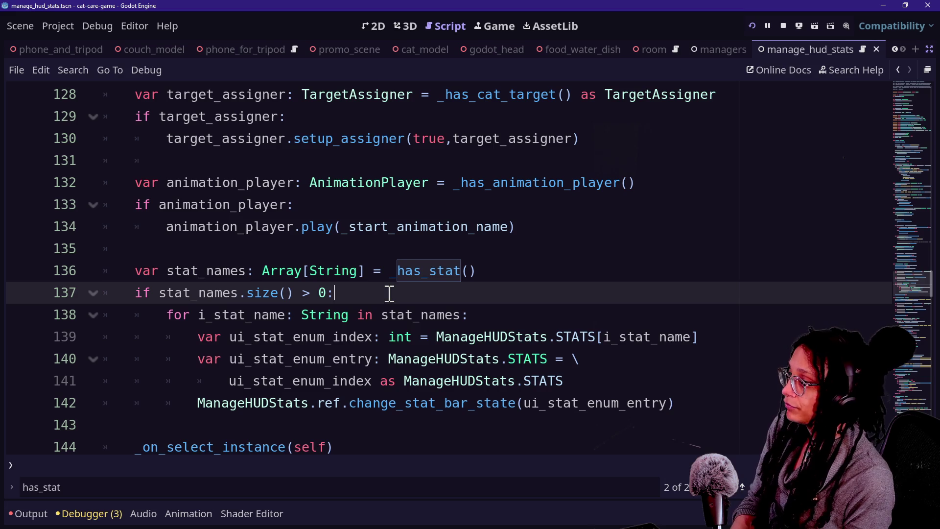
pyautogui.press('F5')
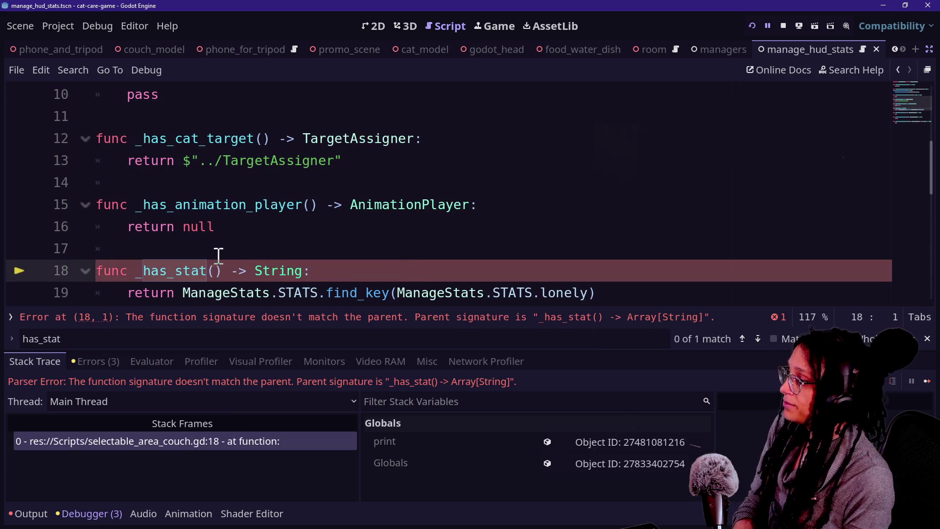
# Change the couch script's _has_stat return type on line 18 from String to Array[String].
pyautogui.click(334, 239)
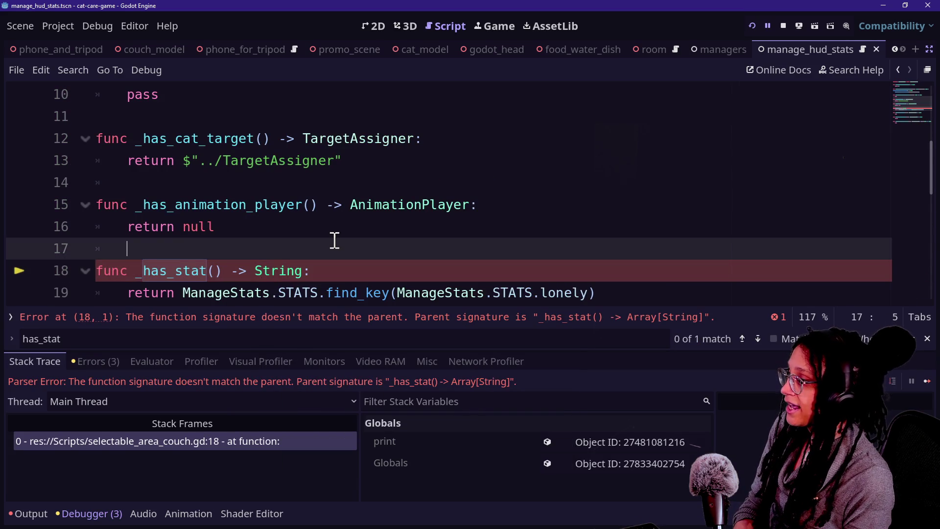
pyautogui.scroll(3, 335, 239)
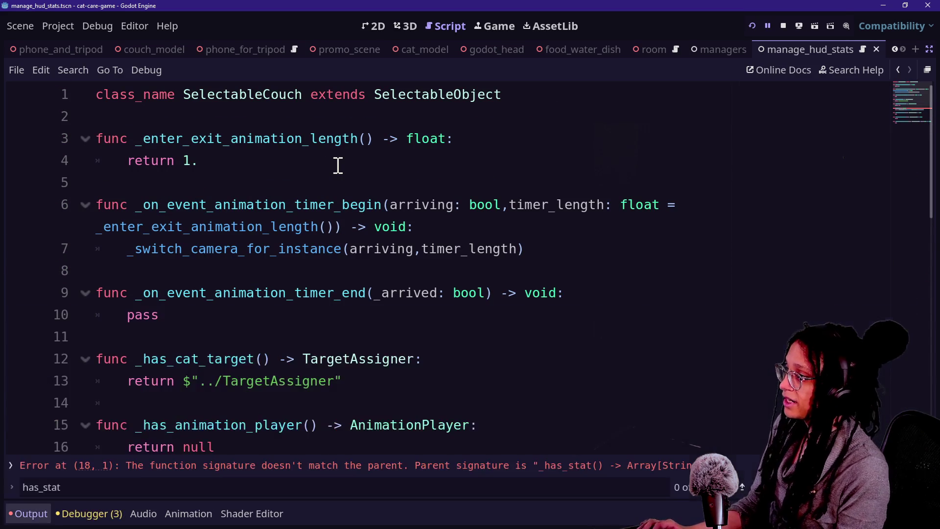
pyautogui.scroll(-4, 273, 218)
pyautogui.doubleClick(276, 226)
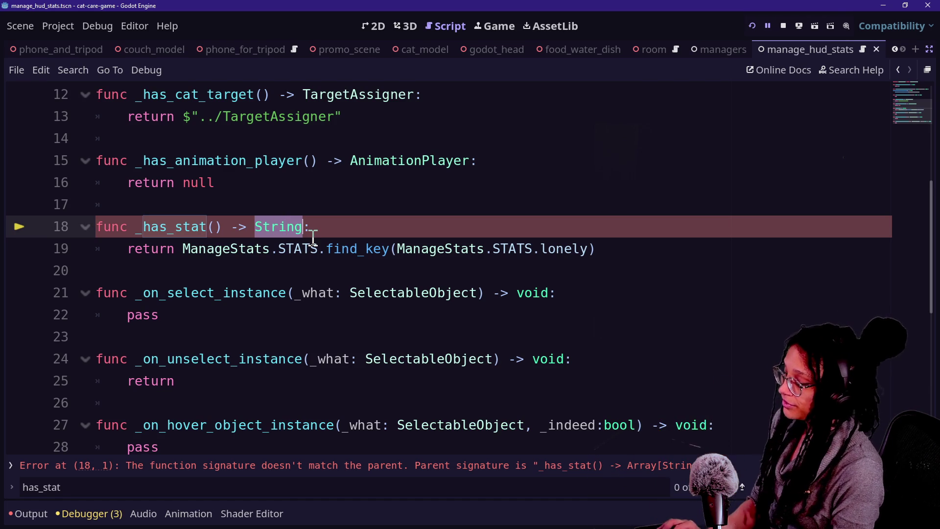
pyautogui.write('Array[')
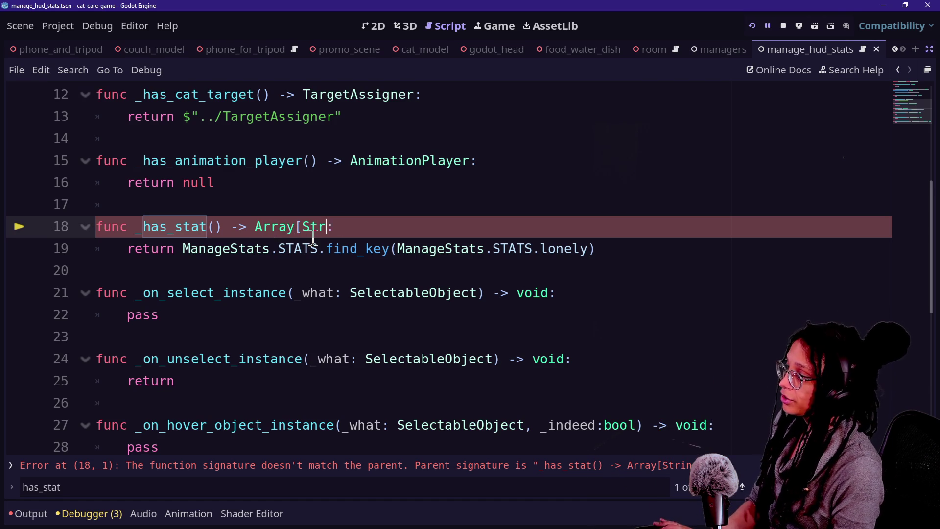
# Wrap the ManageStats find_key return on line 19 in [ ] and save the couch script.
pyautogui.click(183, 248)
pyautogui.write('[')
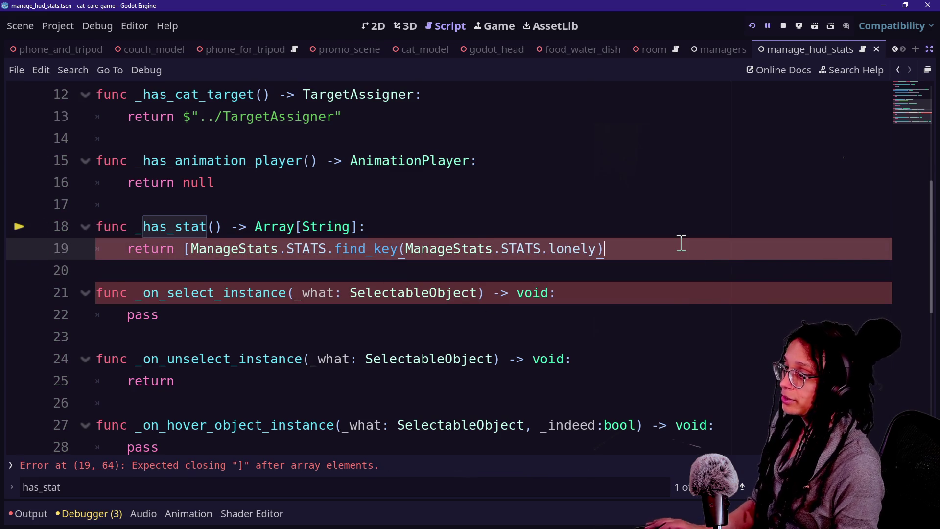
pyautogui.write(']')
pyautogui.hotkey('ctrl', 's')
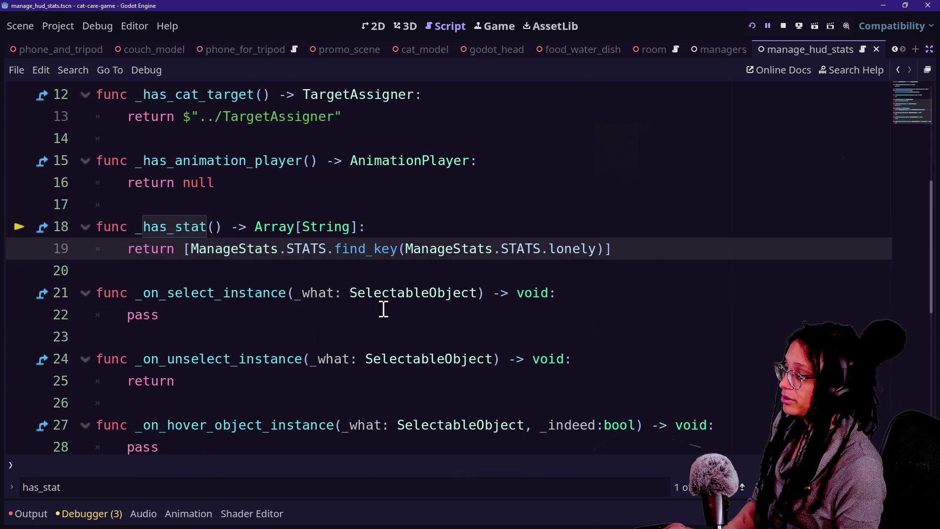
pyautogui.click(635, 178)
pyautogui.hotkey('shift', 'alt', 'o')
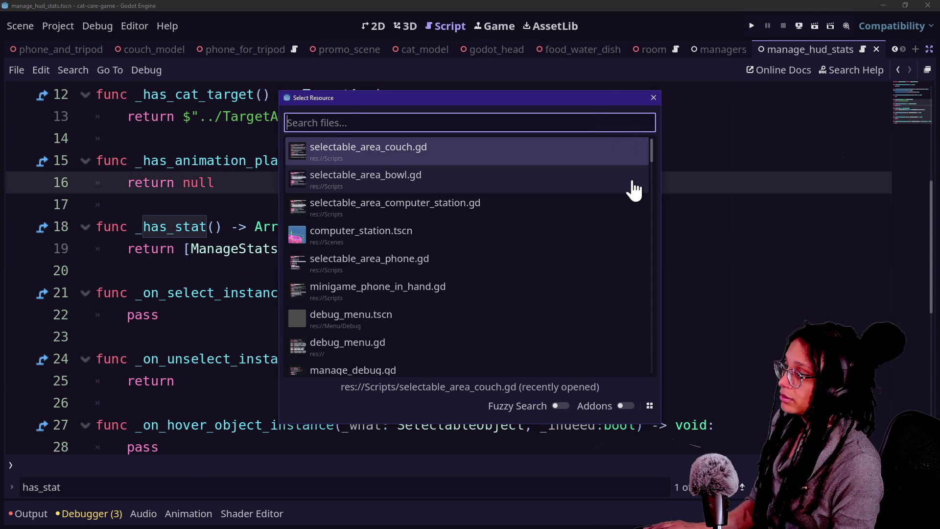
# Open selectable_area_phone.gd through the quick file search for 'selectable_area_'.
pyautogui.write('selecta')
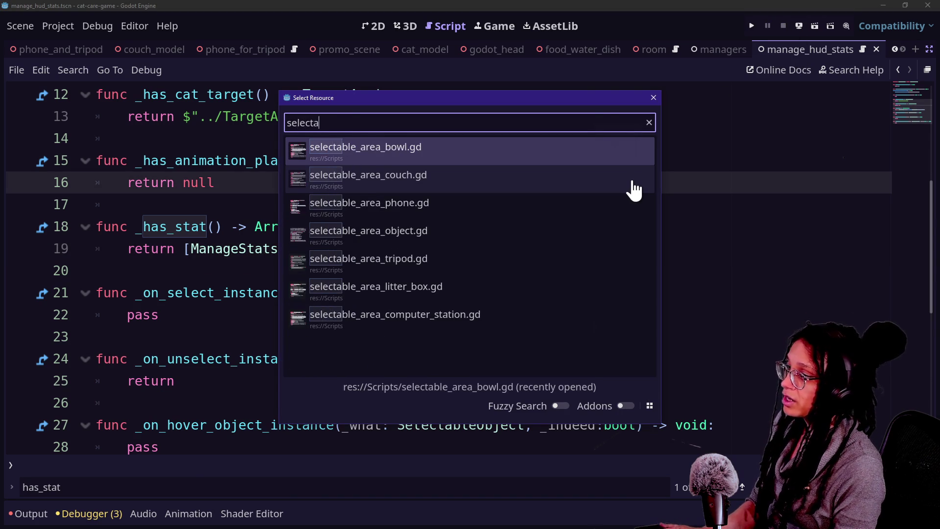
pyautogui.write('ble_area_')
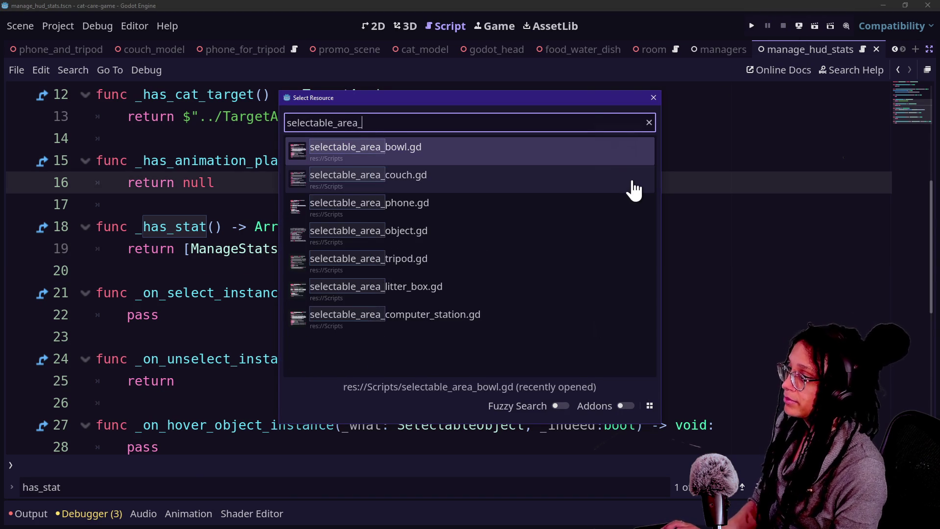
pyautogui.hotkey('ctrl', 'a')
pyautogui.press('BackSpace')
pyautogui.write('selectable_area_')
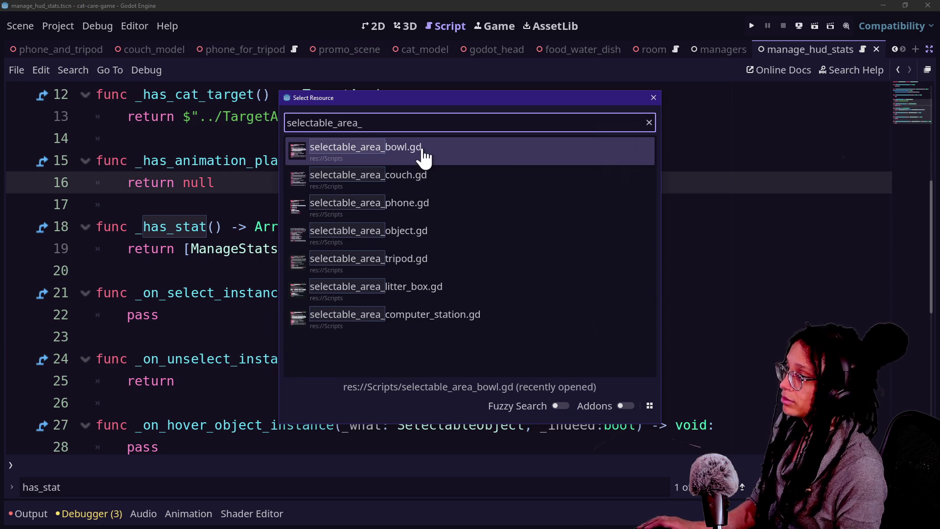
pyautogui.press('Escape')
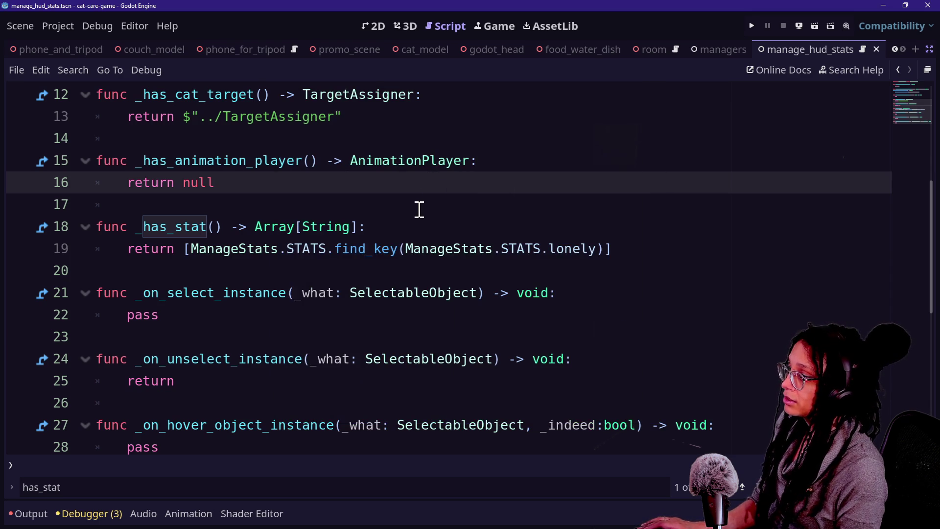
pyautogui.hotkey('shift', 'alt', 'o')
pyautogui.write('selectable_area_')
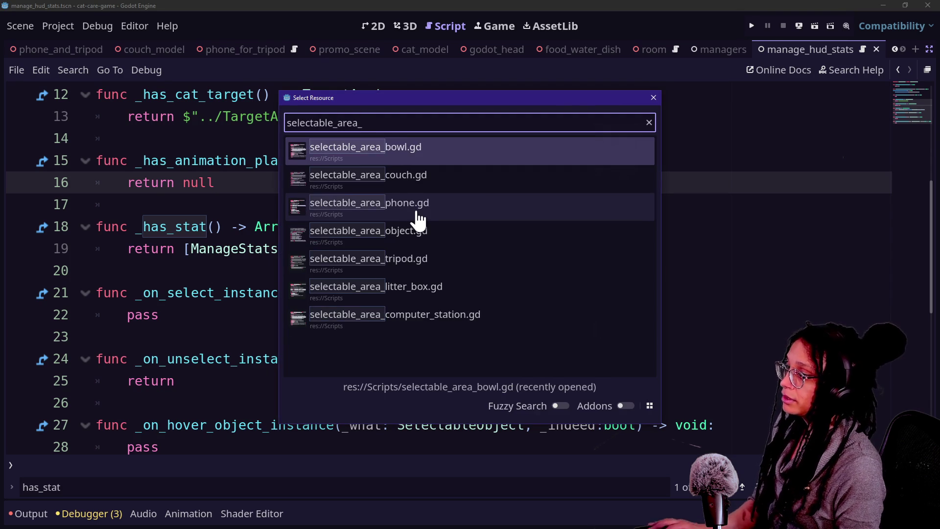
pyautogui.click(414, 218)
pyautogui.scroll(-6, 288, 264)
pyautogui.scroll(-9, 289, 264)
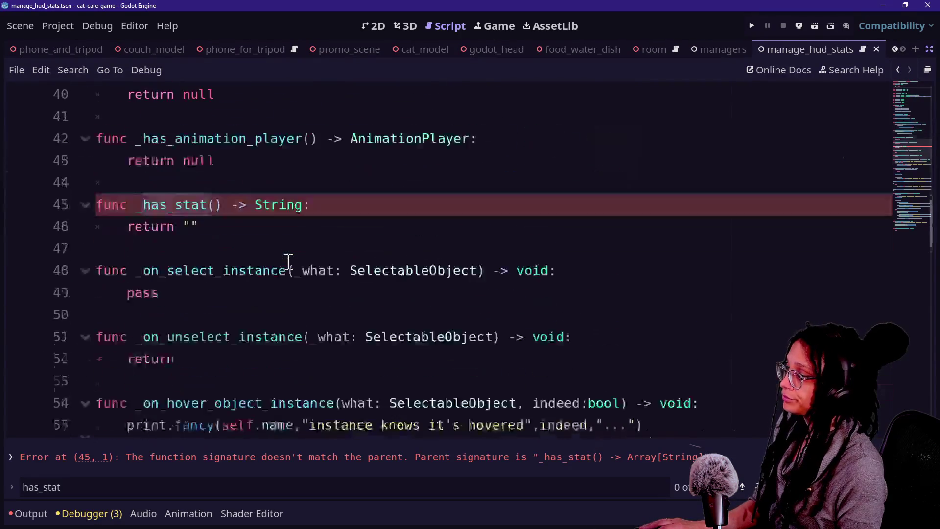
pyautogui.scroll(4, 287, 262)
# Replace the empty-string return on line 46 with an empty array [].
pyautogui.click(219, 362)
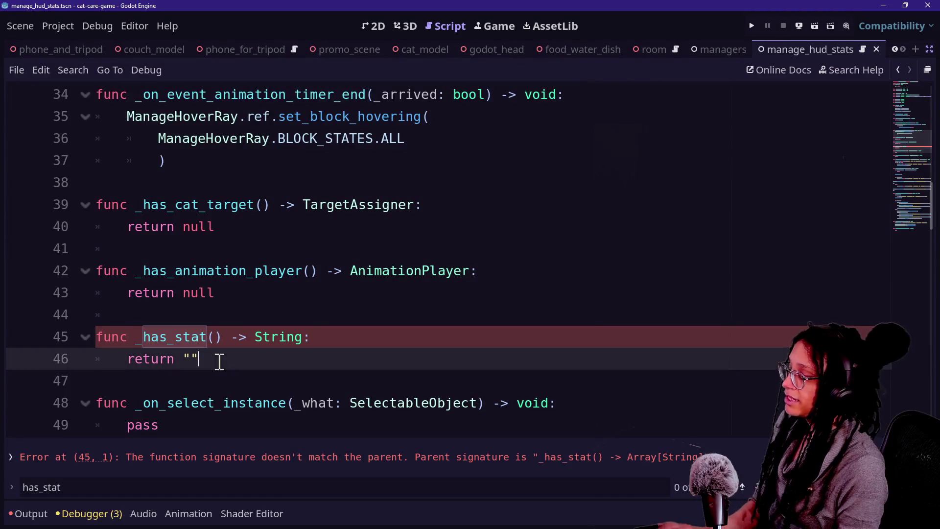
pyautogui.keyDown('ctrl'); pyautogui.scroll(3, 153, 362); pyautogui.keyUp('ctrl')
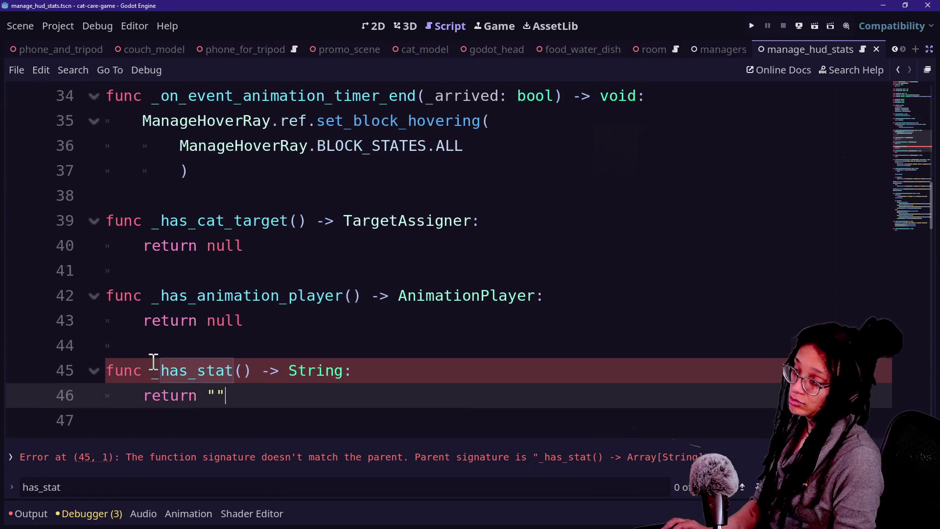
pyautogui.scroll(-1, 424, 334)
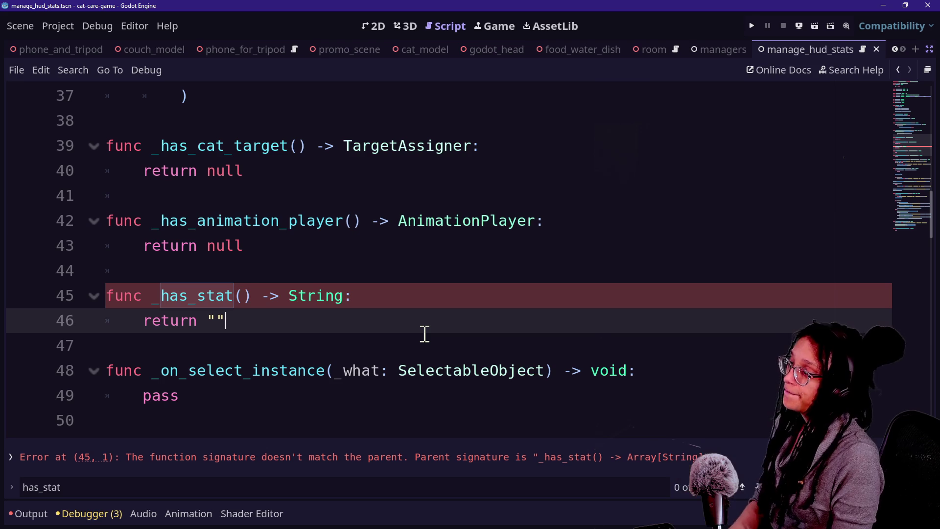
pyautogui.press('BackSpace')
pyautogui.press('BackSpace')
pyautogui.write('[')
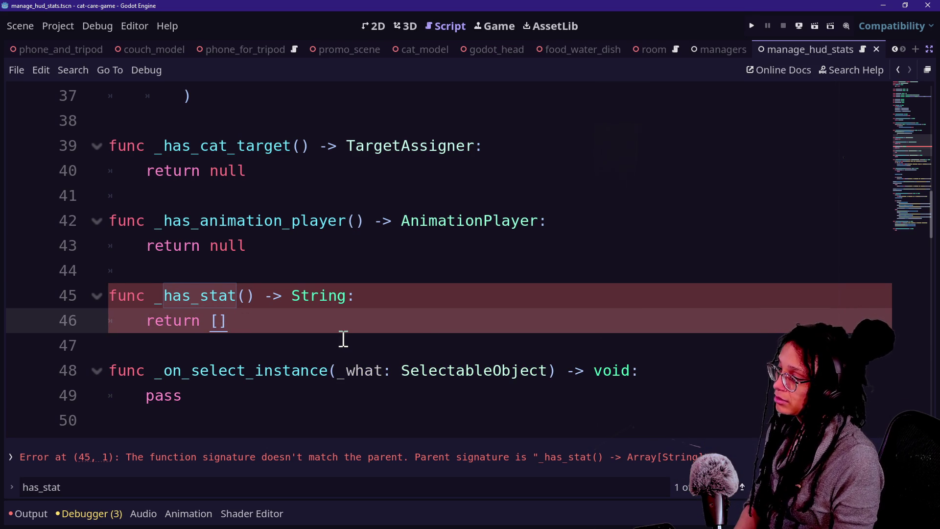
# Change _has_stat's return type on line 45 to Array[String] and save the phone script.
pyautogui.click(320, 296)
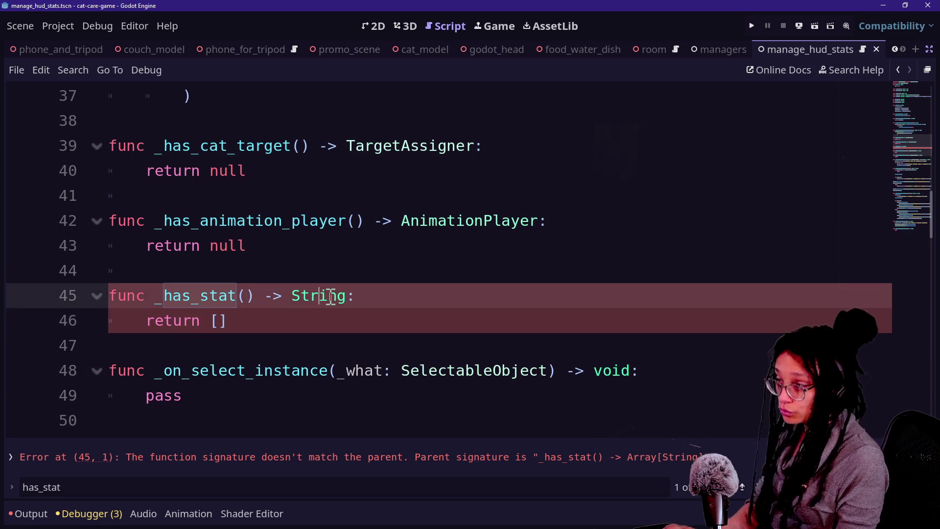
pyautogui.write('Array[String')
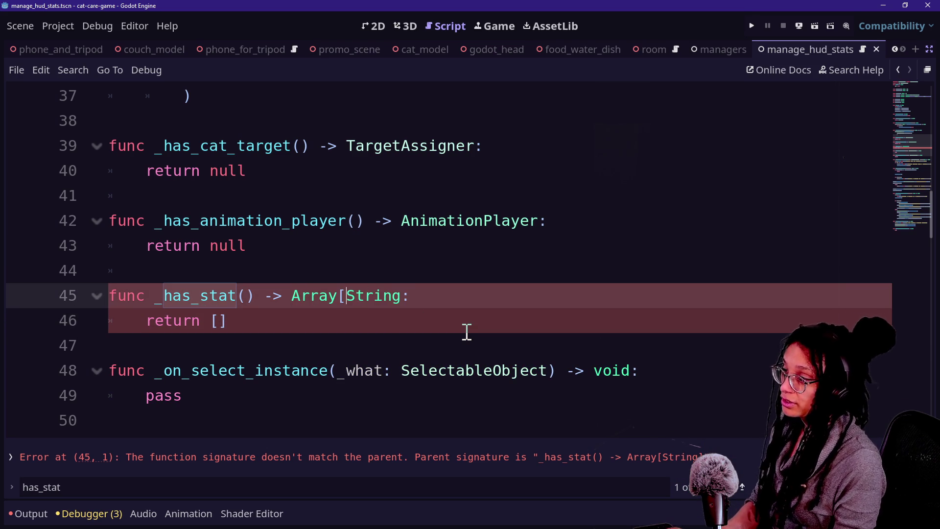
pyautogui.write(']')
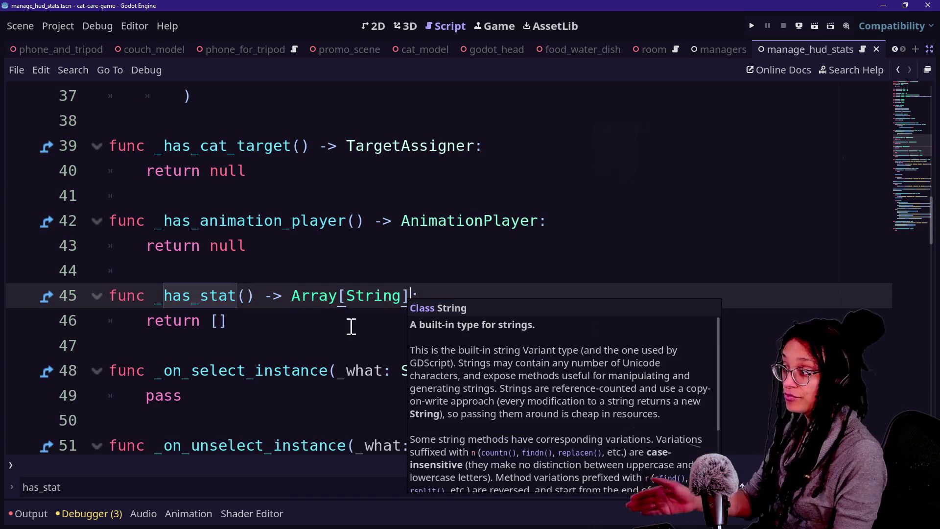
pyautogui.moveTo(163, 321); pyautogui.dragTo(202, 309)
pyautogui.click(234, 321)
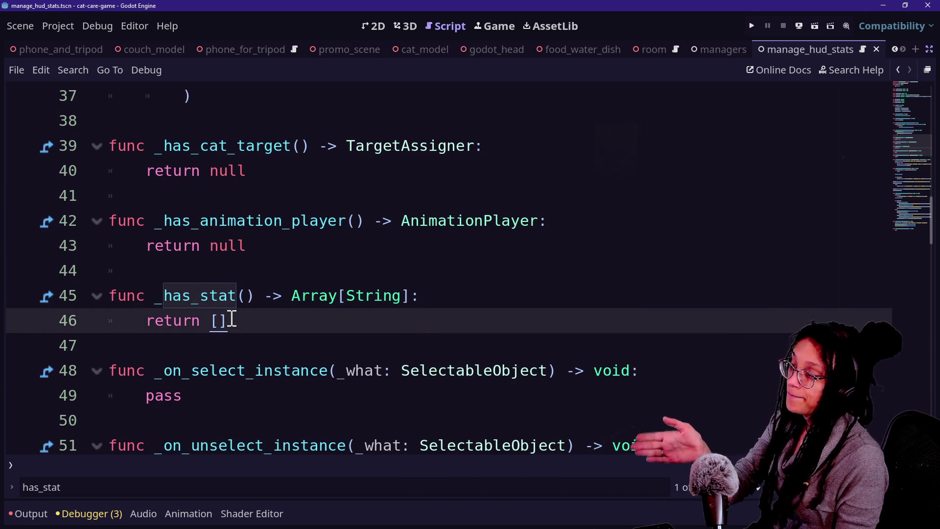
pyautogui.click(272, 340)
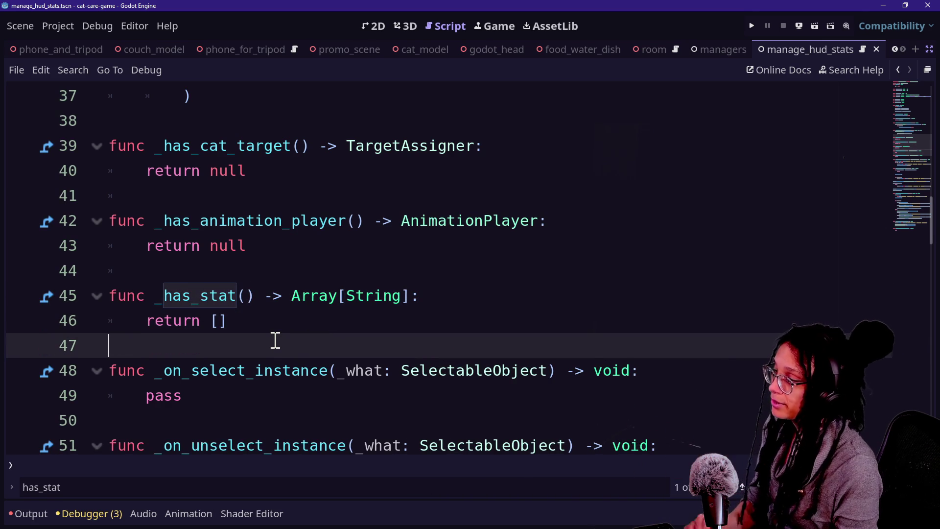
pyautogui.hotkey('ctrl', 's')
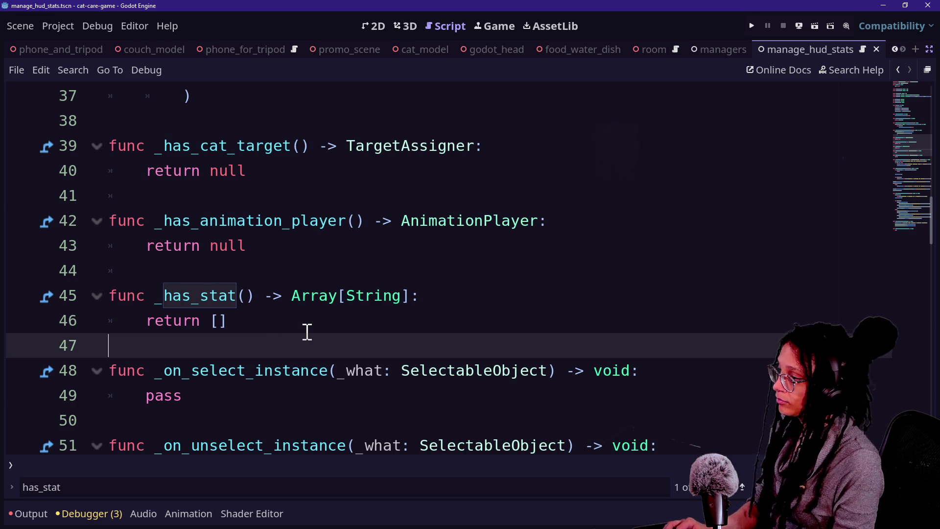
pyautogui.hotkey('shift', 'alt', 'o')
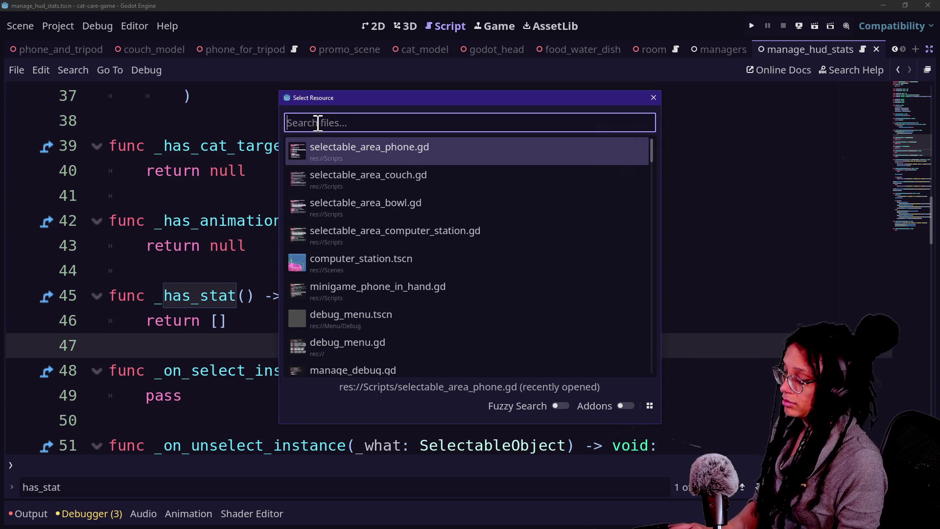
# Open selectable_area_tripod.gd from the 'selectable_area' file search.
pyautogui.write('selectab')
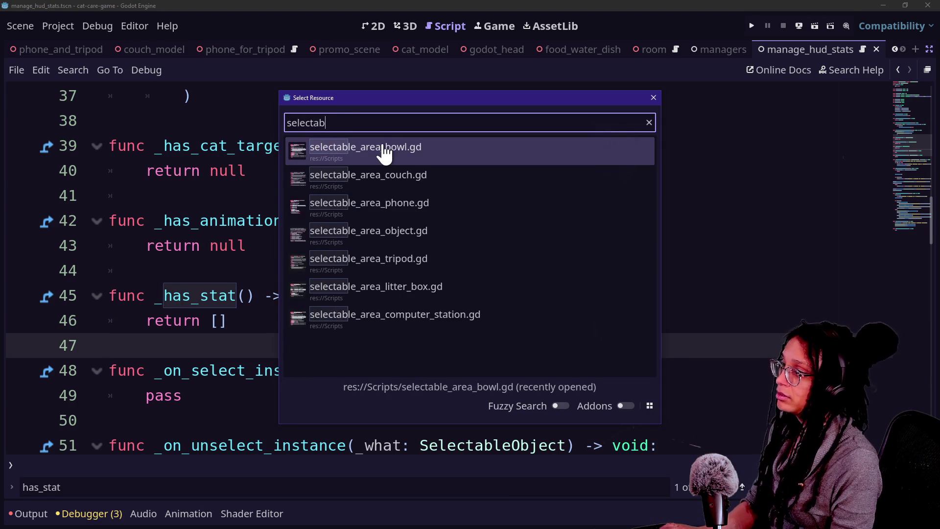
pyautogui.write('le_area')
pyautogui.hotkey('ctrl', 'a')
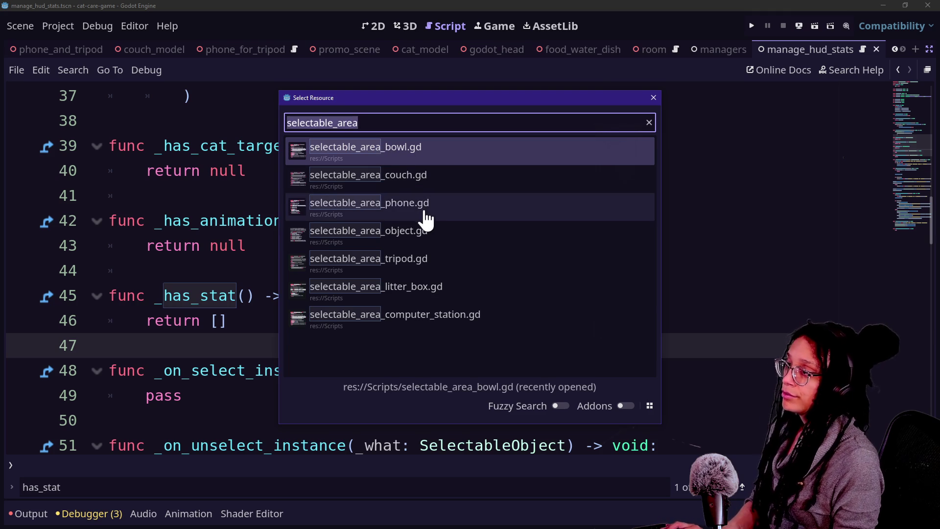
pyautogui.doubleClick(440, 262)
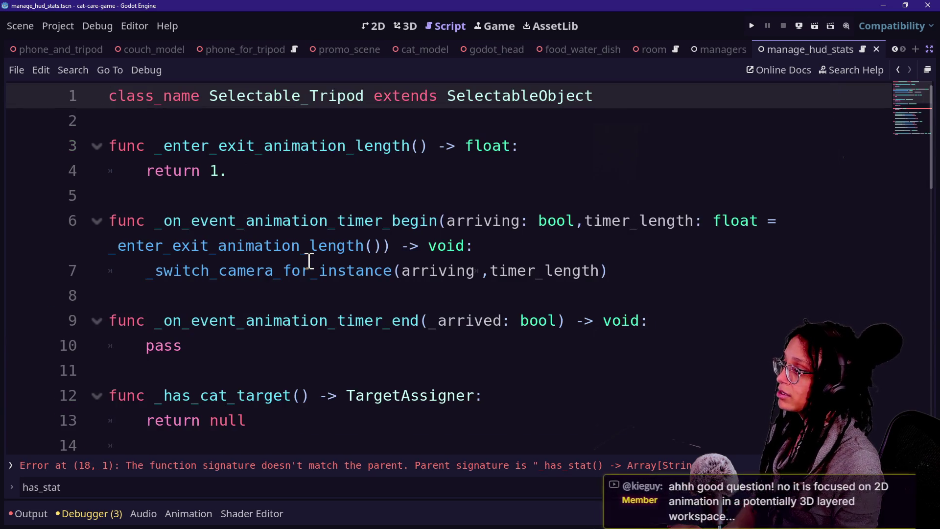
pyautogui.scroll(-7, 309, 261)
pyautogui.scroll(2, 310, 261)
pyautogui.write('return ""A')
# Remove the stray A and change _has_stat's return type to Array[String].
pyautogui.click(315, 151)
pyautogui.click(333, 204)
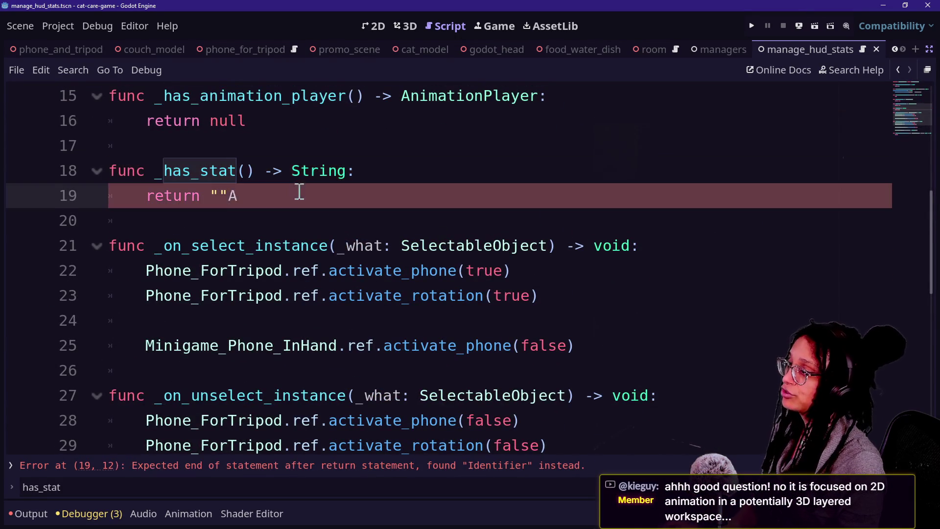
pyautogui.press('BackSpace')
pyautogui.click(301, 170)
pyautogui.write('A')
pyautogui.press('BackSpace')
# Make _has_stat return an empty [] and save the tripod script.
pyautogui.press('BackSpace')
pyautogui.press('Delete')
pyautogui.press('Delete')
pyautogui.press('Delete')
pyautogui.press('Delete')
pyautogui.press('Delete')
pyautogui.write('Array[String]')
pyautogui.click(248, 194)
pyautogui.press('BackSpace')
pyautogui.press('BackSpace')
pyautogui.click(190, 147)
pyautogui.hotkey('ctrl', 's')
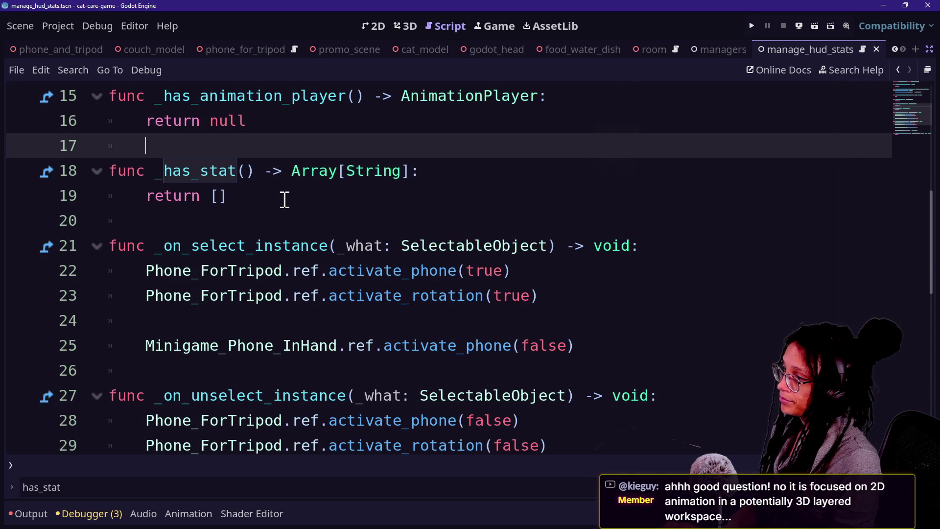
pyautogui.hotkey('shift', 'alt', 'o')
# Open selectable_area_litter_box.gd from the 'selectable_area' file search.
pyautogui.write('selectable_area')
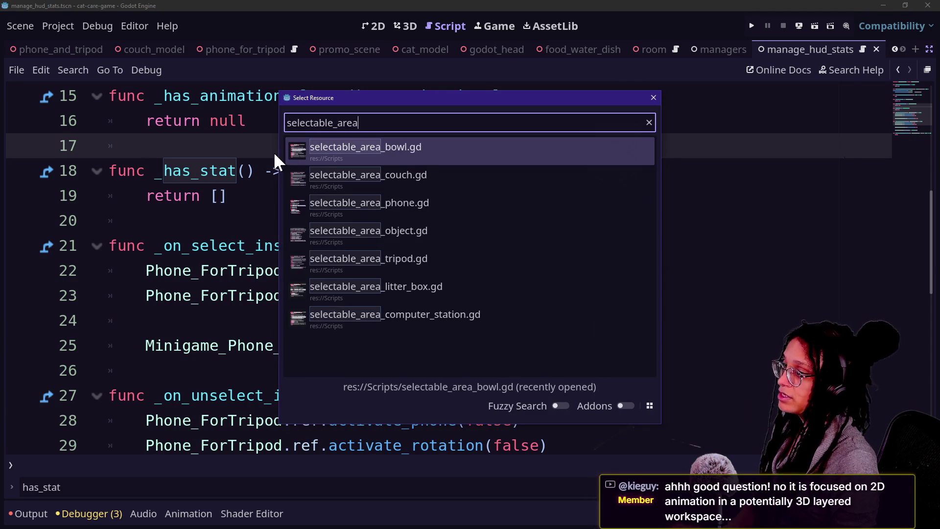
pyautogui.click(438, 293)
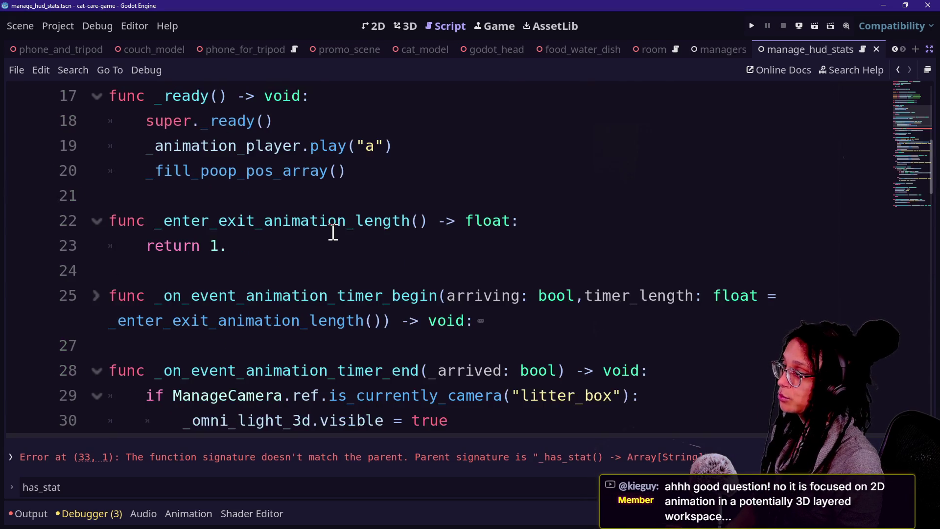
pyautogui.scroll(-8, 333, 230)
pyautogui.scroll(4, 337, 254)
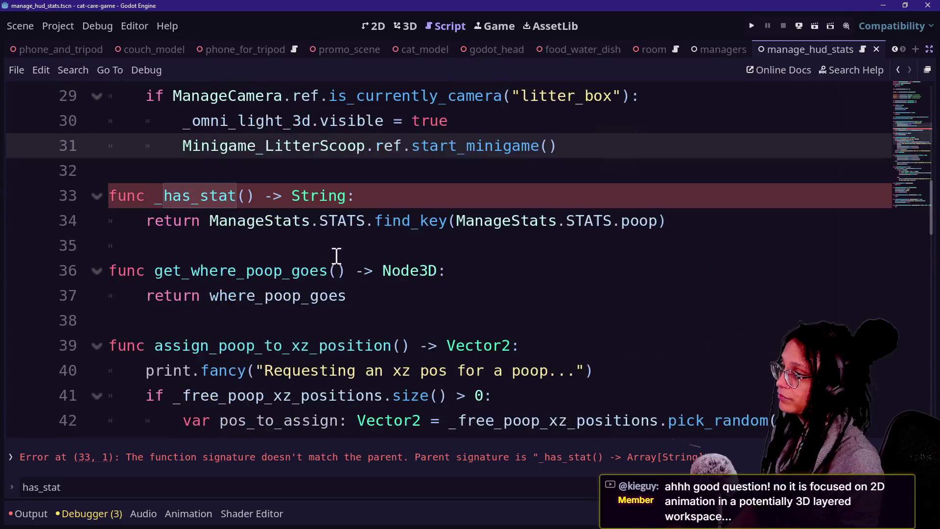
# Declare _has_stat -> Array[String], wrap the poop find_key return in [ ], and save.
pyautogui.click(294, 196)
pyautogui.write('Array[String')
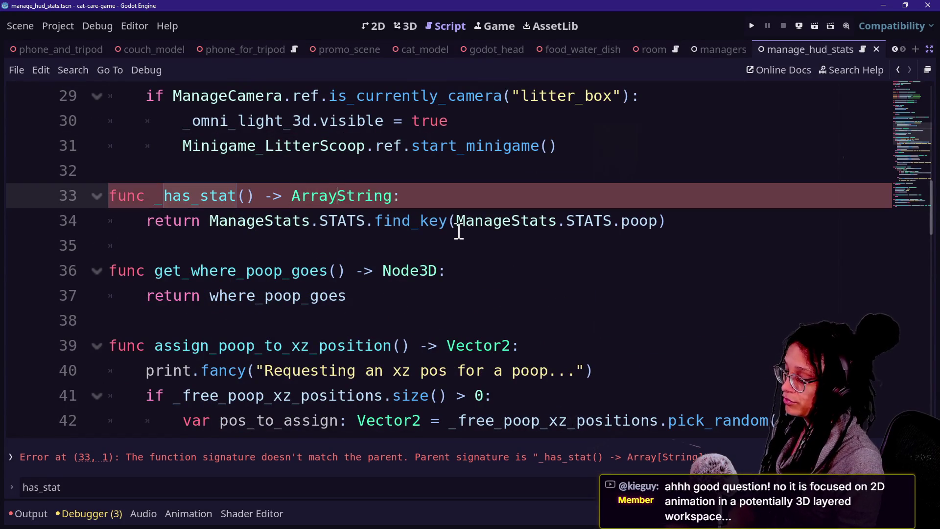
pyautogui.write(']')
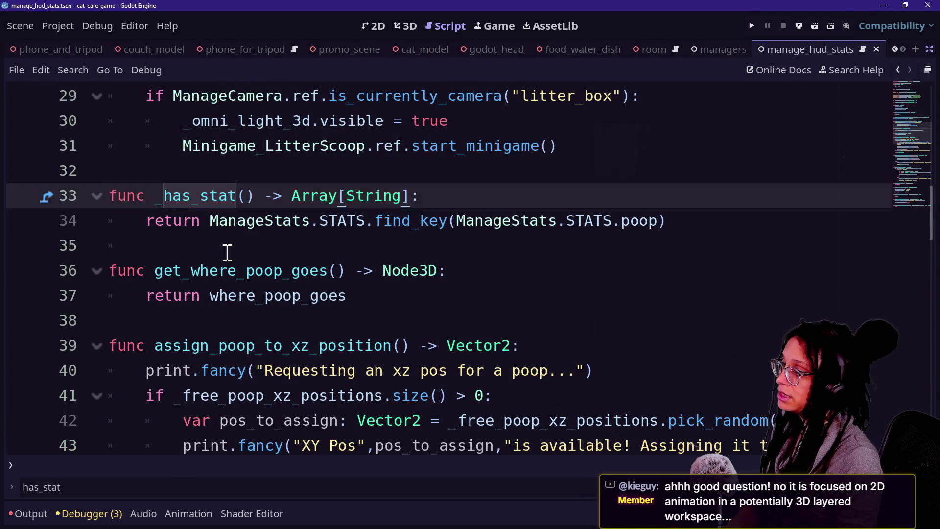
pyautogui.click(210, 221)
pyautogui.write('p')
pyautogui.click(723, 218)
pyautogui.write(']')
pyautogui.hotkey('ctrl', 's')
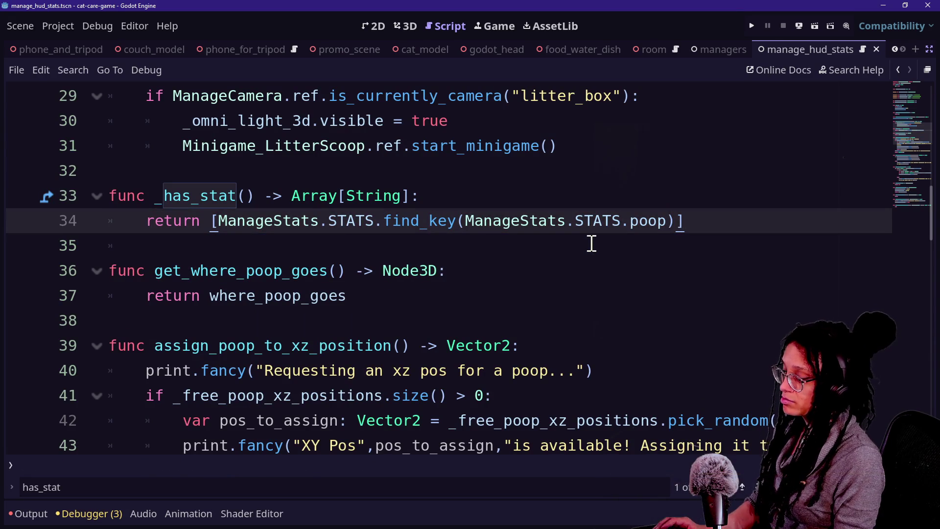
pyautogui.hotkey('ctrl', 'alt', 'o')
pyautogui.write('selectable_area')
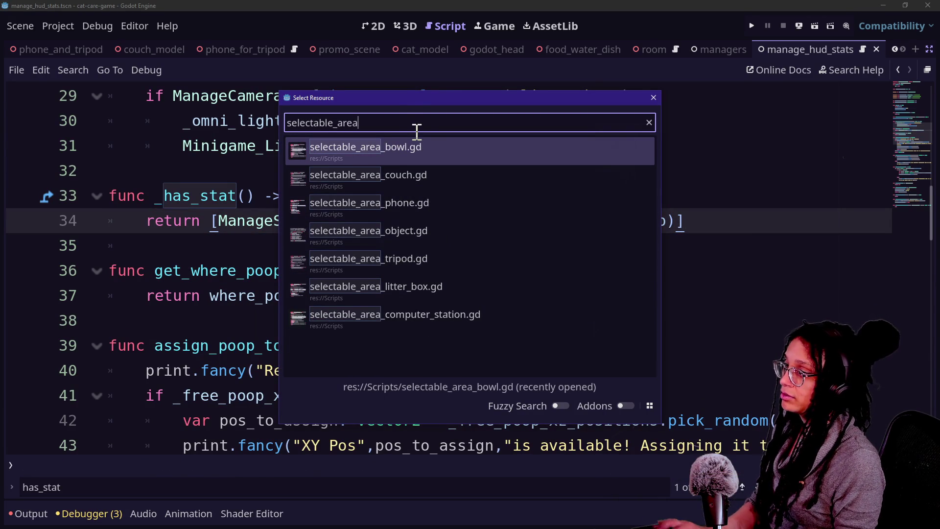
# Open selectable_area_computer_station.gd, set _has_stat to Array[String], and return [] instead of "".
pyautogui.doubleClick(459, 319)
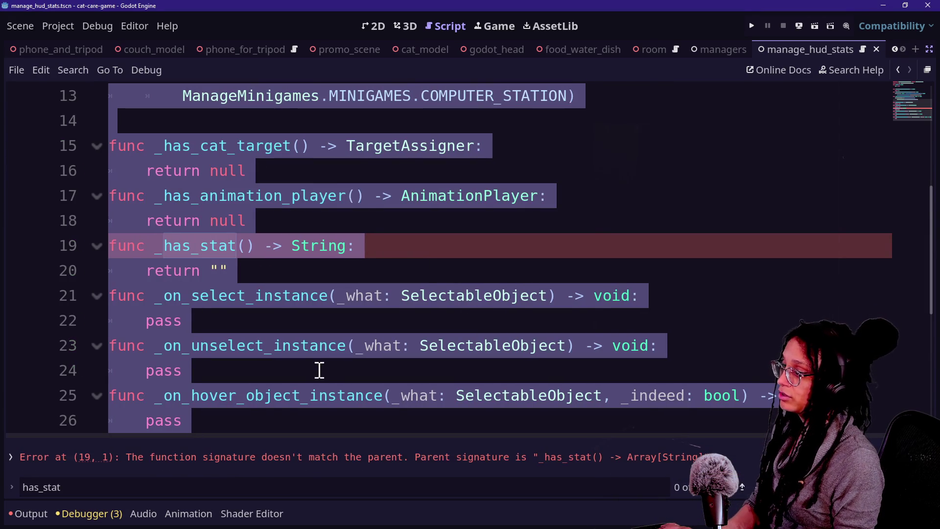
pyautogui.click(252, 268)
pyautogui.click(289, 246)
pyautogui.write('Array[')
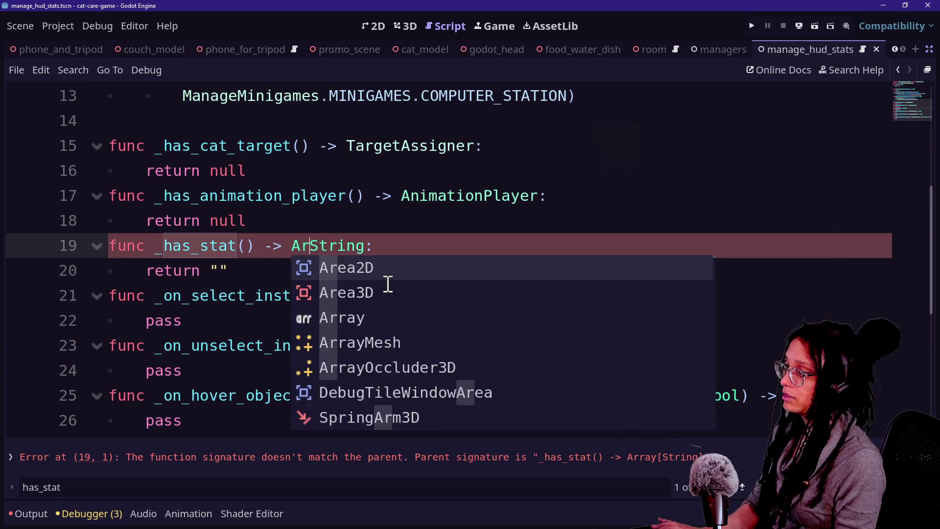
pyautogui.press('Right')
pyautogui.press('Right')
pyautogui.press('Right')
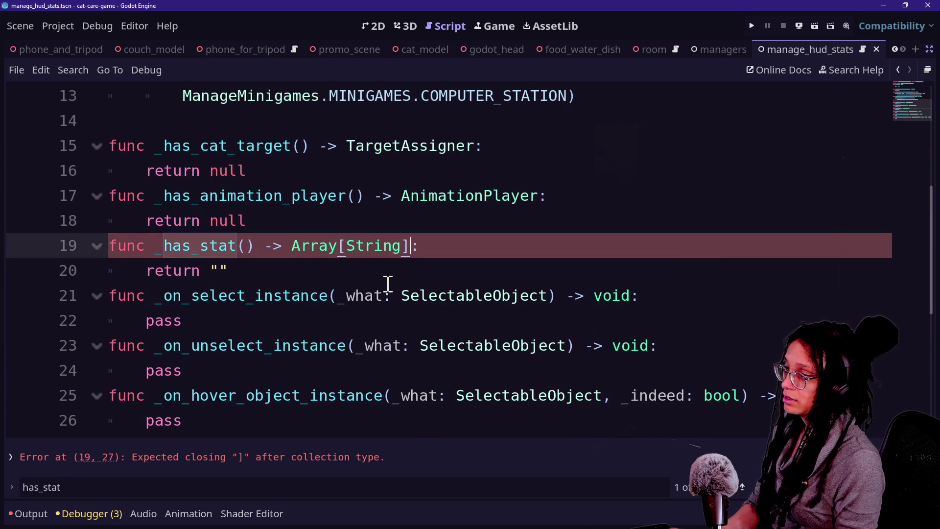
pyautogui.click(218, 270)
pyautogui.press('BackSpace')
pyautogui.write('[]')
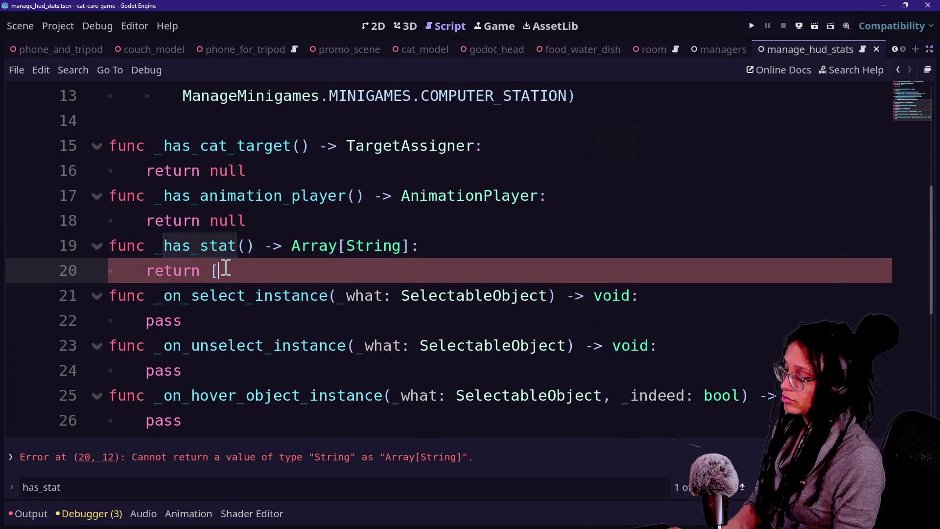
pyautogui.click(205, 191)
pyautogui.hotkey('ctrl', 's')
# Touch up the return on line 20 and save the computer station script again.
pyautogui.click(338, 279)
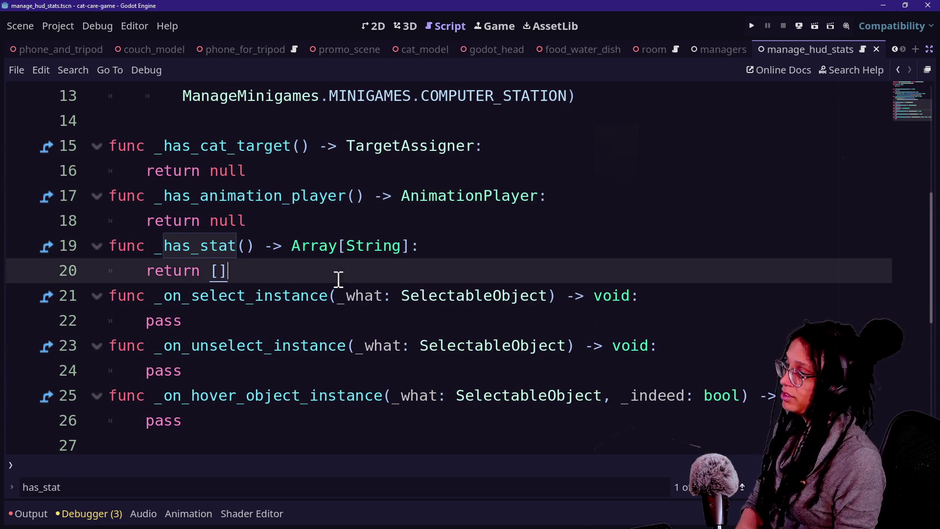
pyautogui.click(183, 219)
pyautogui.click(338, 271)
pyautogui.click(206, 243)
pyautogui.click(310, 267)
pyautogui.hotkey('ctrl', 's')
pyautogui.scroll(1, 441, 276)
pyautogui.scroll(1, 442, 276)
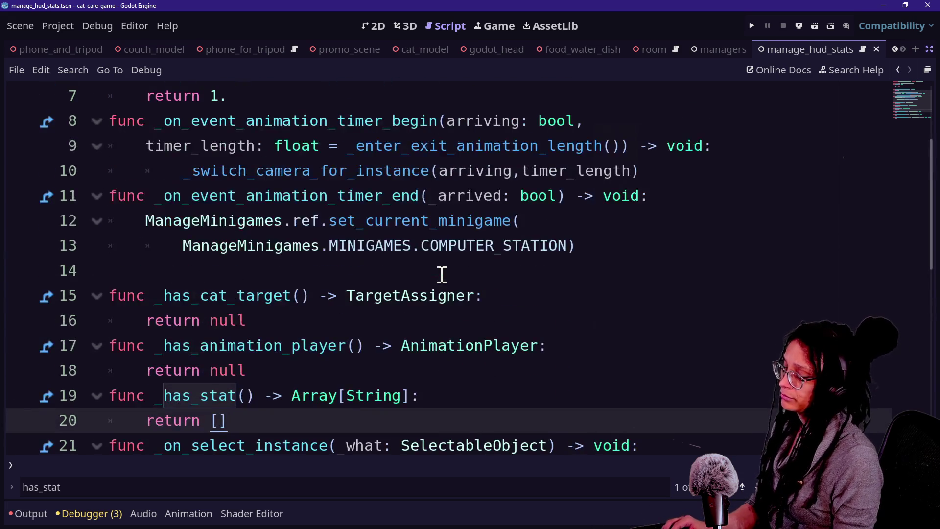
pyautogui.hotkey('shift', 'alt', 'o')
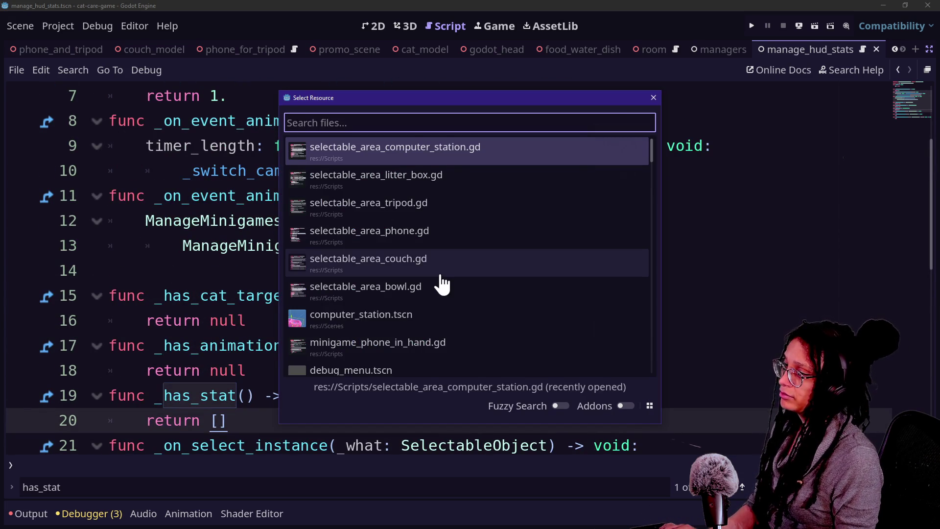
# Open the Selectable_Bowl script and change _has_stat on line 19 to return Array[String].
pyautogui.press('Down')
pyautogui.press('Down')
pyautogui.press('Down')
pyautogui.press('Escape')
pyautogui.hotkey('alt', 'Left')
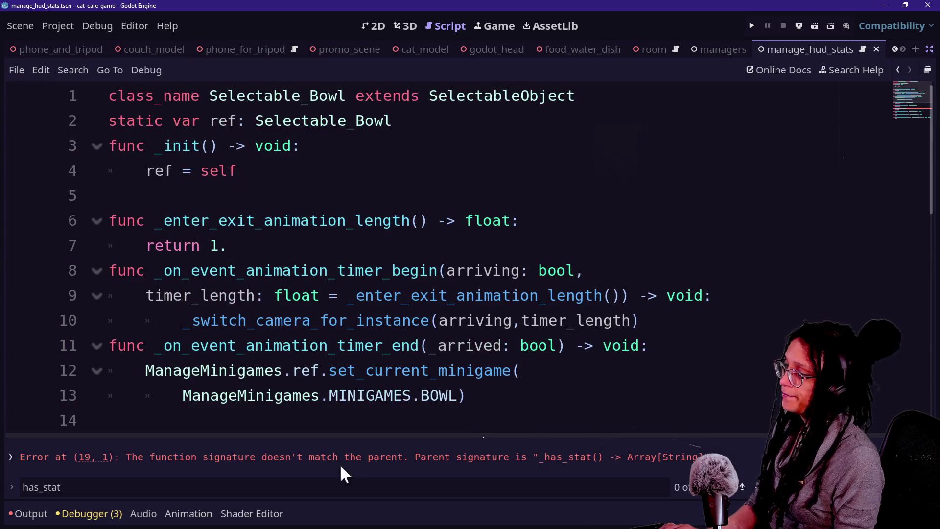
pyautogui.press('Return')
pyautogui.write('Array[String]:')
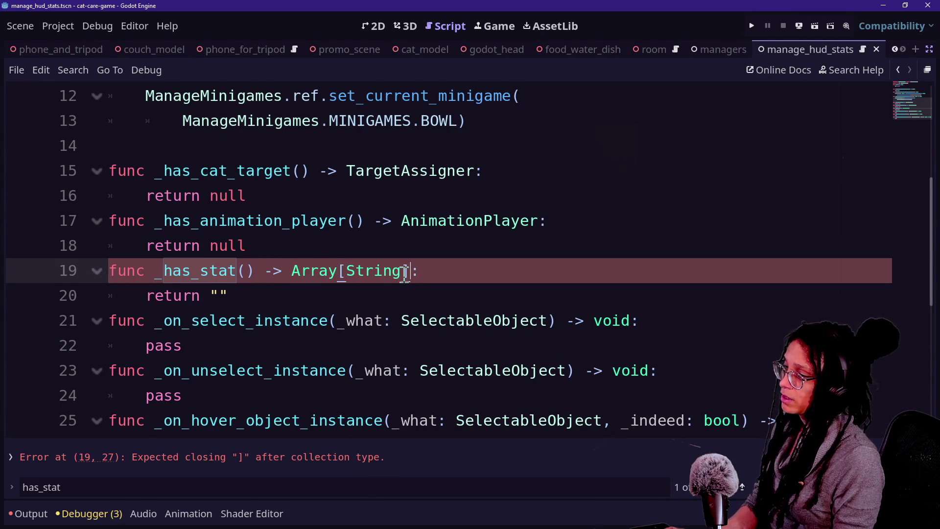
pyautogui.write(']')
pyautogui.click(257, 293)
pyautogui.write('[')
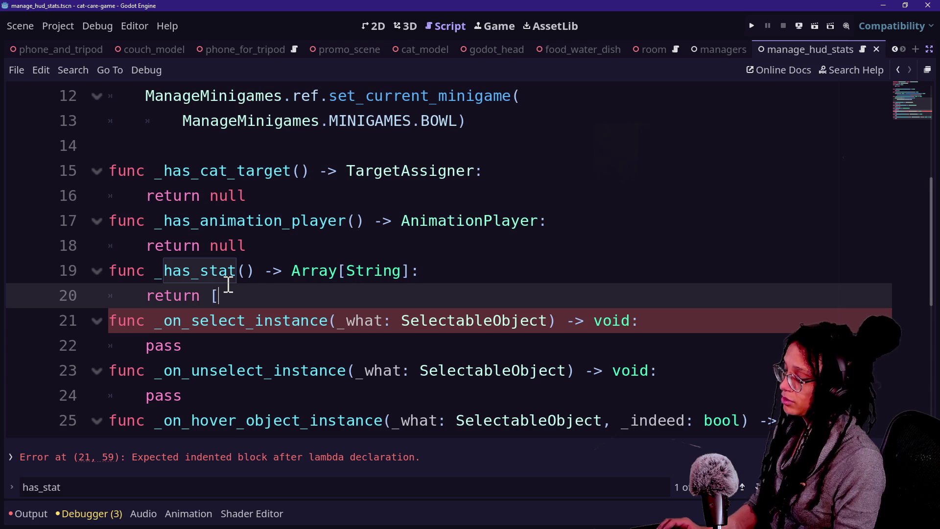
pyautogui.hotkey('shift', 'alt', 'o')
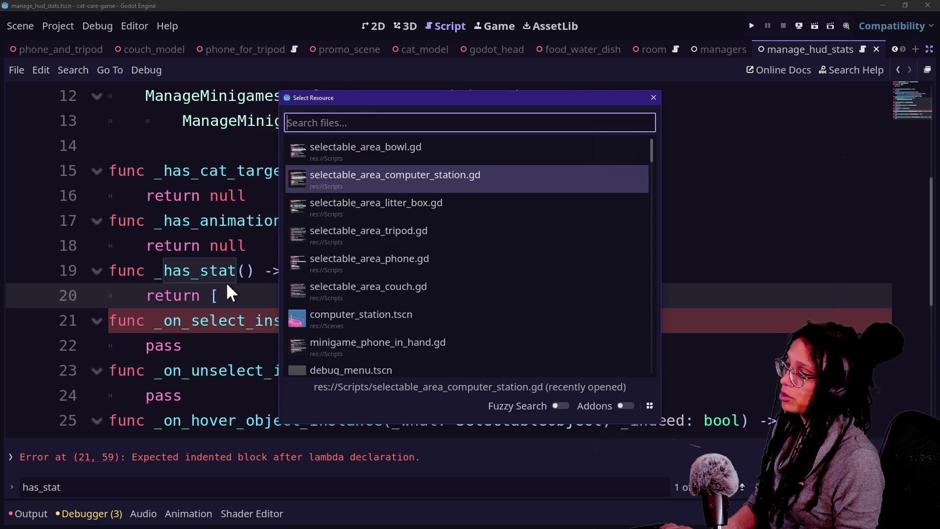
pyautogui.press('Return')
pyautogui.hotkey('shift', 'alt', 'o')
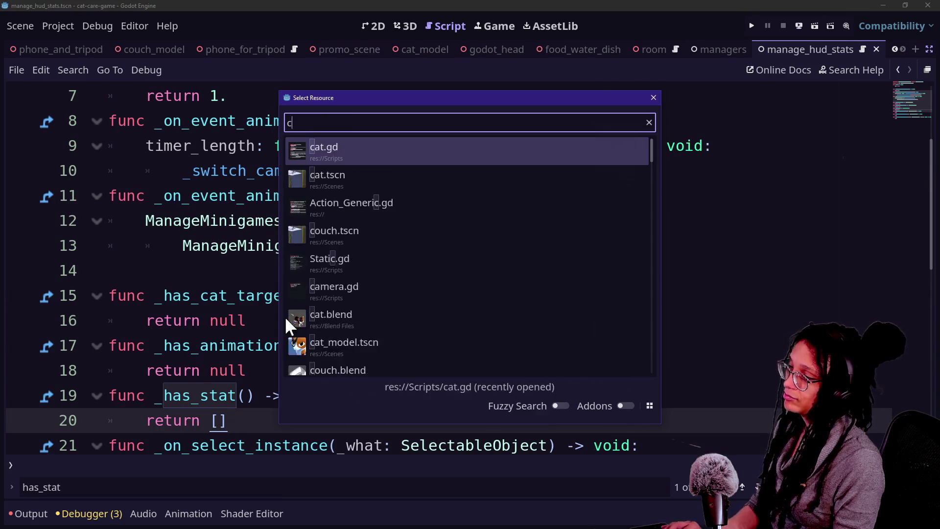
# Open the couch.tscn scene, then the selectable_area script whose stat is lonely.
pyautogui.write('couch')
pyautogui.press('Return')
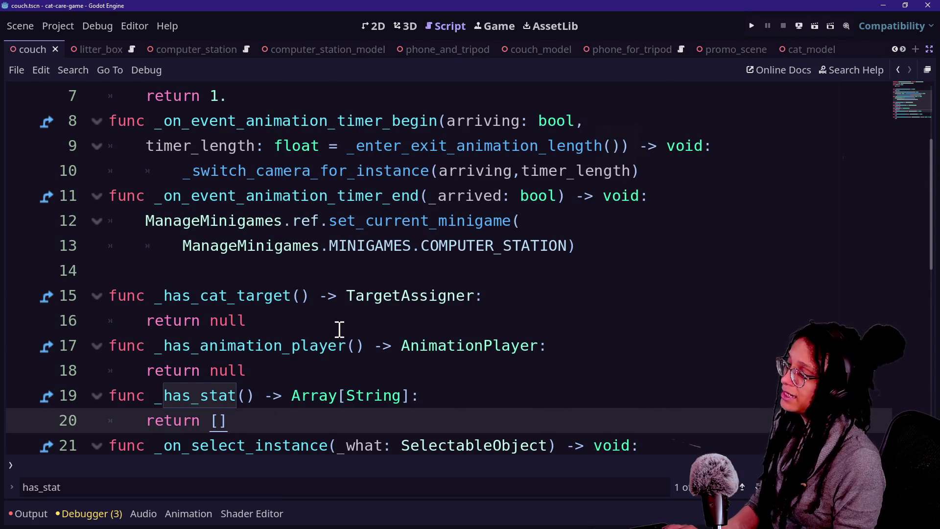
pyautogui.hotkey('shift', 'alt', 'o')
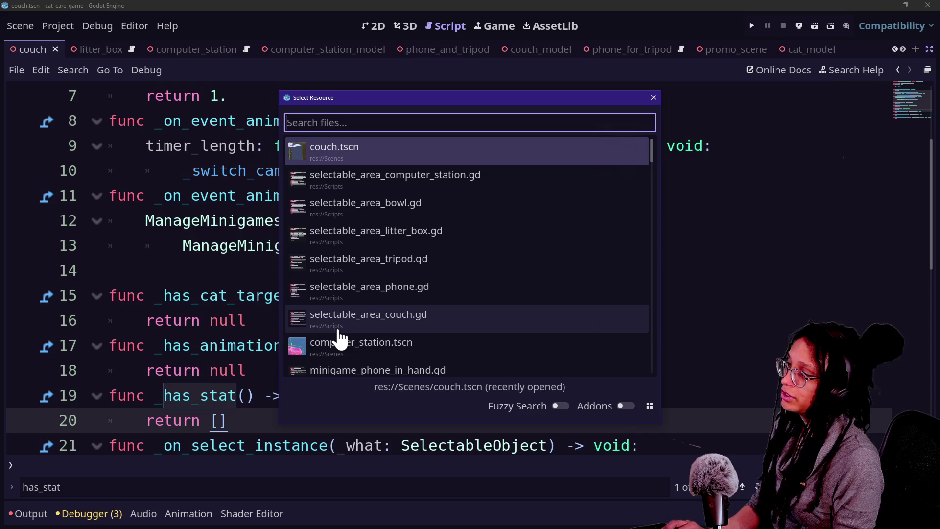
pyautogui.press('Down')
pyautogui.press('Down')
pyautogui.press('Down')
pyautogui.press('Return')
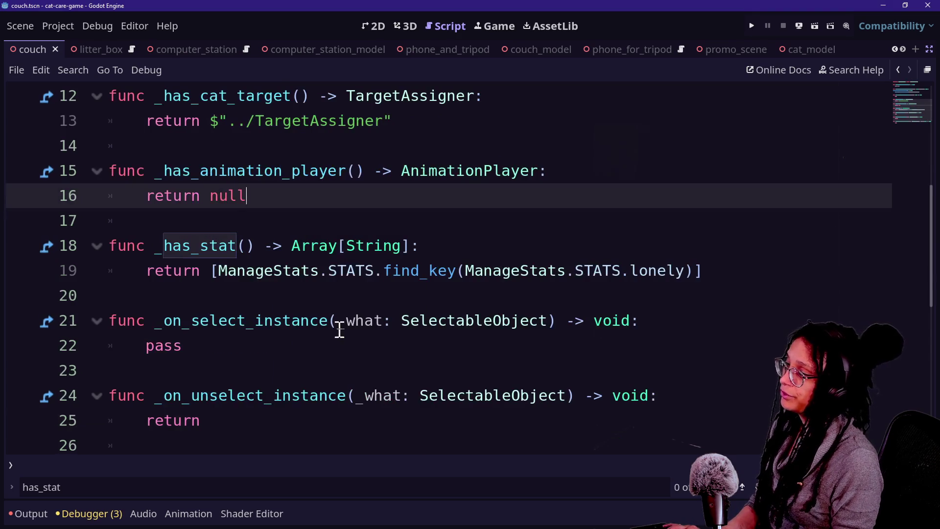
# Inspect the find_key expression on line 19 and jump to ManageStats' STATS enum.
pyautogui.moveTo(218, 271)
pyautogui.mouseDown()
pyautogui.moveTo(602, 287)
pyautogui.moveTo(704, 271)
pyautogui.mouseUp()
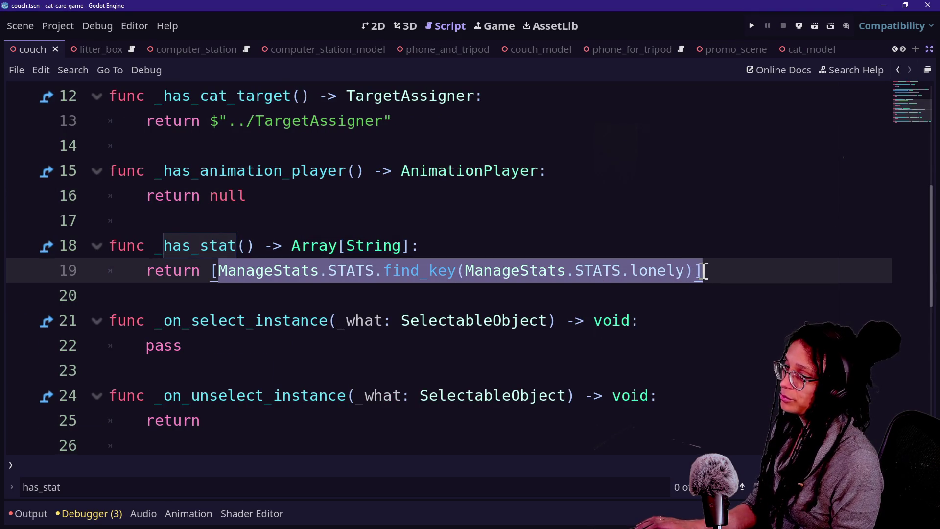
pyautogui.click(696, 270)
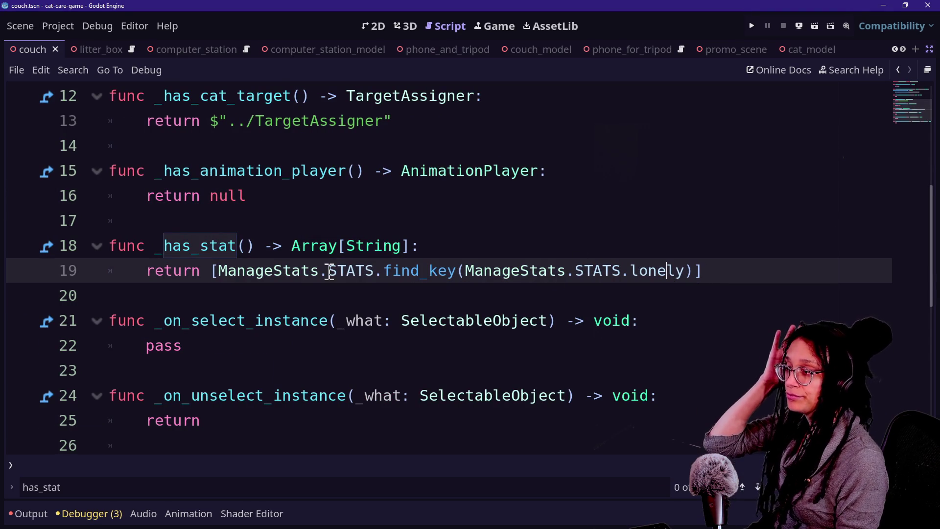
pyautogui.moveTo(384, 272); pyautogui.dragTo(552, 286)
pyautogui.click(344, 271)
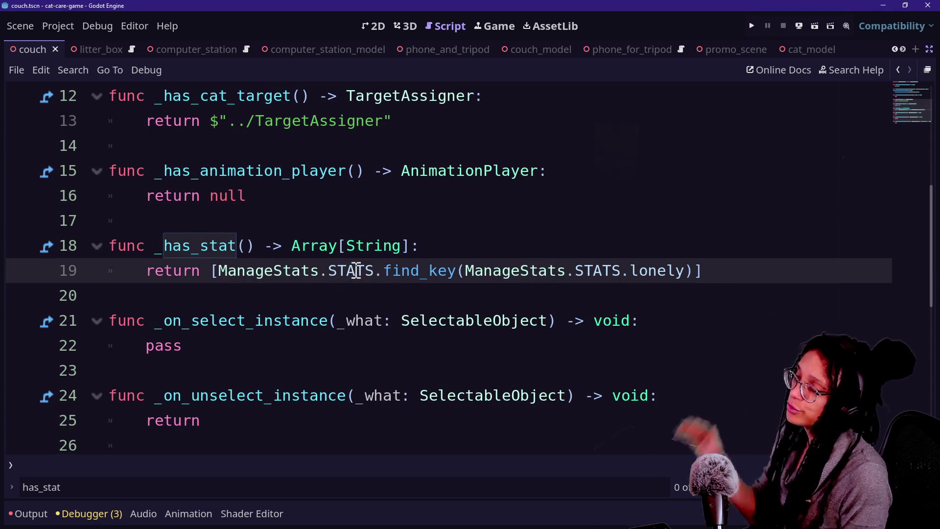
pyautogui.moveTo(255, 272); pyautogui.dragTo(686, 278)
pyautogui.click(302, 269)
pyautogui.keyDown('ctrl'); pyautogui.click(301, 270); pyautogui.keyUp('ctrl')
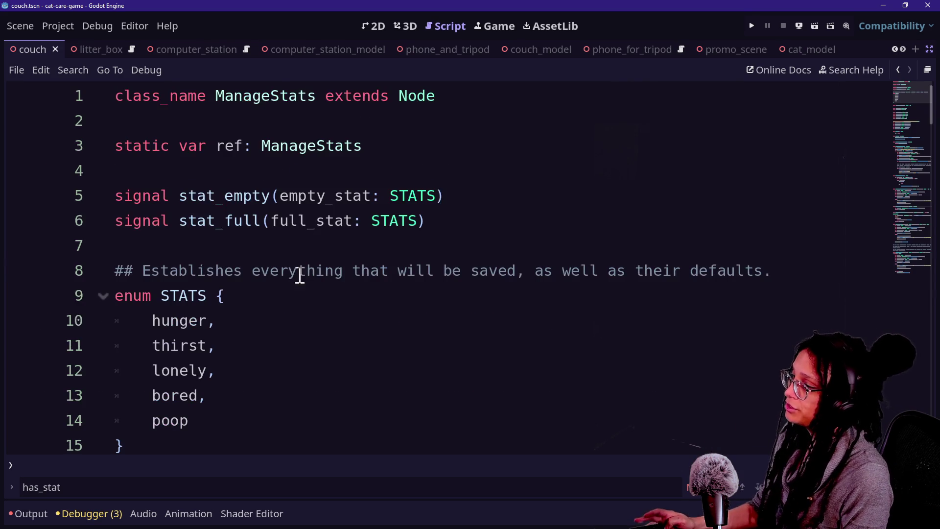
# Add a blank line 45 below get_fulfill_incremenet and begin typing 'func get_'.
pyautogui.scroll(-1, 512, 264)
pyautogui.scroll(-10, 513, 264)
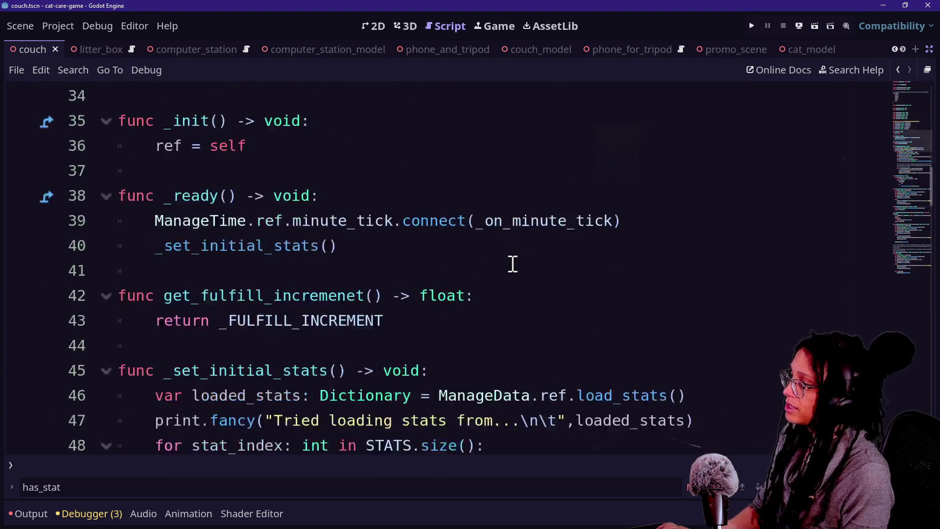
pyautogui.click(512, 252)
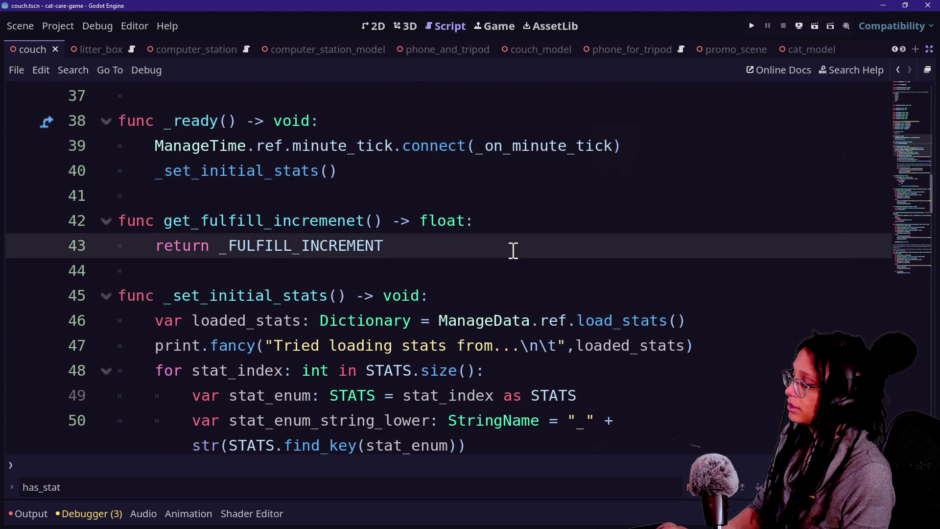
pyautogui.press('Return')
pyautogui.press('Return')
pyautogui.press('BackSpace')
pyautogui.write('func get_')
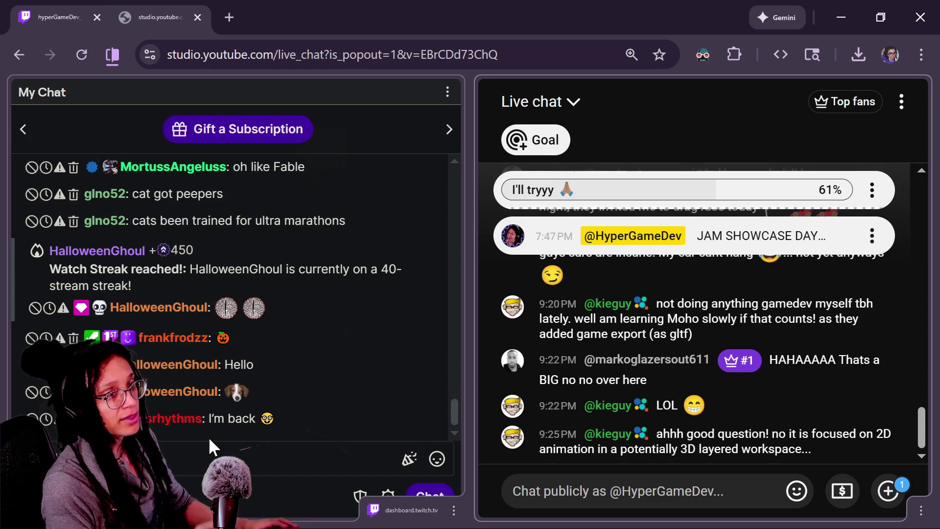
pyautogui.hotkey('alt', 'Tab')
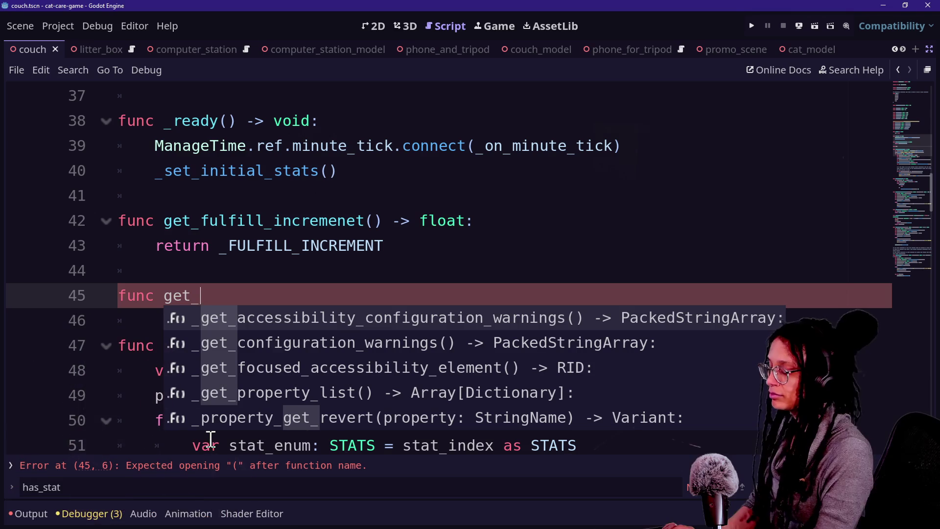
# Complete line 45 as func get_stat_enum_string() -> String: and start its indented body.
pyautogui.press('Escape')
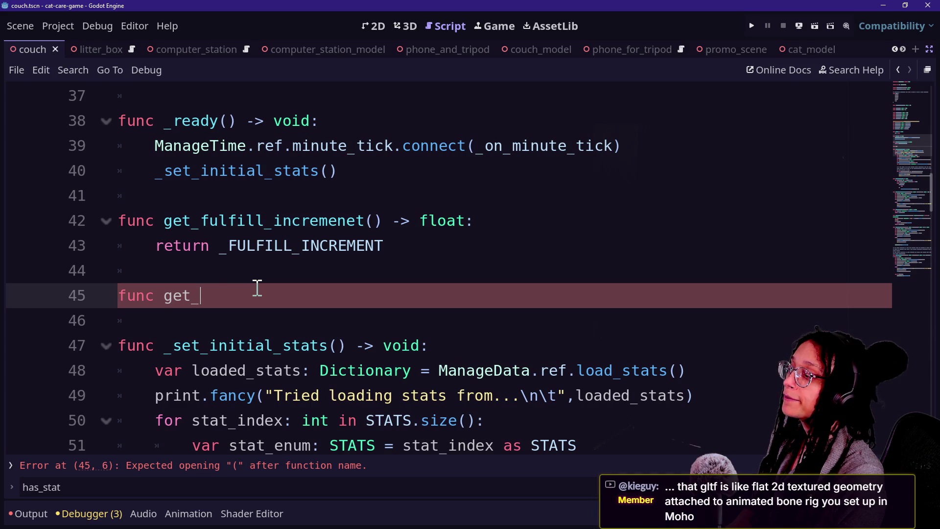
pyautogui.write('stat_e')
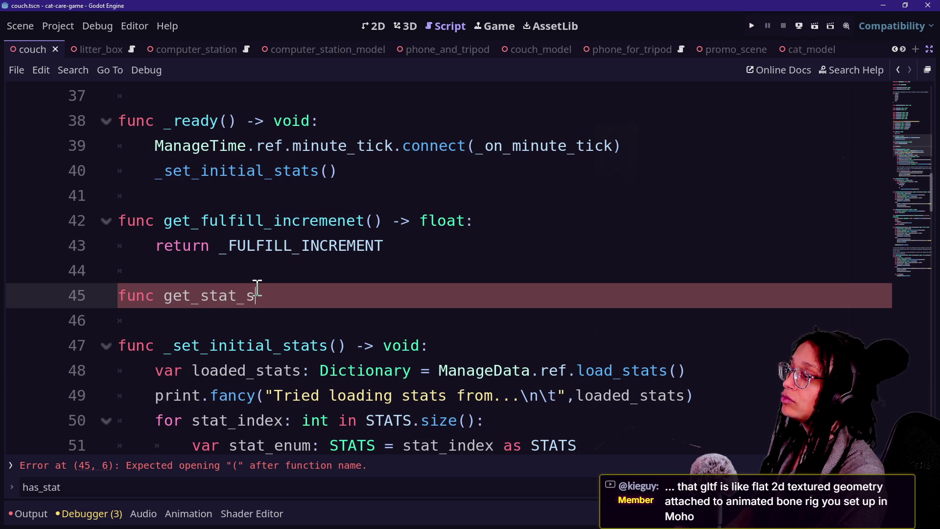
pyautogui.write('num_string() -> String:')
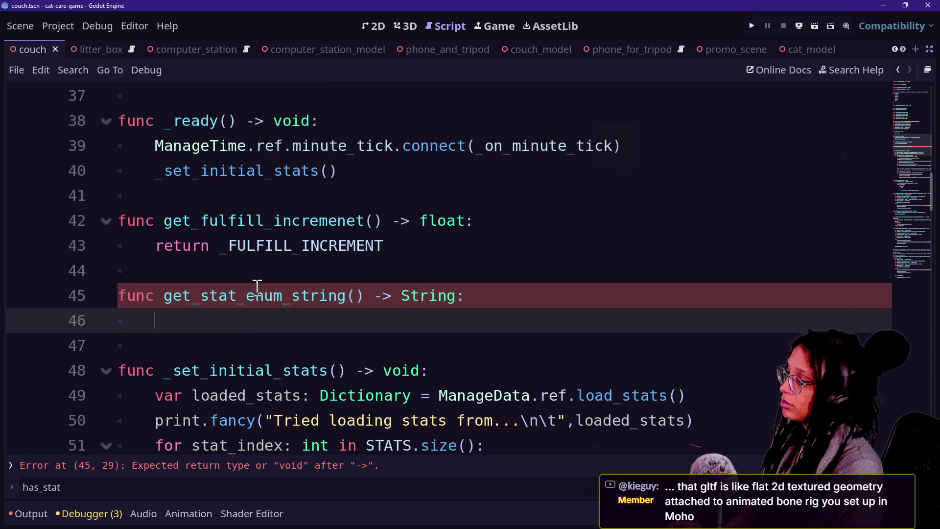
pyautogui.press('Return')
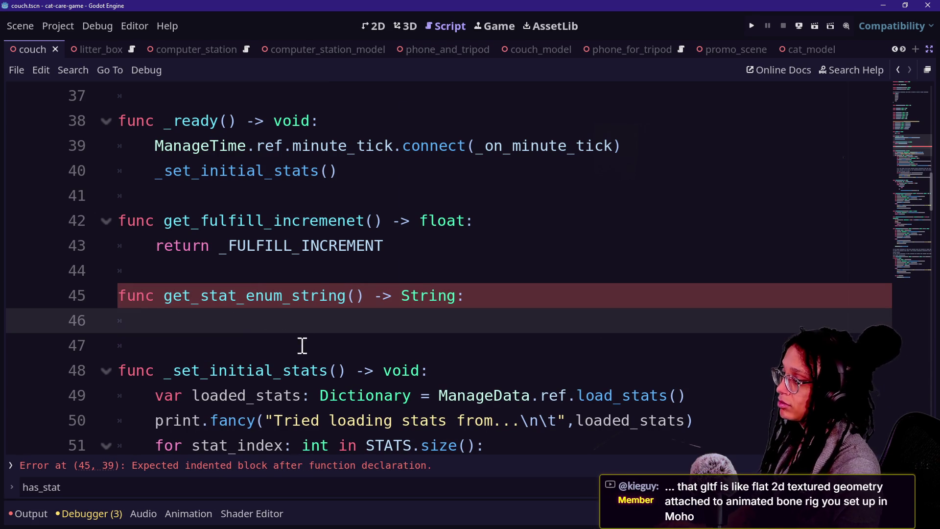
pyautogui.hotkey('alt', 'shift', 'o')
pyautogui.press('Down')
pyautogui.press('Down')
pyautogui.press('Down')
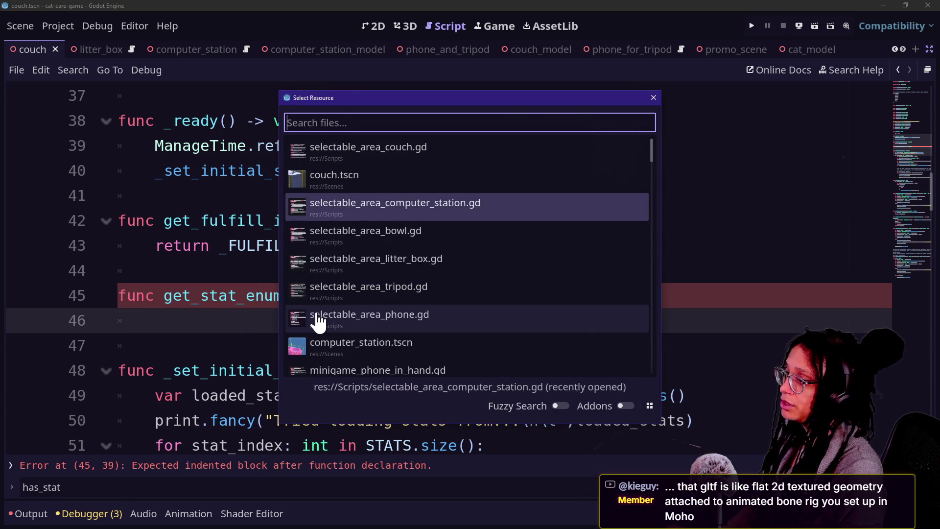
# Copy the find_key(ManageStats.STATS.poop) expression from line 34 of selectable_area_litter_box.gd.
pyautogui.press('Down')
pyautogui.press('Down')
pyautogui.press('Up')
pyautogui.press('Return')
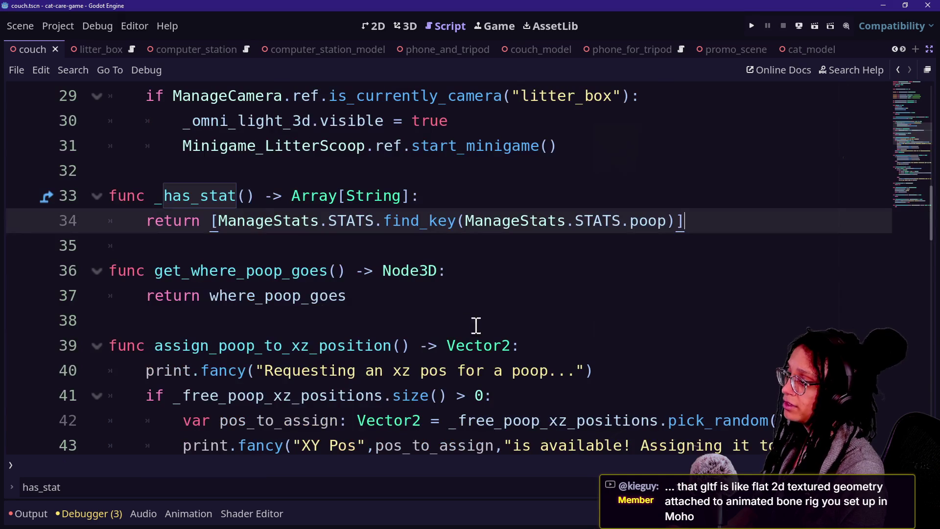
pyautogui.moveTo(695, 223)
pyautogui.mouseDown()
pyautogui.moveTo(420, 236)
pyautogui.moveTo(222, 230)
pyautogui.mouseUp()
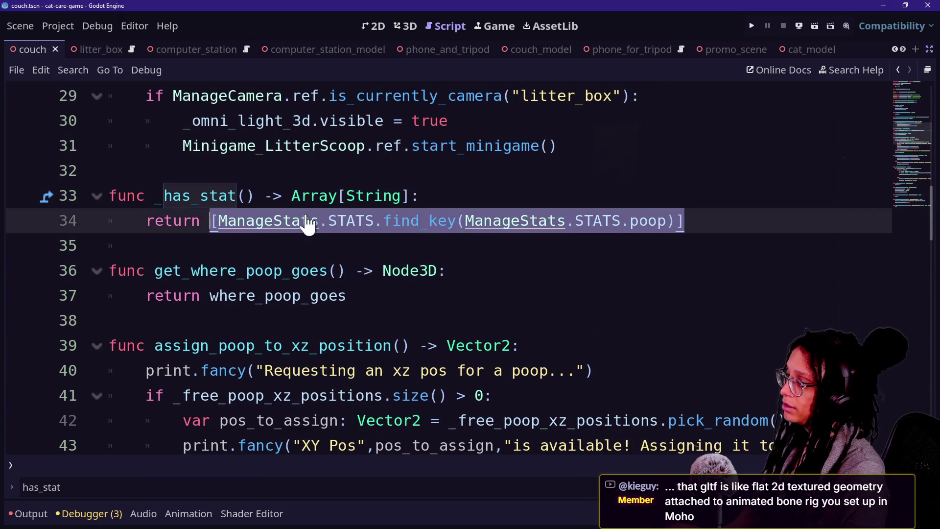
# Paste the expression onto line 46 of manage_stats.gd, removing its leading '['.
pyautogui.hotkey('shift', 'alt', 'o')
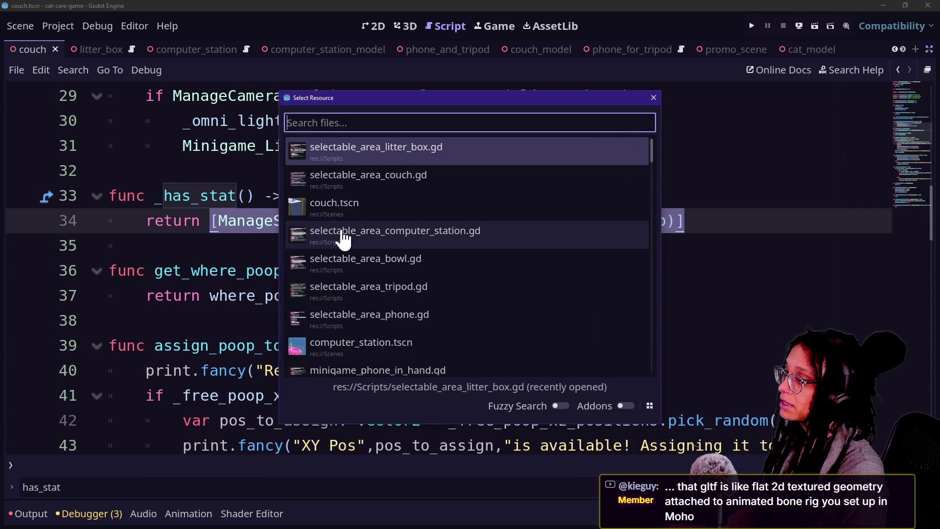
pyautogui.write('manag')
pyautogui.press('BackSpace')
pyautogui.press('BackSpace')
pyautogui.press('BackSpace')
pyautogui.write('anagesta')
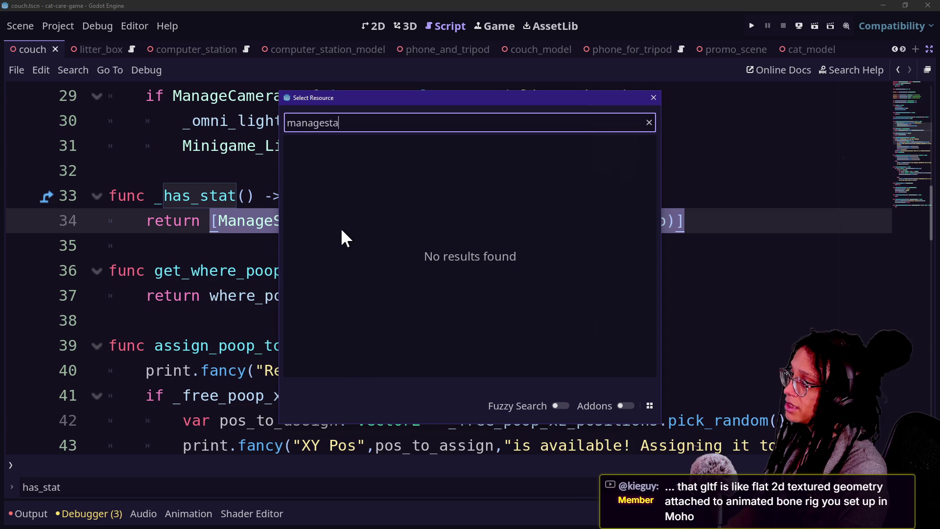
pyautogui.press('BackSpace')
pyautogui.press('BackSpace')
pyautogui.press('BackSpace')
pyautogui.write('_st')
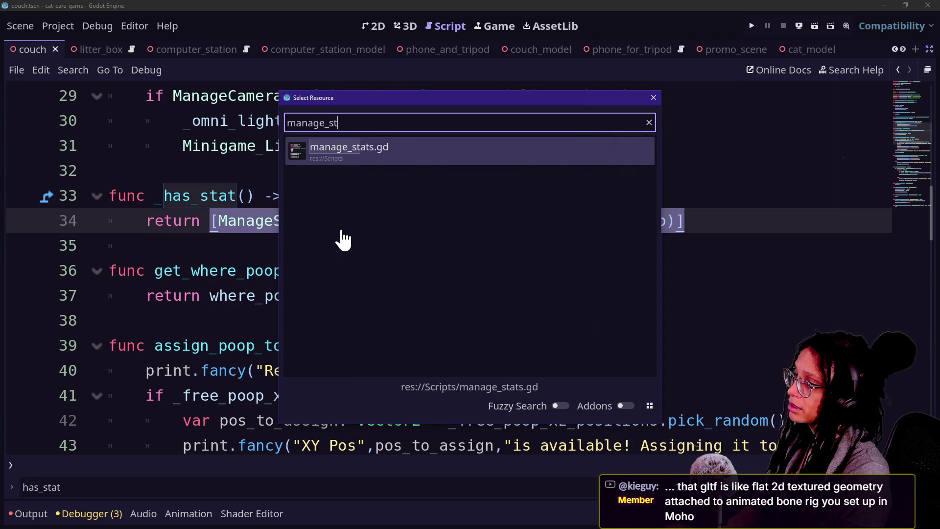
pyautogui.press('Return')
pyautogui.write('[ManageStats.STATS.find_key(ManageStats.STATS.poop)]')
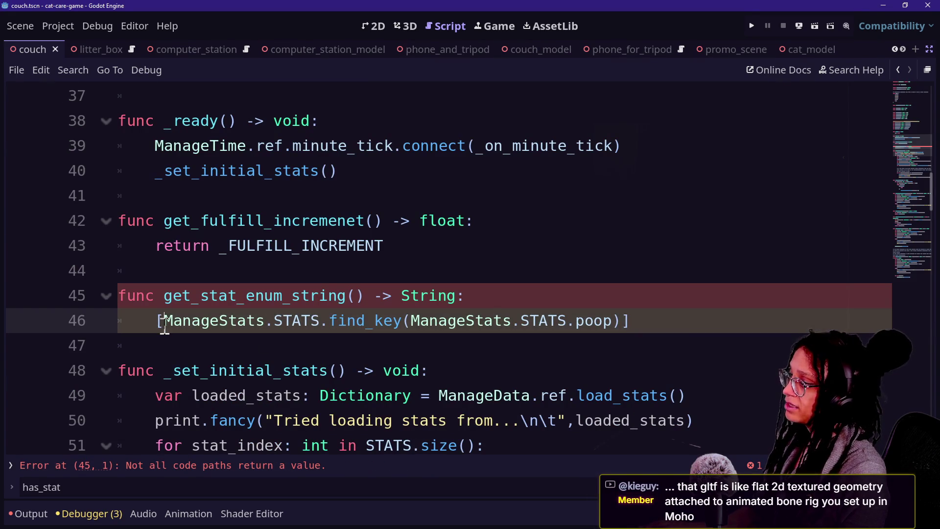
pyautogui.click(157, 323)
pyautogui.press('Delete')
pyautogui.click(647, 322)
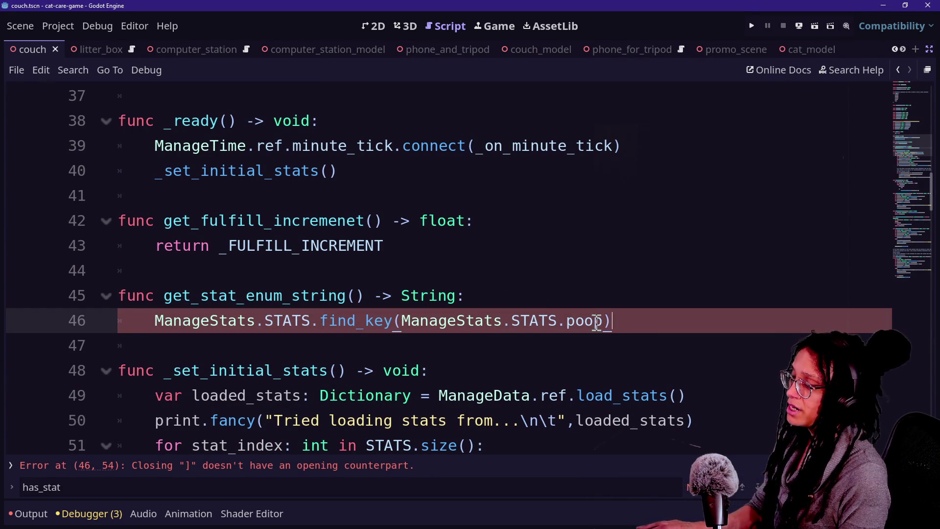
# Start a new line 46 with 'var' in get_stat_enum_string, then run the game with F5.
pyautogui.click(494, 299)
pyautogui.write('v')
pyautogui.press('BackSpace')
pyautogui.press('Return')
pyautogui.write('var')
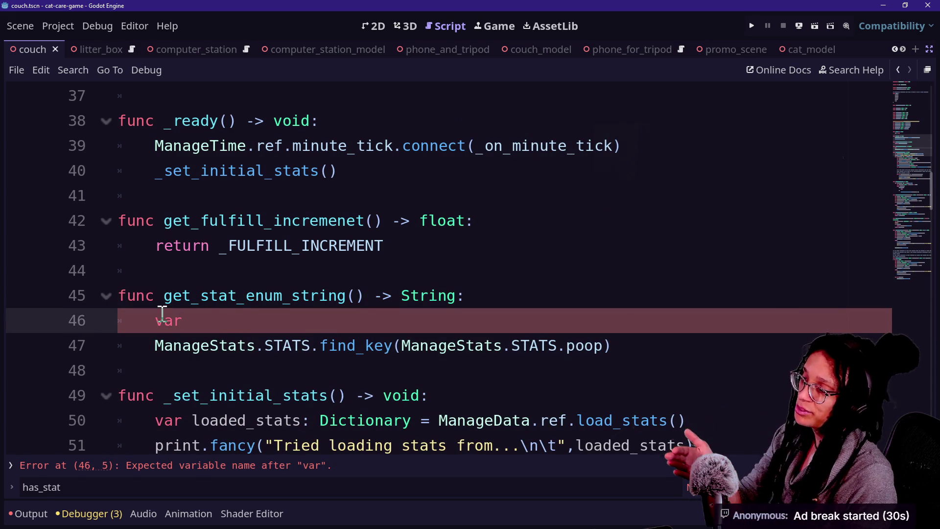
pyautogui.click(235, 306)
pyautogui.click(234, 319)
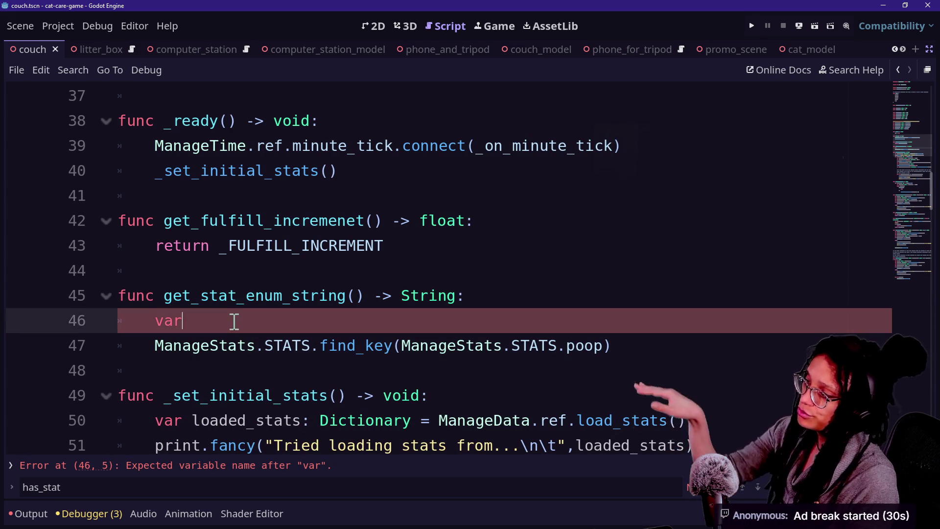
pyautogui.click(231, 361)
pyautogui.click(235, 304)
pyautogui.click(236, 322)
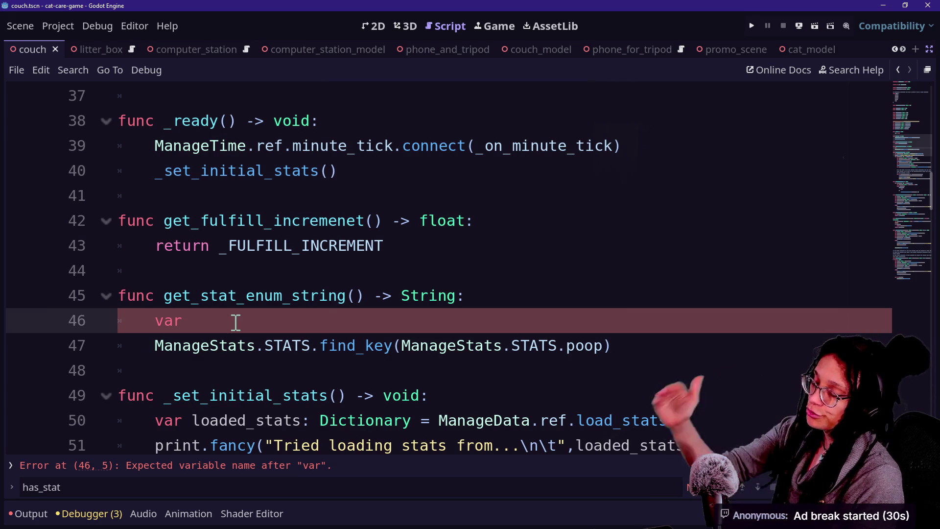
pyautogui.press('F5')
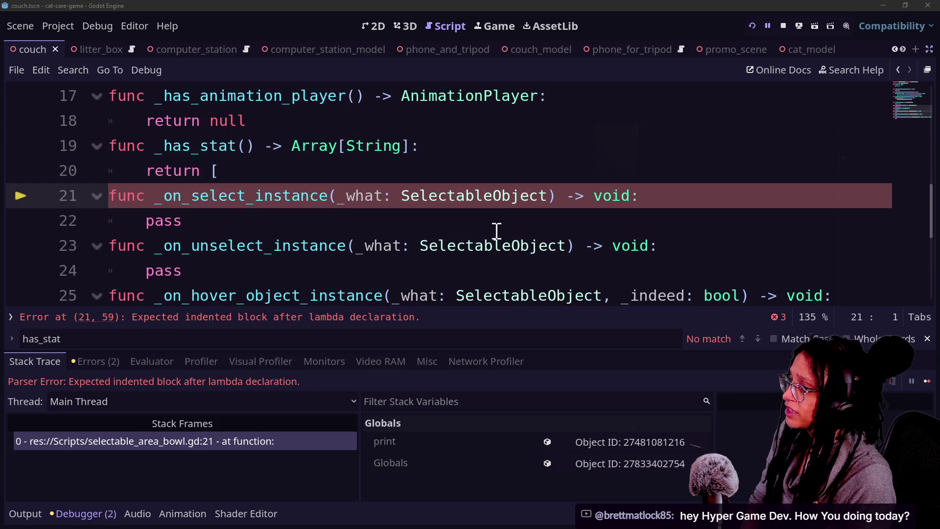
# Close line 20 of selectable_area_bowl.gd as 'return []', rerun the game, and visit the litter box.
pyautogui.click(344, 163)
pyautogui.write(']')
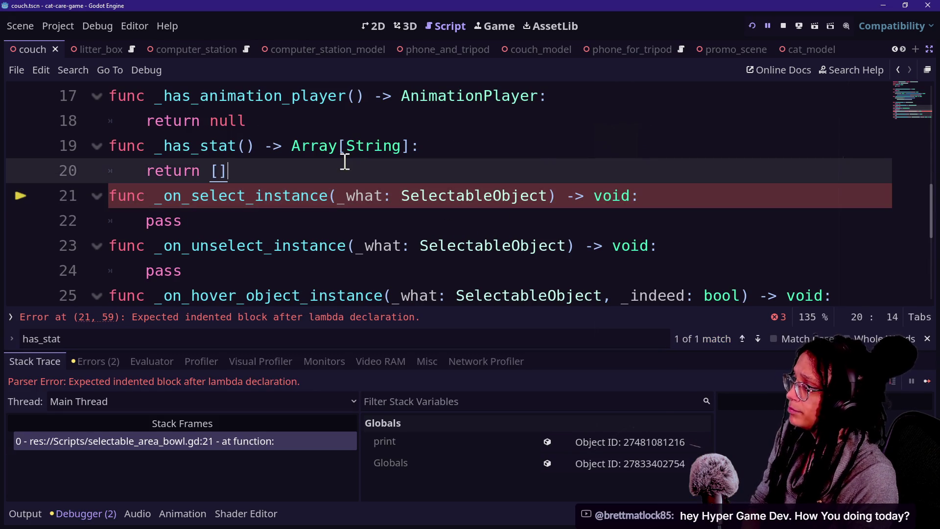
pyautogui.click(752, 25)
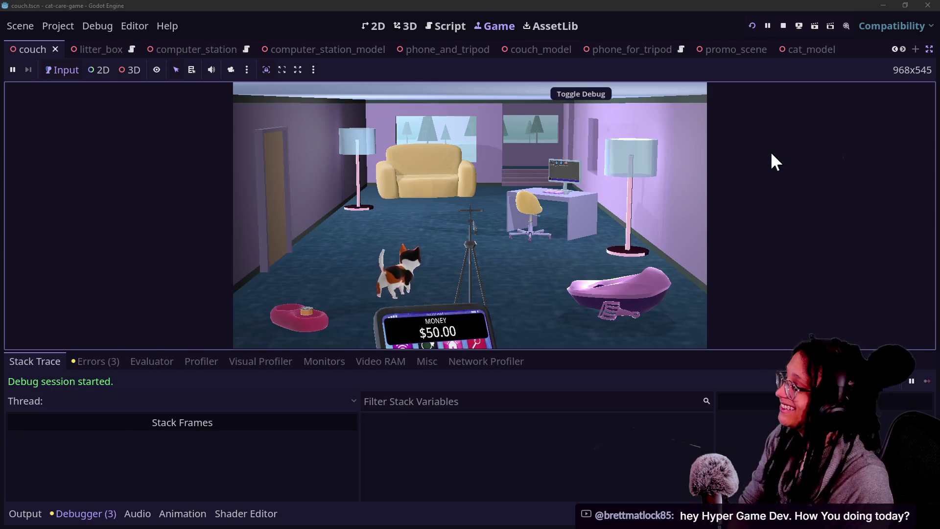
pyautogui.click(603, 307)
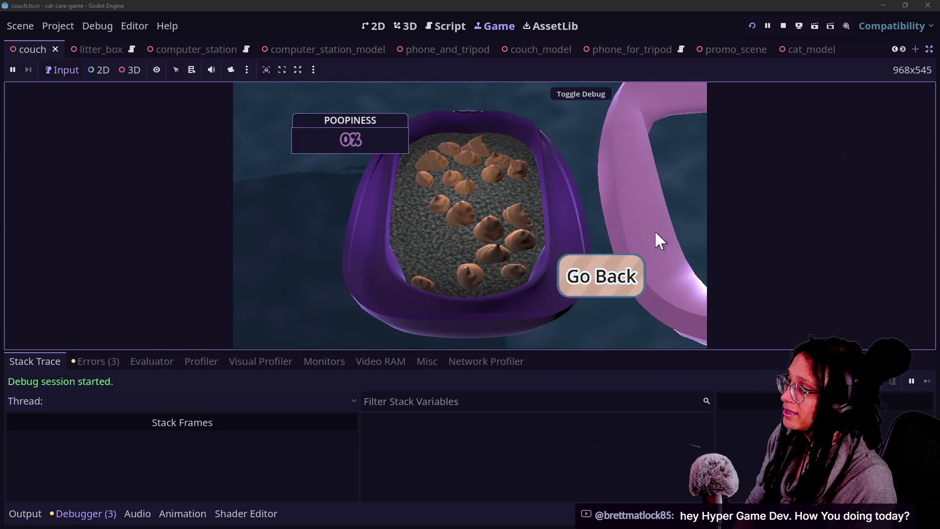
pyautogui.click(615, 271)
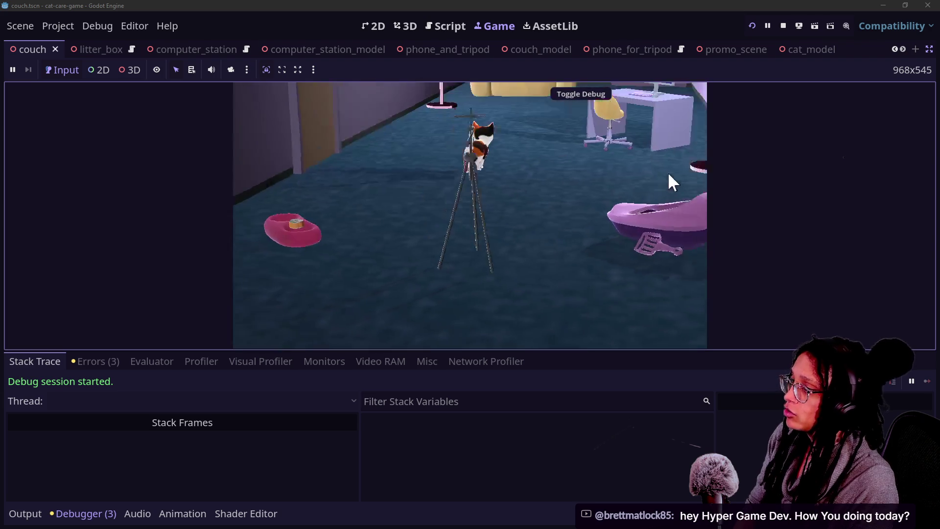
pyautogui.click(447, 26)
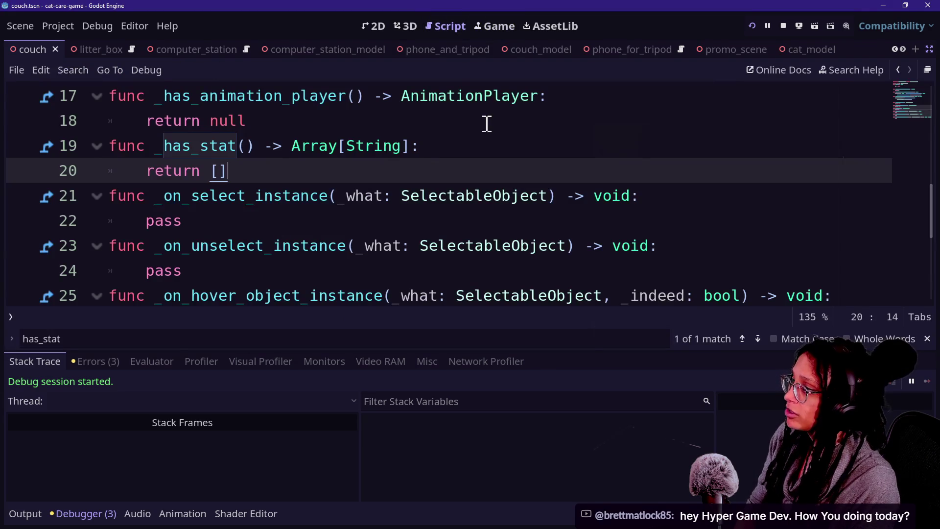
# In selectable_area_litter_box.gd, cut the find_key expression from line 34's array, then undo the cut.
pyautogui.hotkey('shift', 'alt', 'o')
pyautogui.click(489, 170)
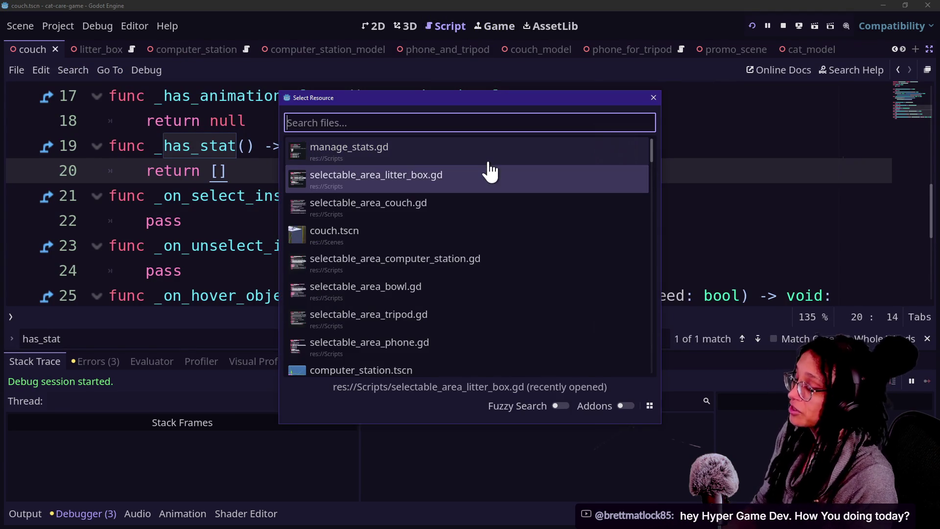
pyautogui.press('Down')
pyautogui.press('Up')
pyautogui.press('Return')
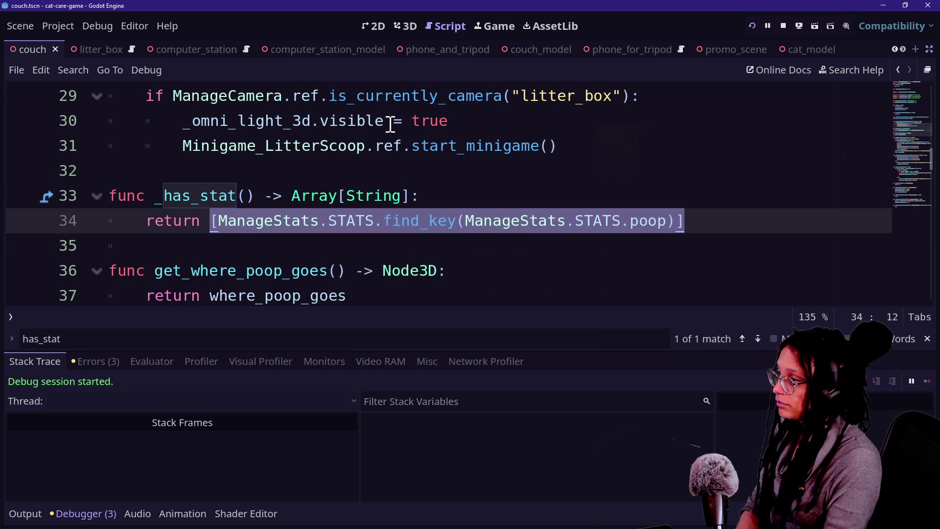
pyautogui.click(420, 196)
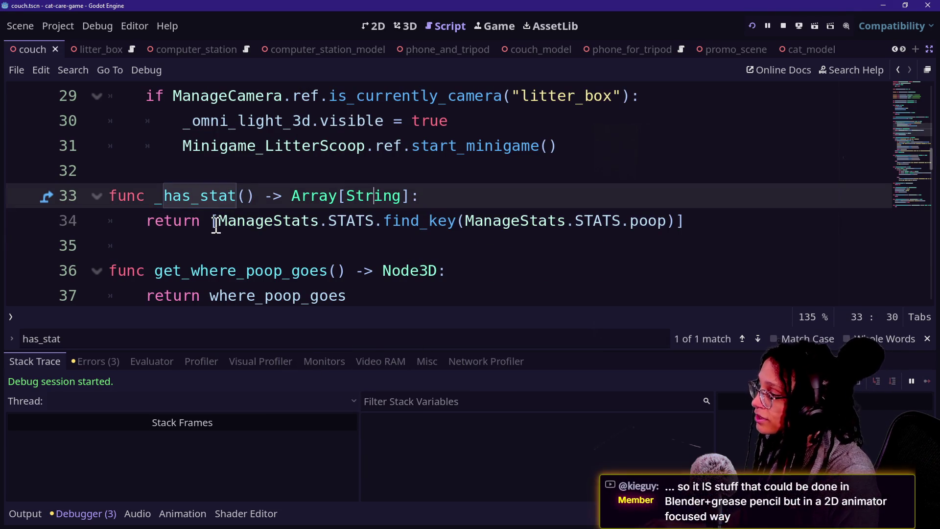
pyautogui.moveTo(217, 221); pyautogui.dragTo(559, 245)
pyautogui.moveTo(682, 235); pyautogui.dragTo(692, 224)
pyautogui.hotkey('ctrl', 'x')
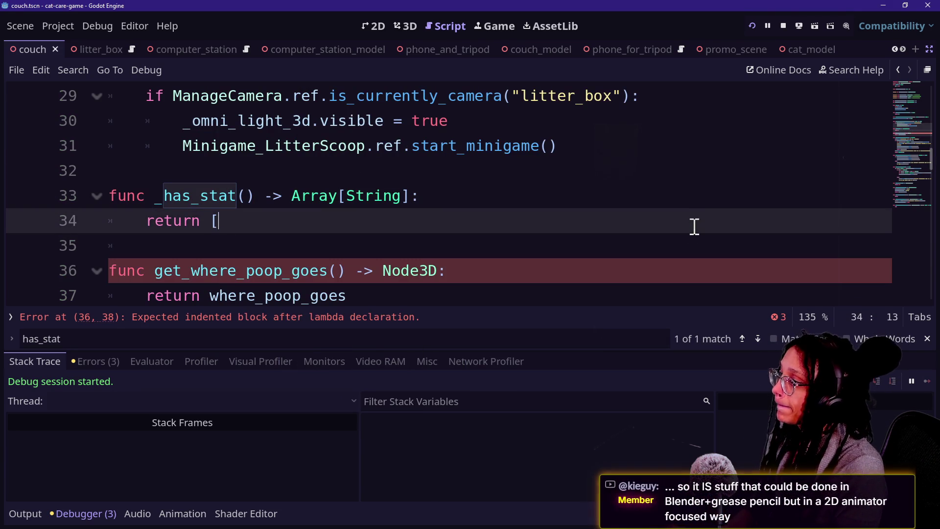
pyautogui.hotkey('ctrl', 'z')
pyautogui.hotkey('ctrl', 'z')
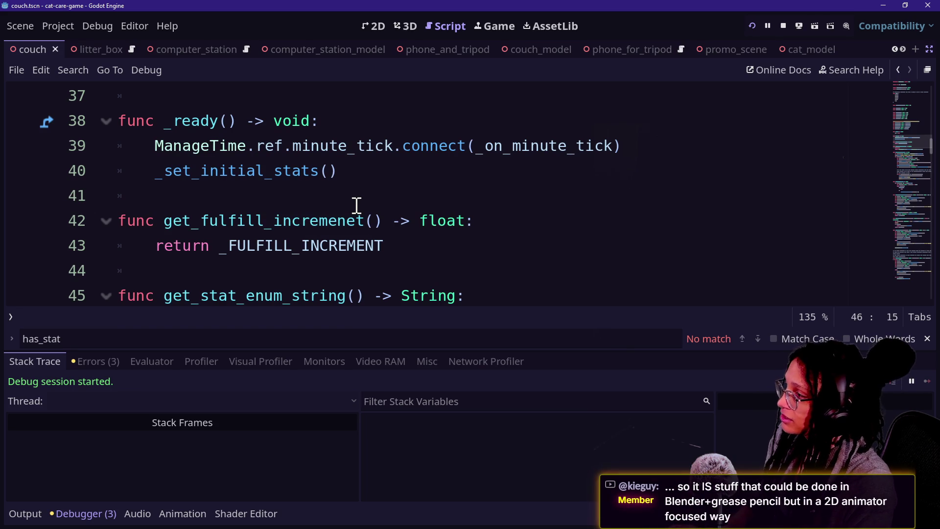
# Give get_stat_enum_string the typed parameter stat_enum: STATS.
pyautogui.scroll(-2, 357, 206)
pyautogui.click(355, 146)
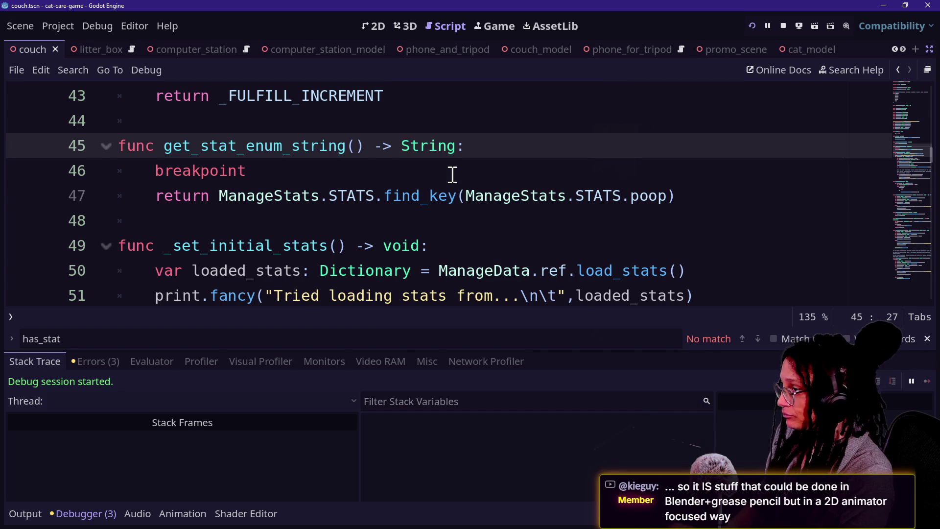
pyautogui.write('stat_enum:')
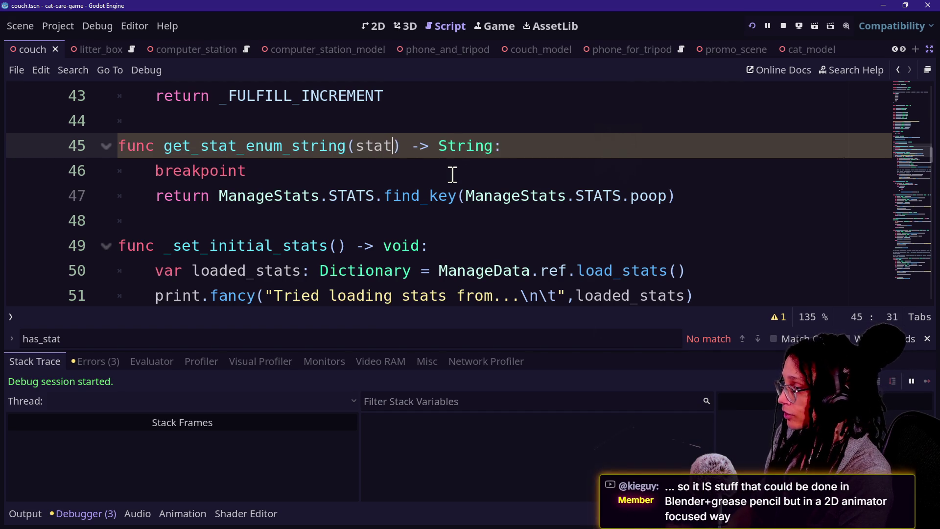
pyautogui.write(' M')
pyautogui.press('BackSpace')
pyautogui.write('STATS')
# Save, then make the function return ManageStats.STATS.find_key(stat_enum) instead of the poop lookup.
pyautogui.click(343, 119)
pyautogui.hotkey('ctrl', 's')
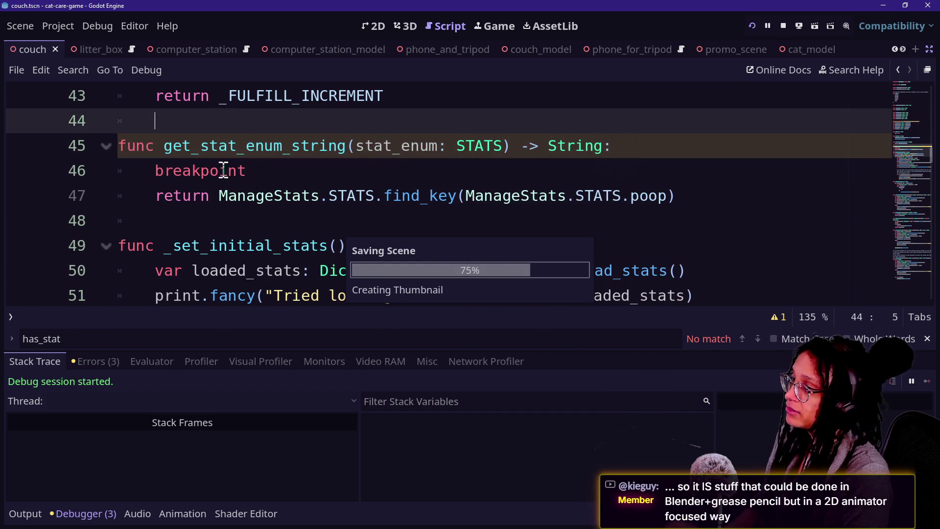
pyautogui.click(578, 195)
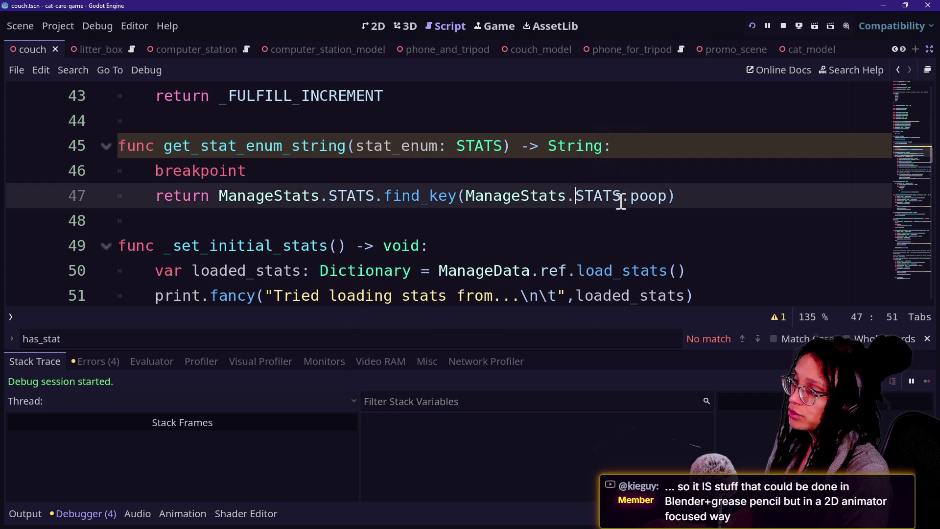
pyautogui.press('BackSpace')
pyautogui.press('BackSpace')
pyautogui.press('BackSpace')
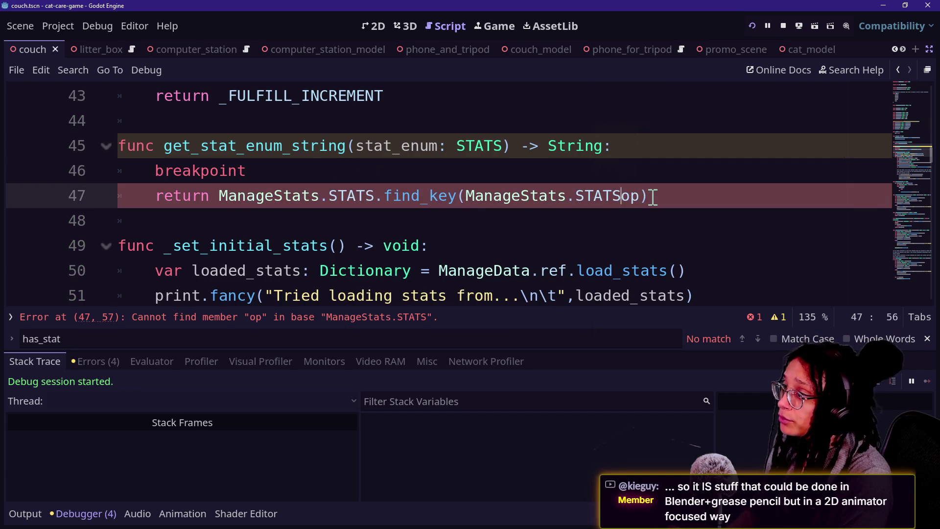
pyautogui.press('BackSpace')
pyautogui.press('BackSpace')
pyautogui.press('BackSpace')
pyautogui.press('Delete')
pyautogui.press('Delete')
pyautogui.write('stat)')
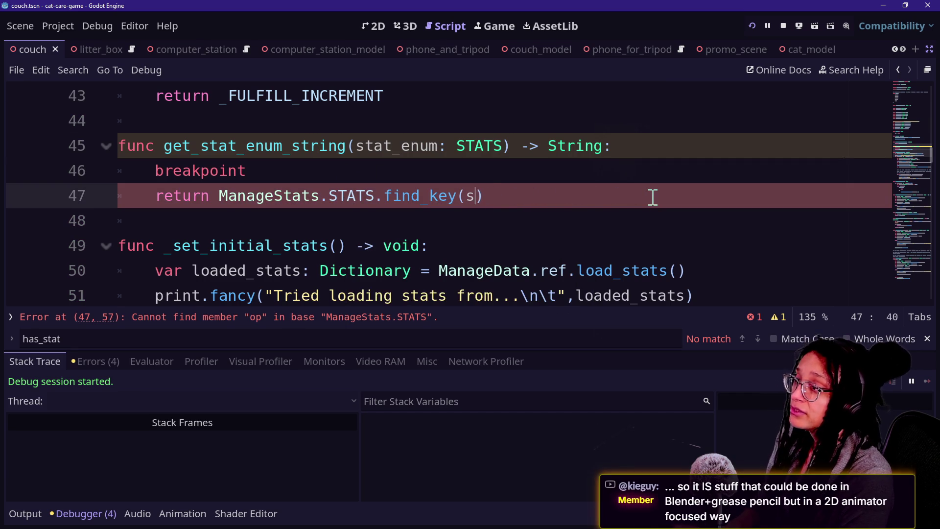
pyautogui.press('BackSpace')
pyautogui.press('BackSpace')
pyautogui.write('_enum')
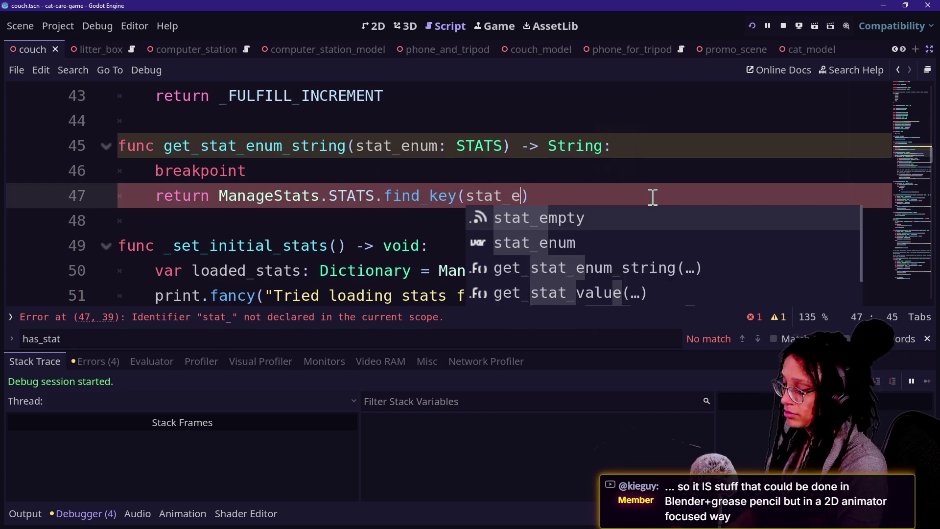
pyautogui.click(470, 161)
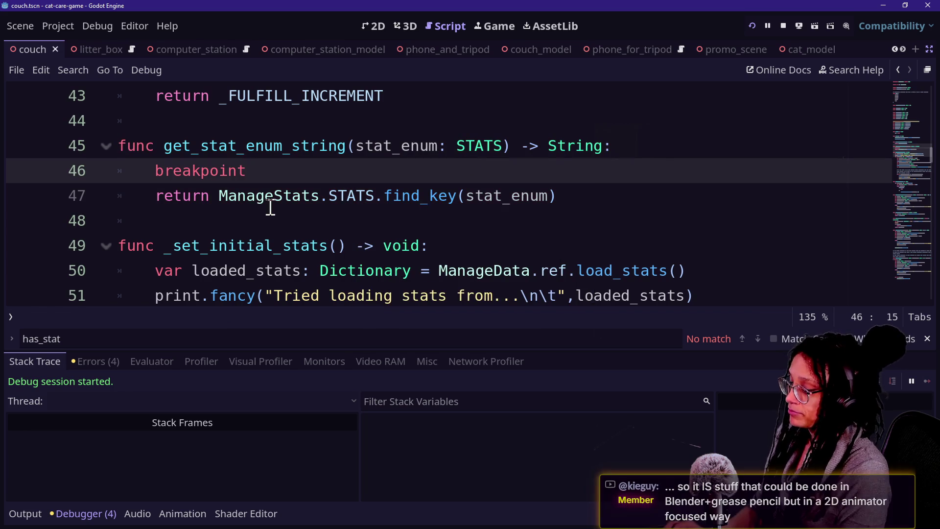
pyautogui.hotkey('shift', 'alt', 'o')
pyautogui.press('Return')
# Replace the _has_stat return contents with a ManageStats.ref.get_stat_enum_string() call.
pyautogui.click(280, 221)
pyautogui.moveTo(216, 221); pyautogui.dragTo(676, 221)
pyautogui.press('BackSpace')
pyautogui.write('Manage')
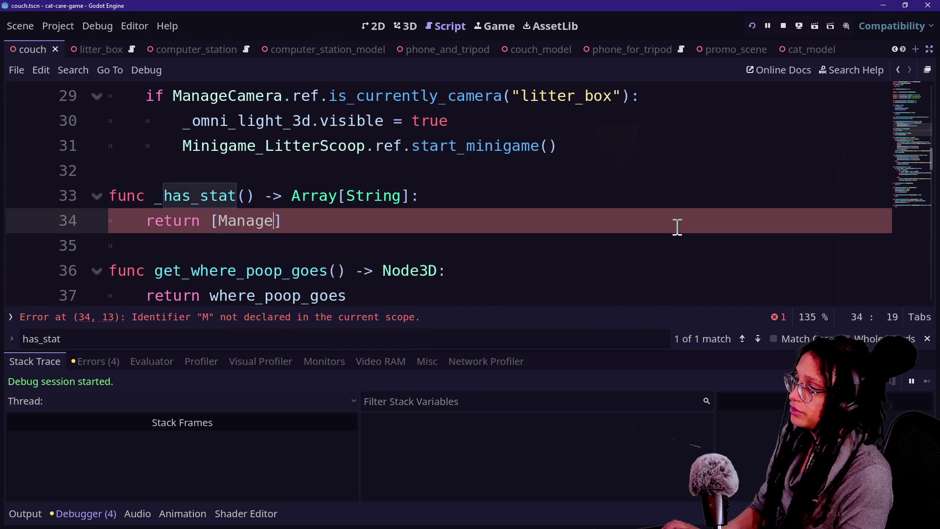
pyautogui.write('Stats.g')
pyautogui.press('BackSpace')
pyautogui.write('re')
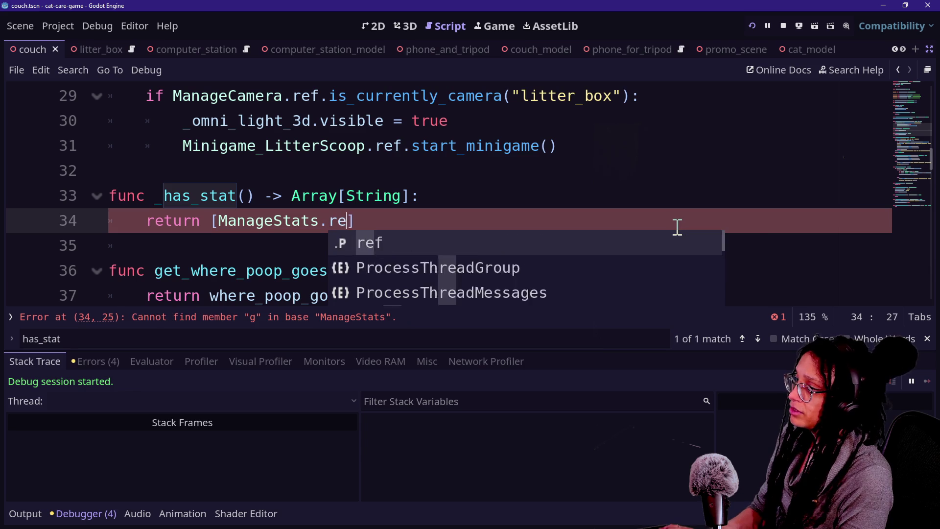
pyautogui.write('f.get')
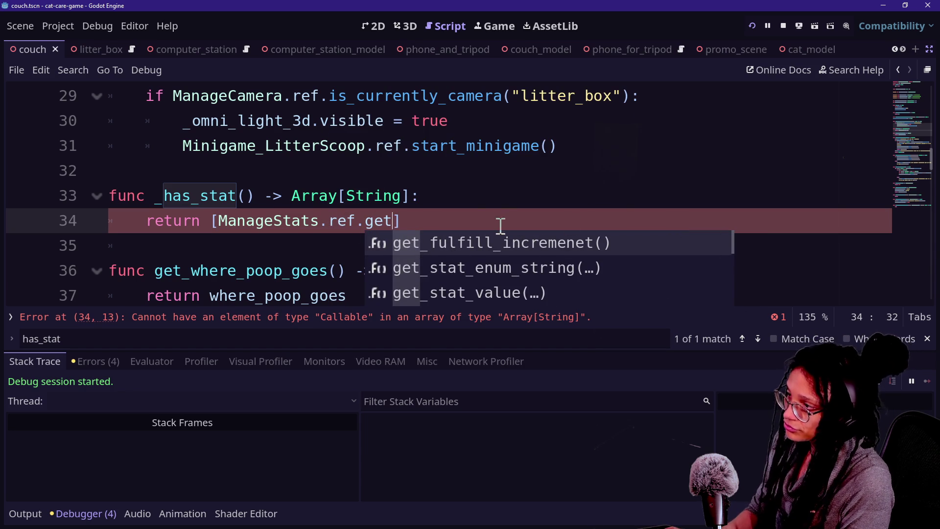
pyautogui.click(401, 272)
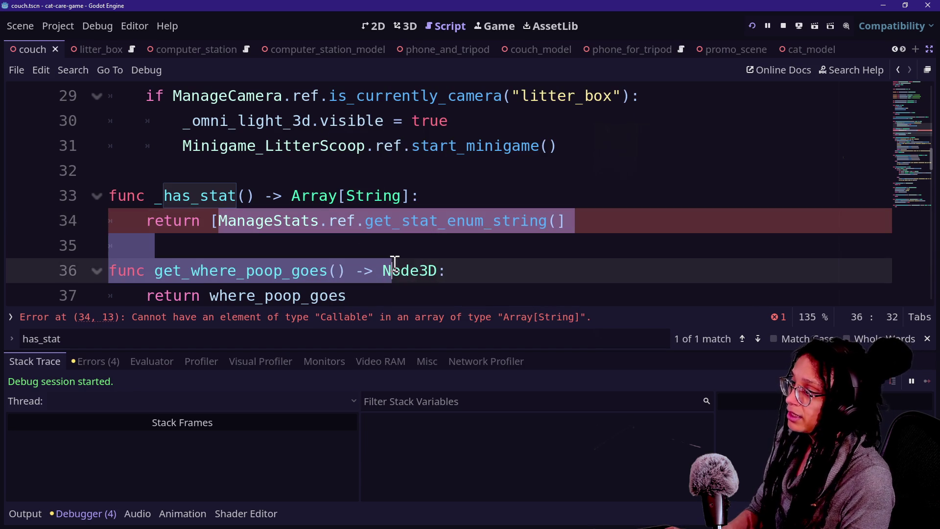
pyautogui.moveTo(364, 220); pyautogui.dragTo(431, 220)
pyautogui.click(520, 221)
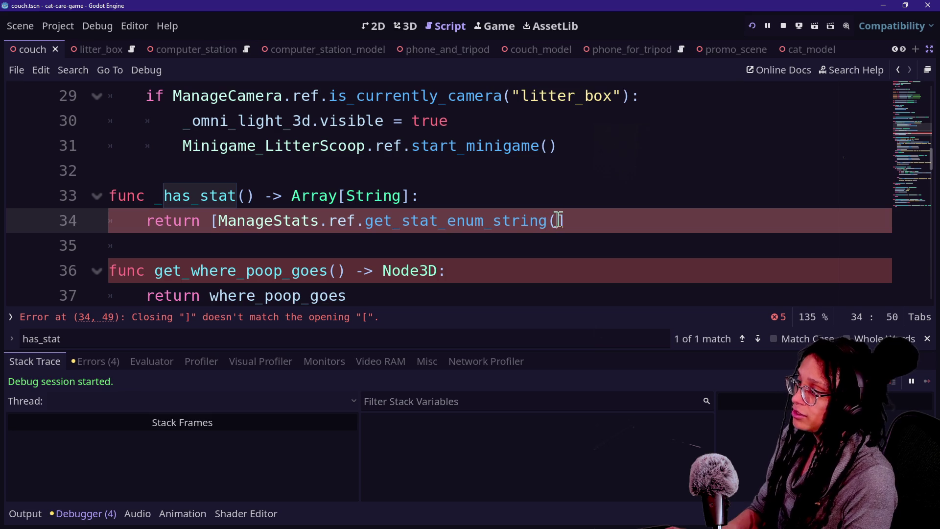
pyautogui.press('Left')
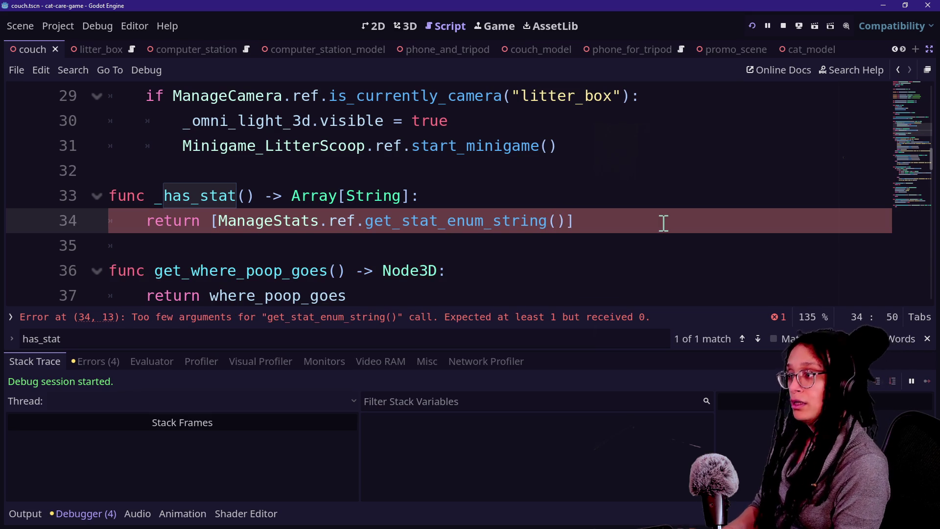
# Pass ManageStats.ref.STATS. as the argument, wrapped onto an indented line 35.
pyautogui.write('ManageStats.')
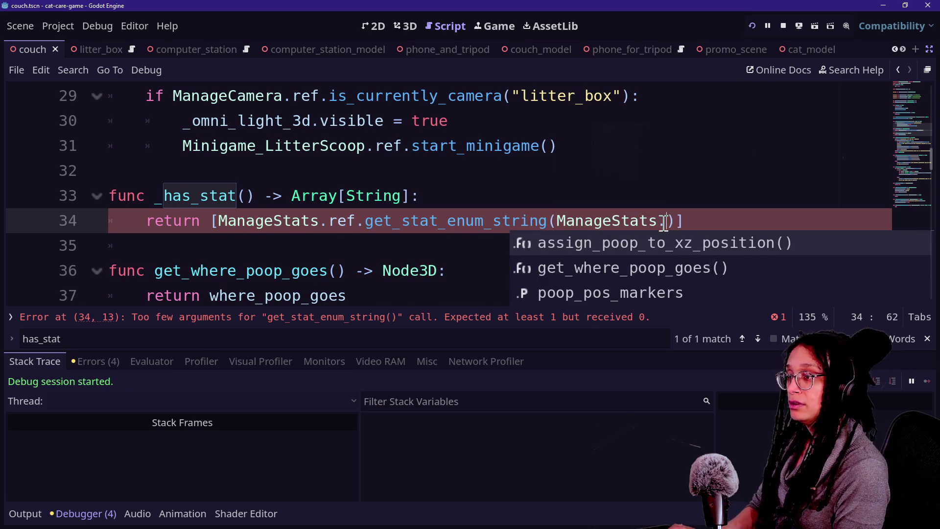
pyautogui.press('Down')
pyautogui.press('Return')
pyautogui.write('.')
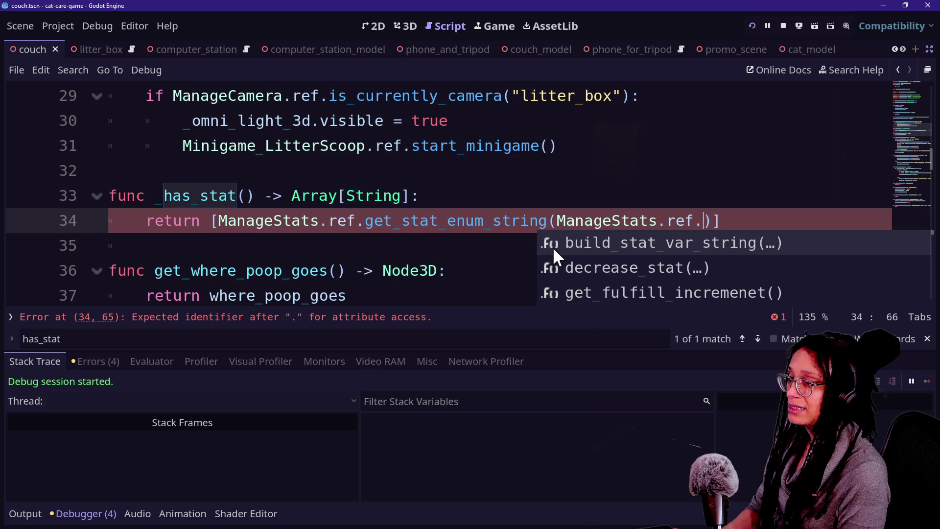
pyautogui.write('STATS.')
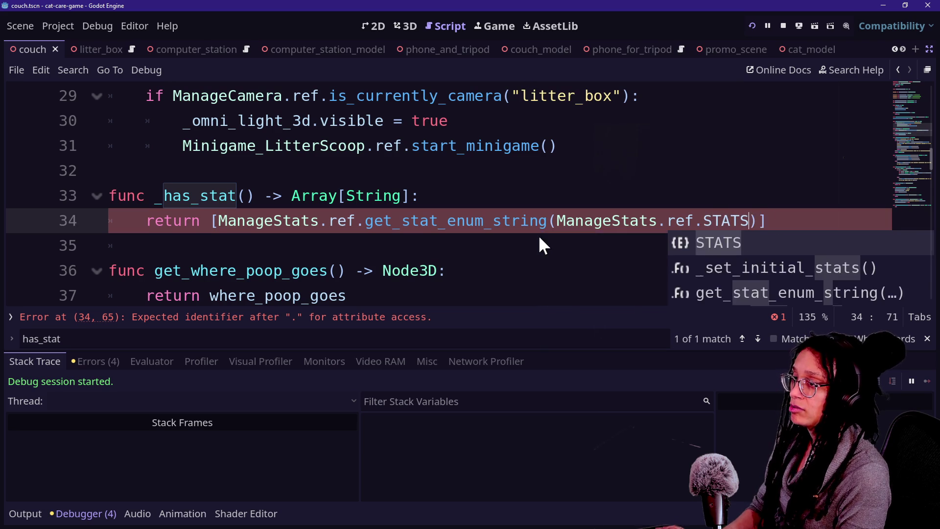
pyautogui.click(555, 221)
pyautogui.press('Return')
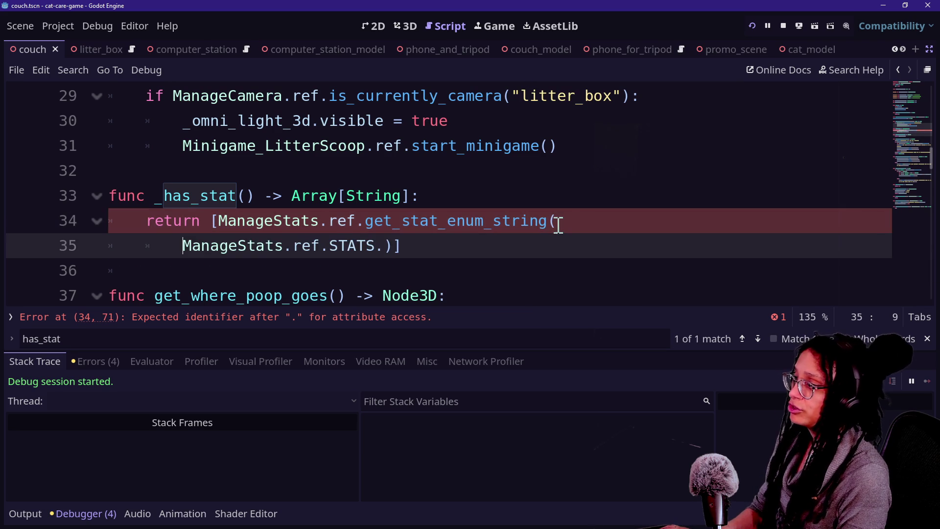
pyautogui.press('Tab')
pyautogui.press('Tab')
pyautogui.press('BackSpace')
pyautogui.press('Tab')
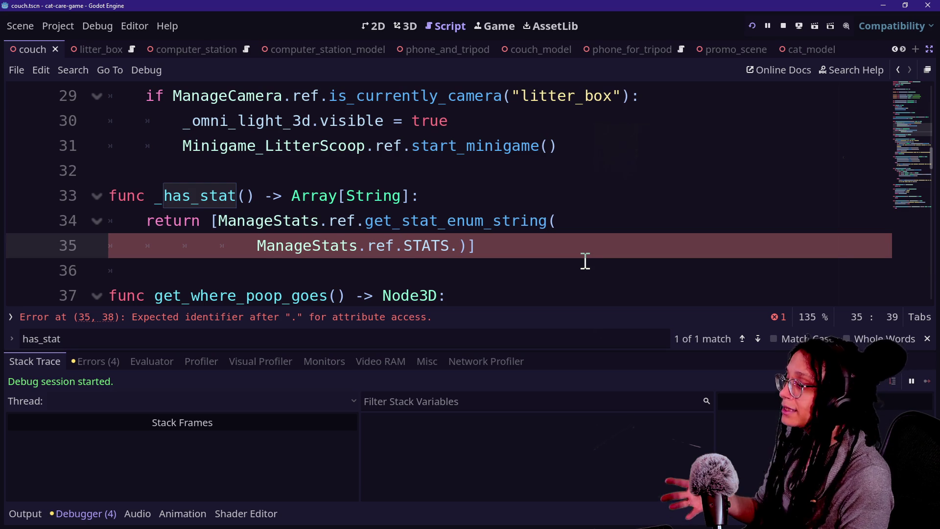
pyautogui.moveTo(358, 225); pyautogui.dragTo(606, 237)
# Try a non-array, single-line return of get_stat_enum_string, then undo back to the two-line array.
pyautogui.click(373, 245)
pyautogui.click(471, 247)
pyautogui.press('Left')
pyautogui.press('Left')
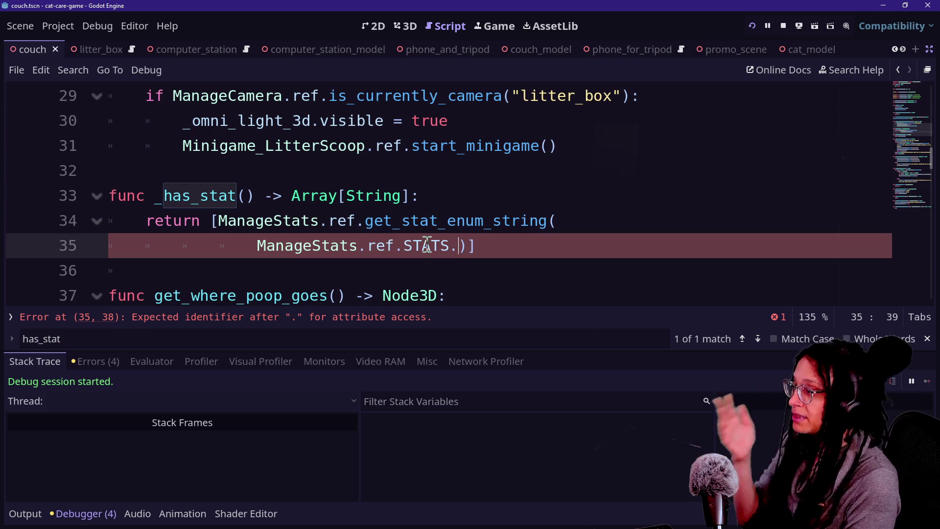
pyautogui.click(373, 220)
pyautogui.click(556, 220)
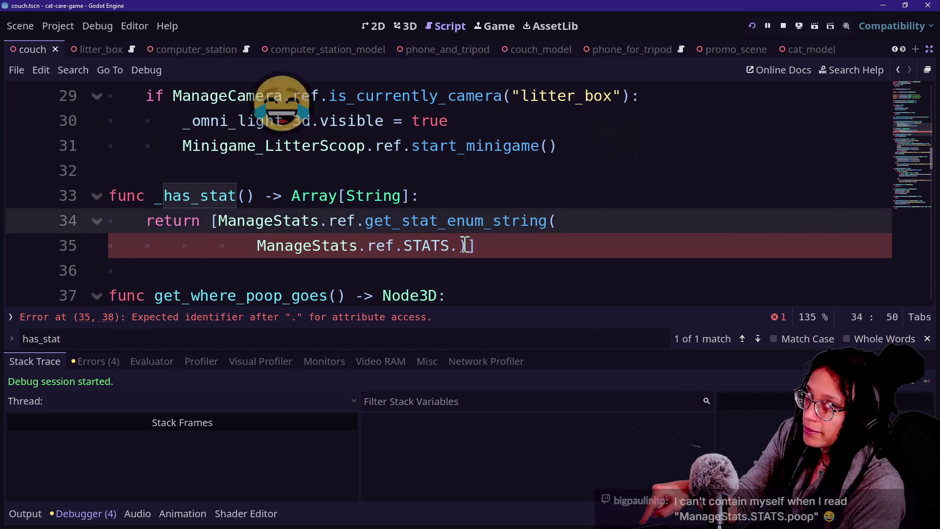
pyautogui.moveTo(466, 245); pyautogui.dragTo(566, 222)
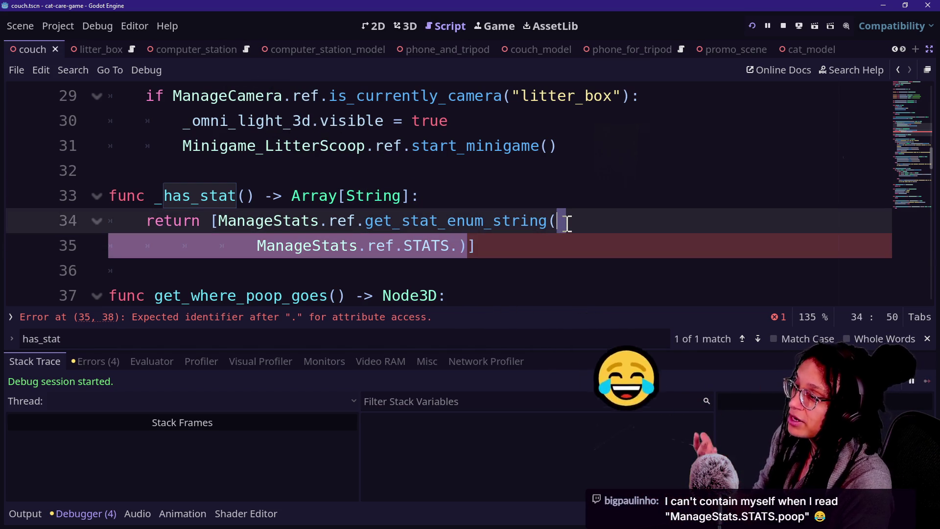
pyautogui.press('BackSpace')
pyautogui.press('BackSpace')
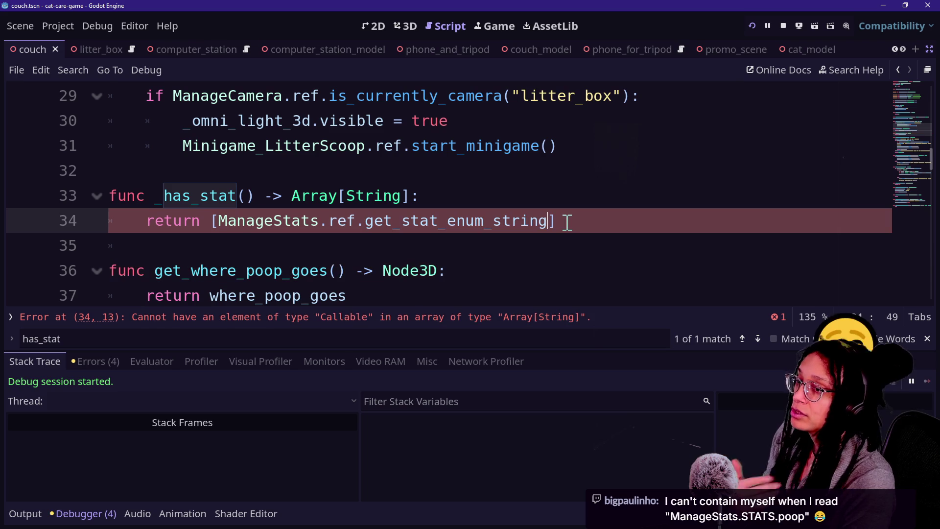
pyautogui.press('BackSpace')
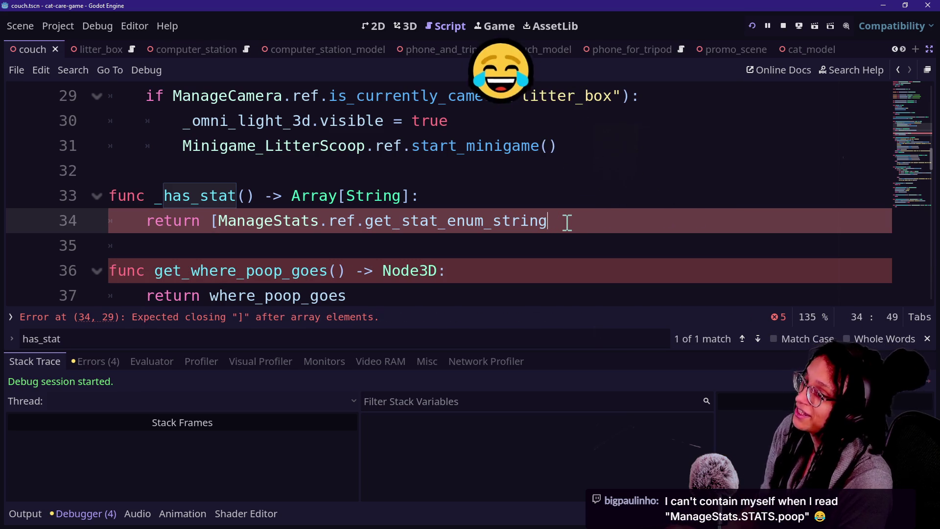
pyautogui.click(219, 220)
pyautogui.press('BackSpace')
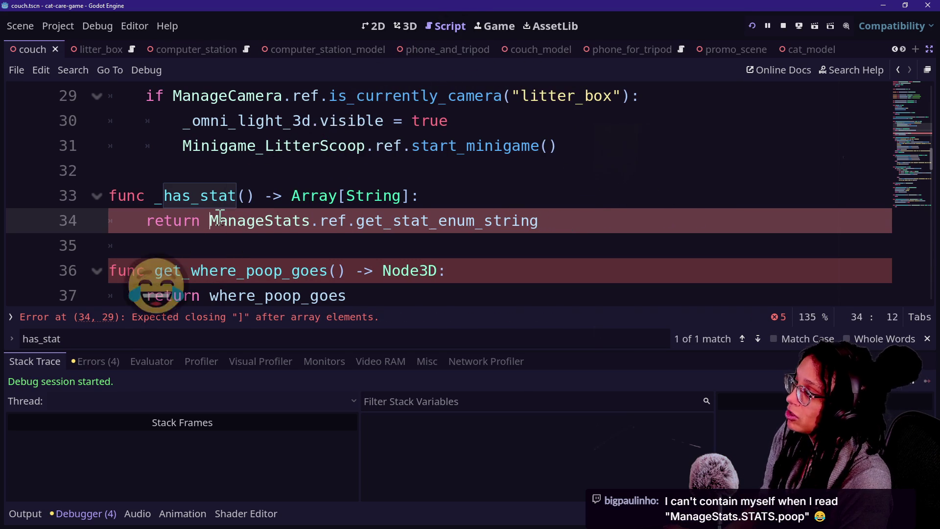
pyautogui.click(598, 223)
pyautogui.write('(')
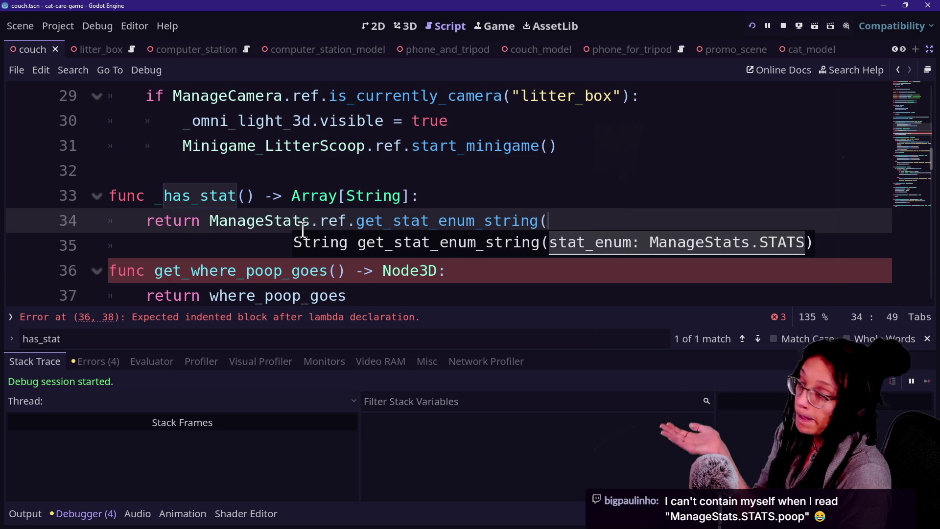
pyautogui.moveTo(303, 228)
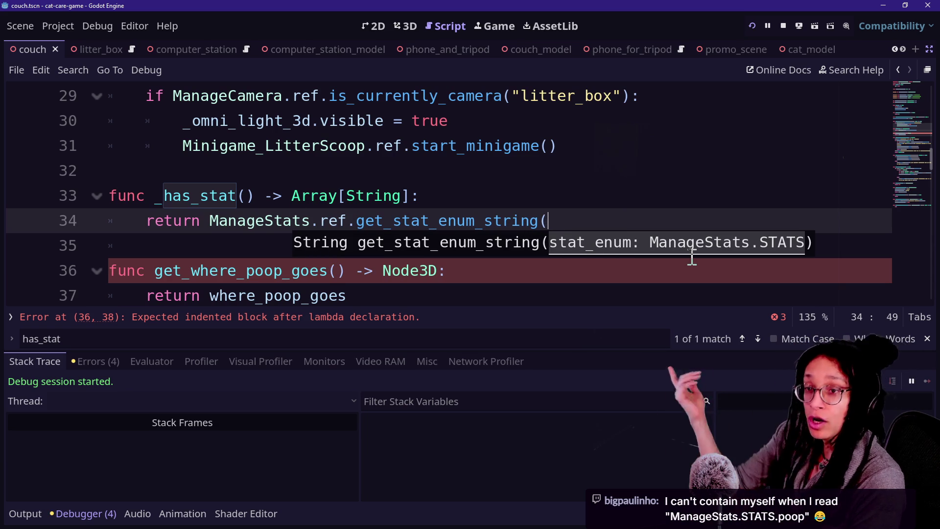
pyautogui.press('BackSpace')
pyautogui.hotkey('ctrl', 'z')
pyautogui.hotkey('ctrl', 'z')
pyautogui.hotkey('ctrl', 'z')
pyautogui.hotkey('ctrl', 'z')
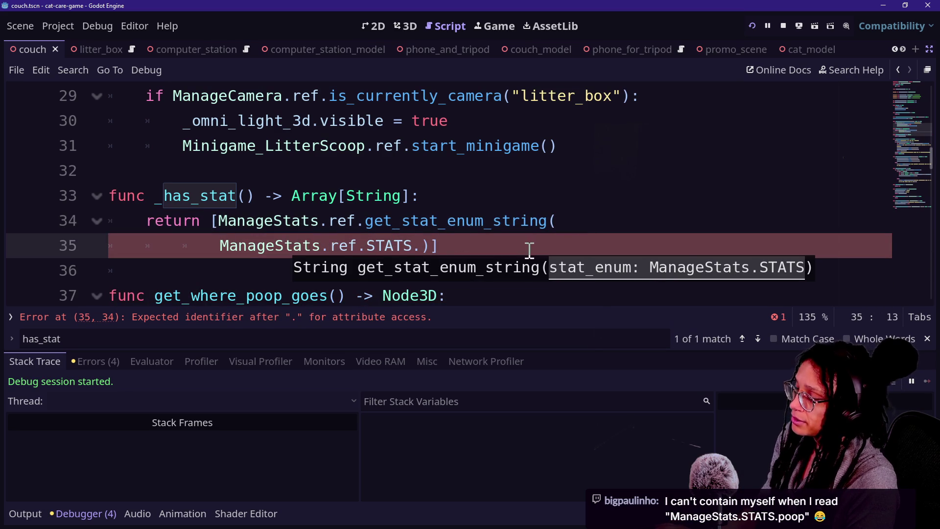
# Complete the argument as ManageStats.ref.STATS.poop and save the script.
pyautogui.click(437, 245)
pyautogui.press('BackSpace')
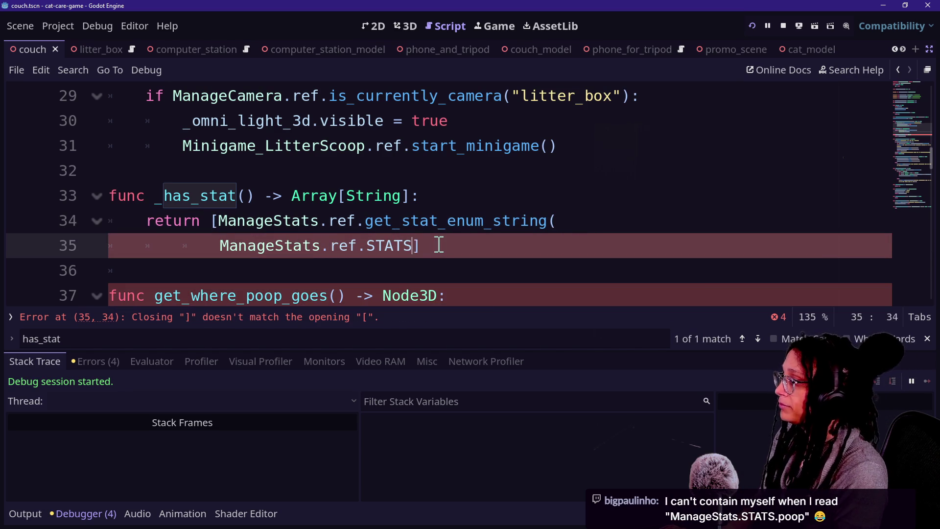
pyautogui.write('.')
pyautogui.press('Down')
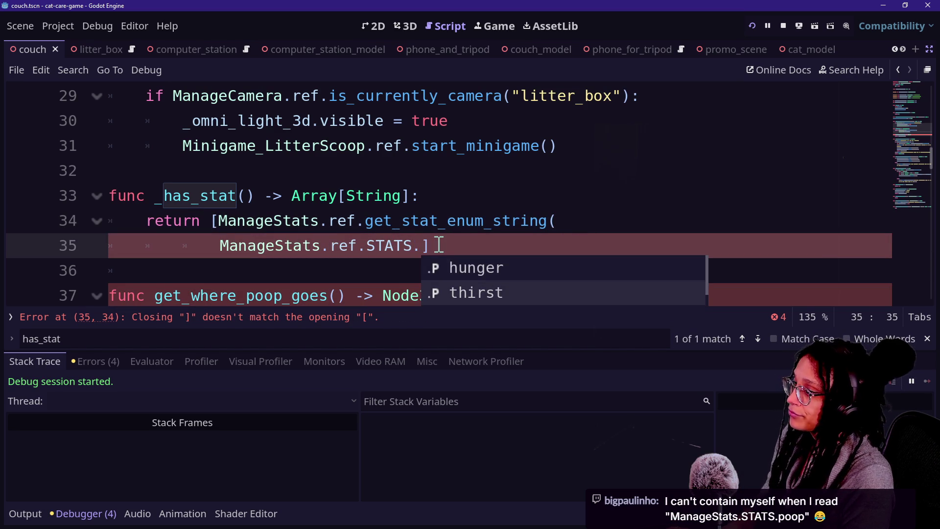
pyautogui.write('poop')
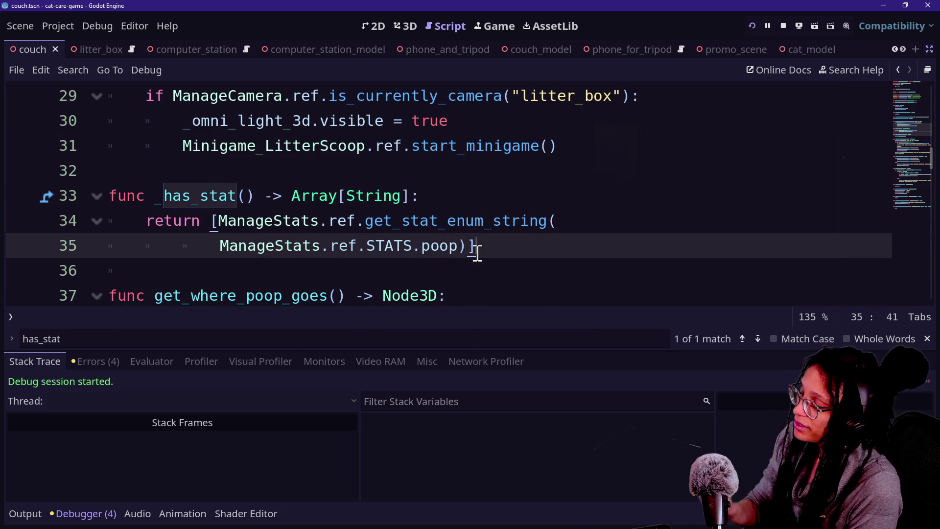
pyautogui.hotkey('ctrl', 's')
pyautogui.click(431, 196)
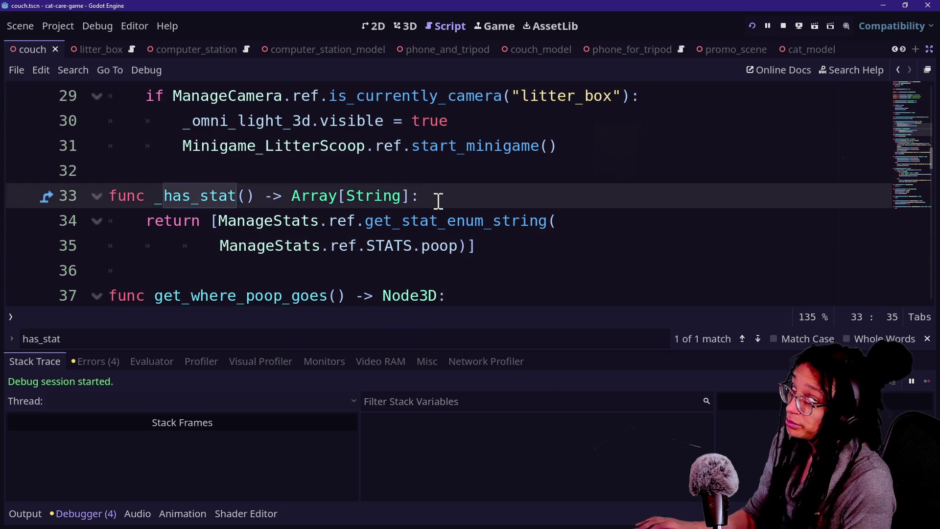
pyautogui.click(509, 240)
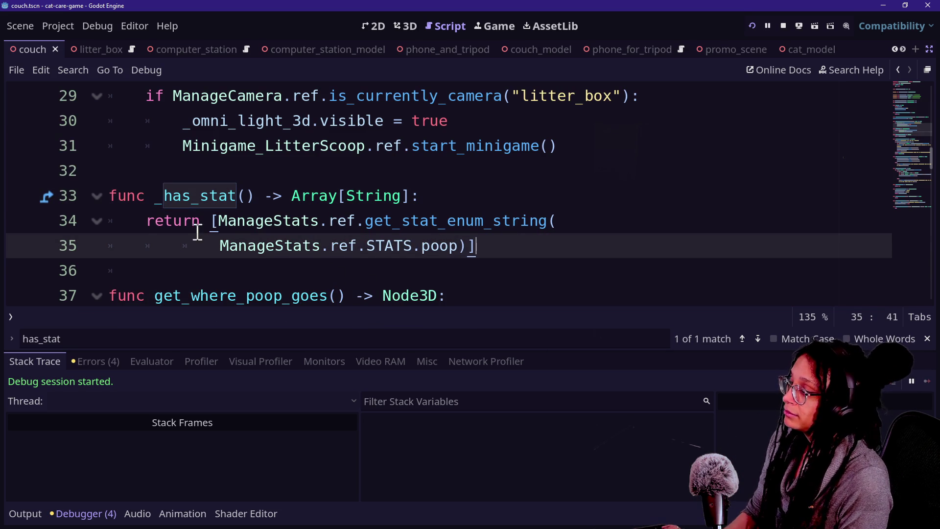
# Save the script again, restart the running game, and select the litter box.
pyautogui.click(465, 271)
pyautogui.hotkey('ctrl', 's')
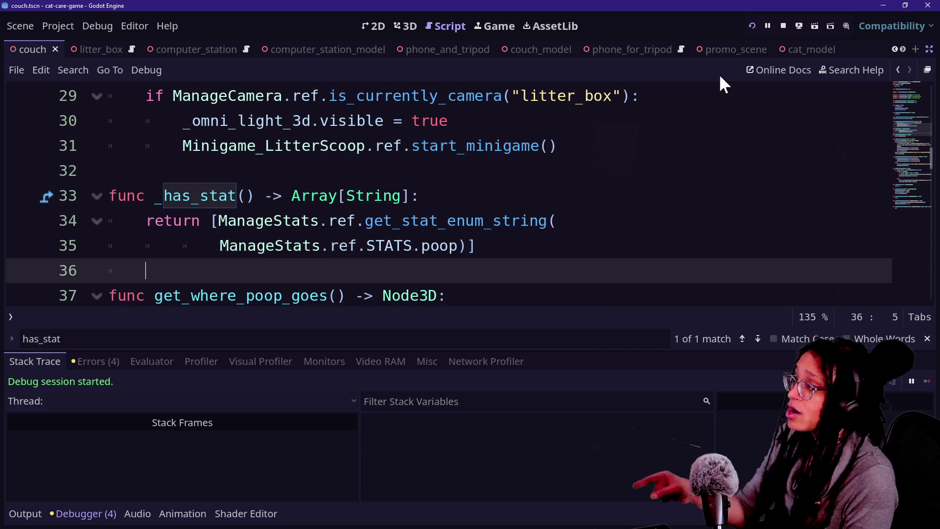
pyautogui.click(753, 24)
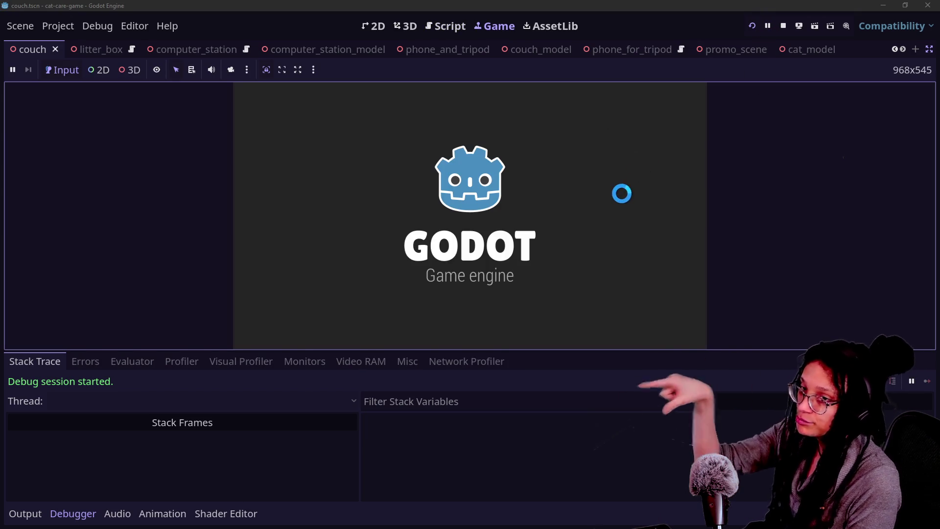
pyautogui.click(641, 291)
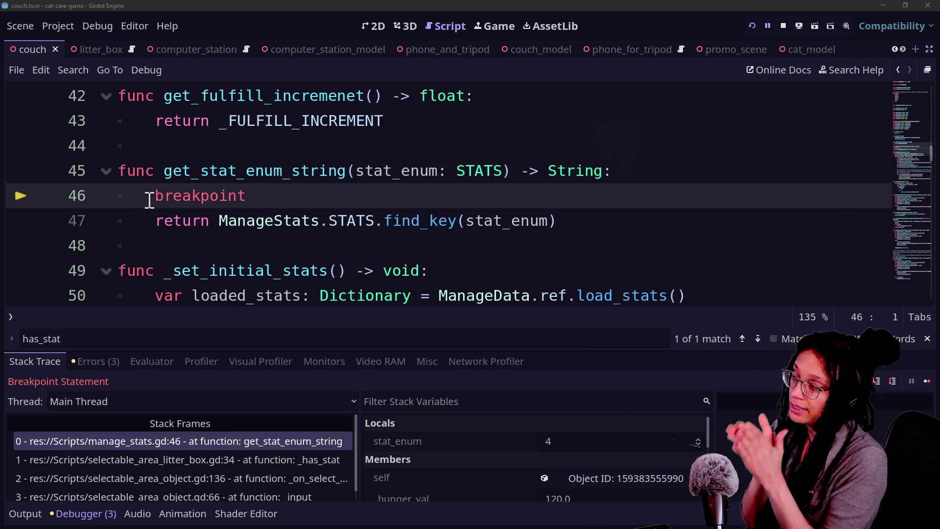
# Glance at the monitors, then widen the debugger's variables panel and stack frames list.
pyautogui.moveTo(200, 170)
pyautogui.mouseDown()
pyautogui.moveTo(374, 168)
pyautogui.moveTo(200, 171)
pyautogui.mouseUp()
pyautogui.click(269, 202)
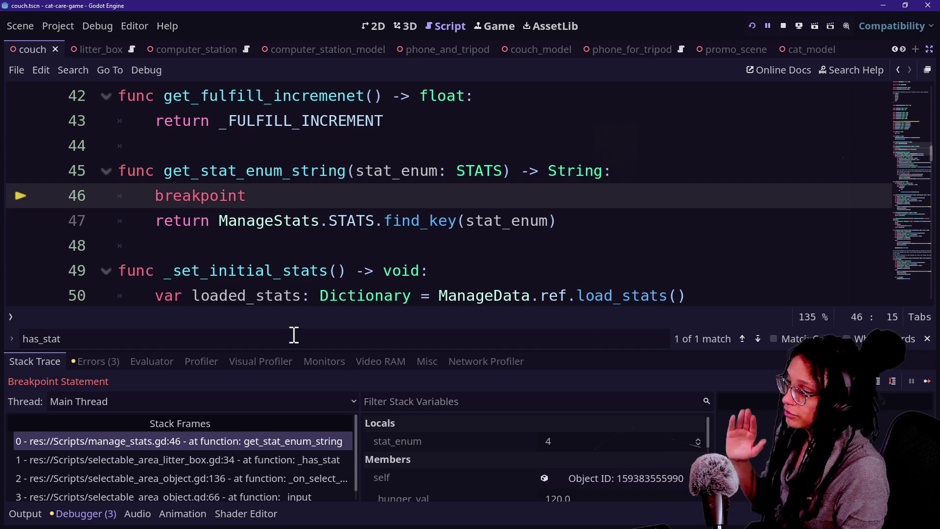
pyautogui.click(320, 361)
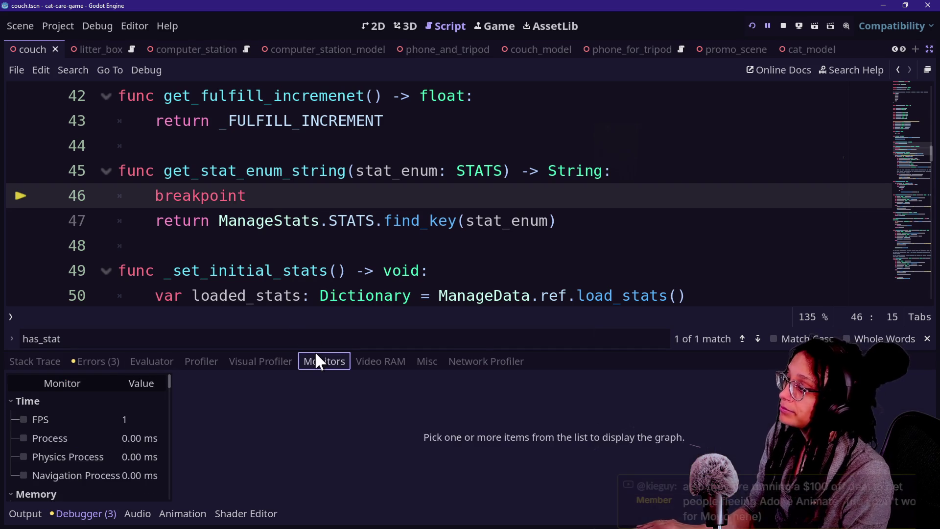
pyautogui.click(60, 359)
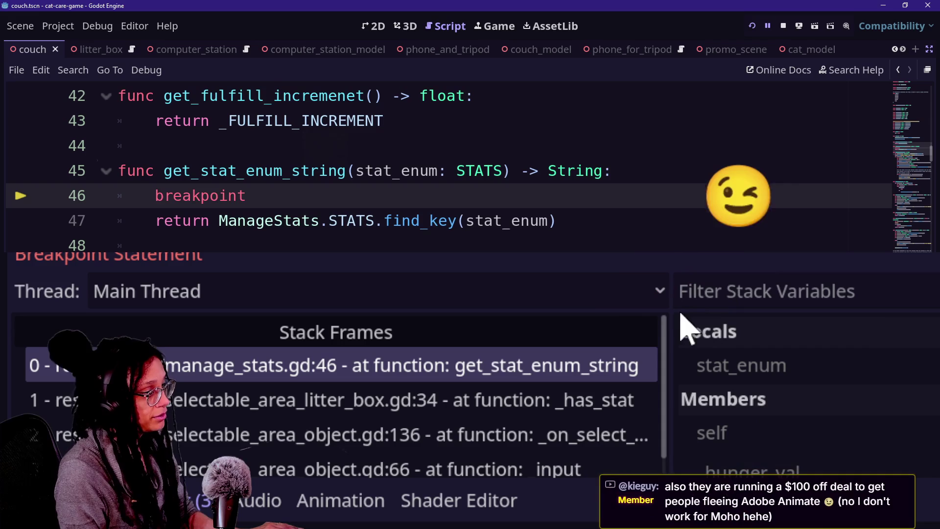
pyautogui.moveTo(667, 319); pyautogui.dragTo(250, 313)
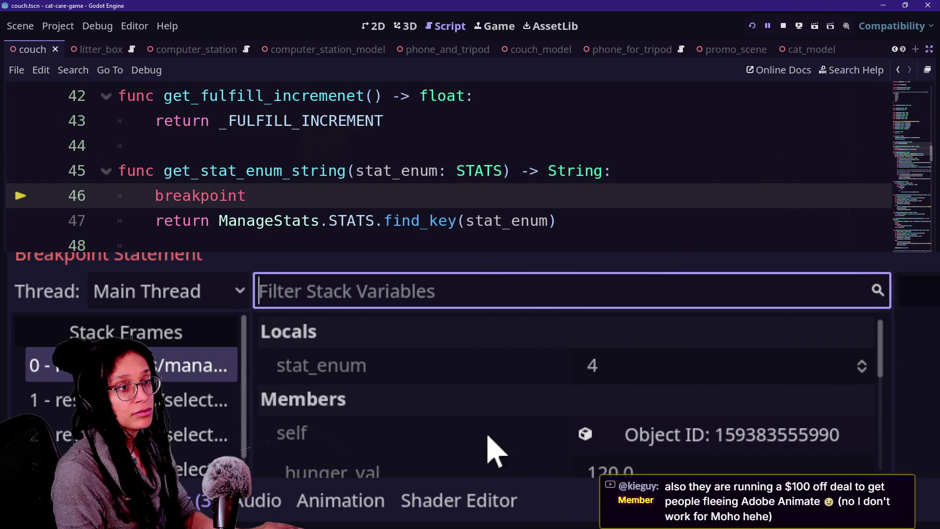
pyautogui.moveTo(251, 359); pyautogui.dragTo(262, 361)
# Inspect the caller frames, highlight the call in _has_stat, and review the get_stat_enum_string locals.
pyautogui.click(208, 435)
pyautogui.click(198, 470)
pyautogui.click(189, 433)
pyautogui.click(196, 400)
pyautogui.moveTo(176, 167); pyautogui.dragTo(476, 221)
pyautogui.moveTo(312, 197); pyautogui.dragTo(401, 197)
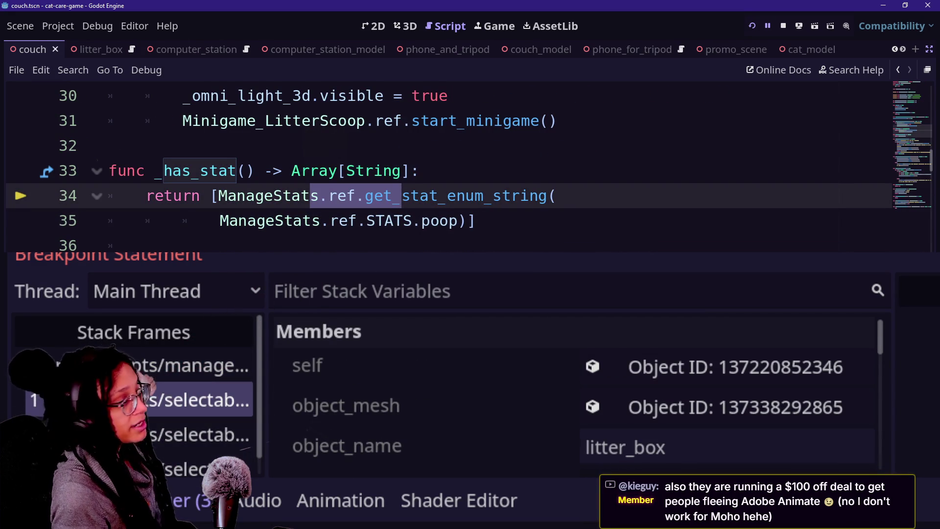
pyautogui.click(205, 365)
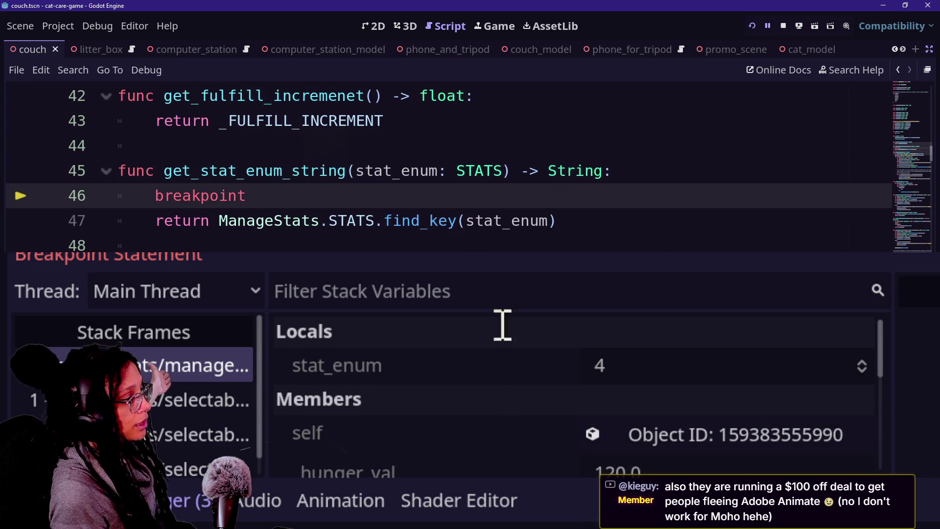
pyautogui.scroll(-5, 451, 404)
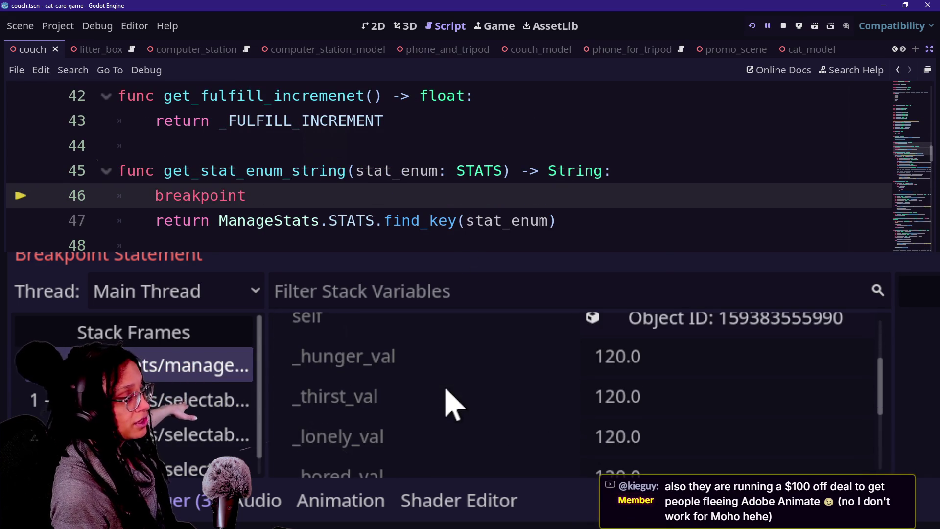
pyautogui.scroll(-1, 384, 374)
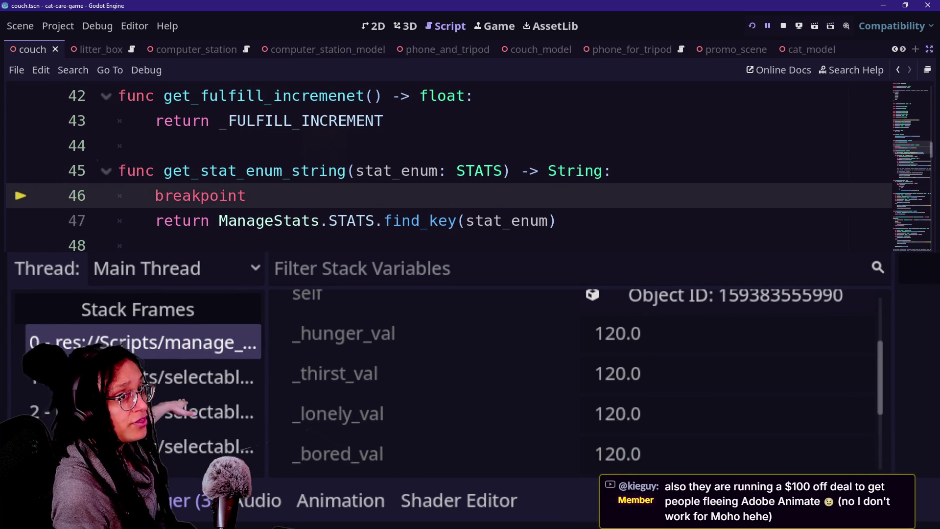
pyautogui.scroll(3, 447, 411)
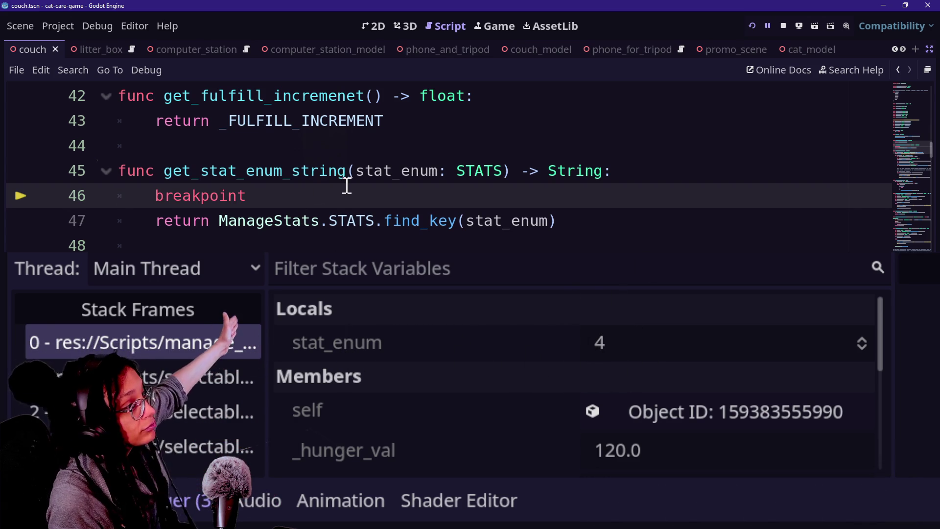
# Inspect the stat_enum parameter and self, then step to the find_key return line.
pyautogui.moveTo(356, 174); pyautogui.dragTo(478, 179)
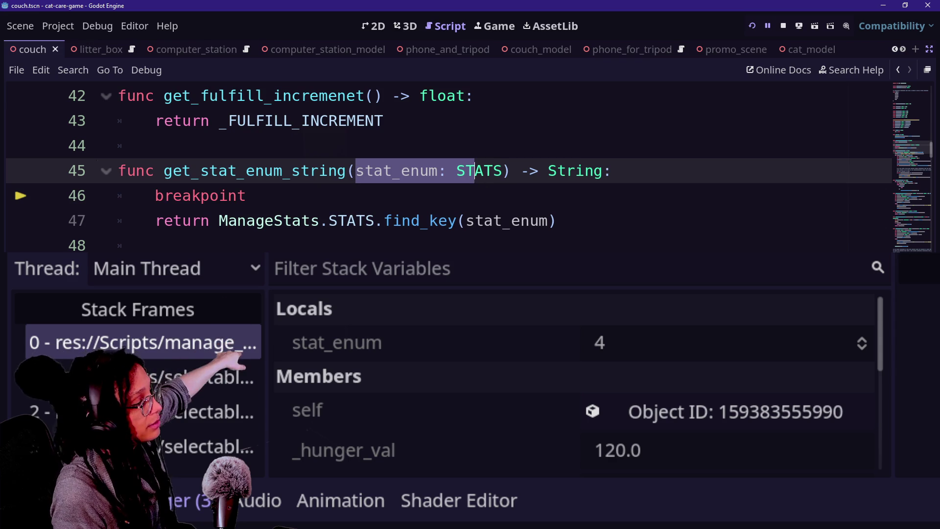
pyautogui.click(441, 414)
pyautogui.click(352, 200)
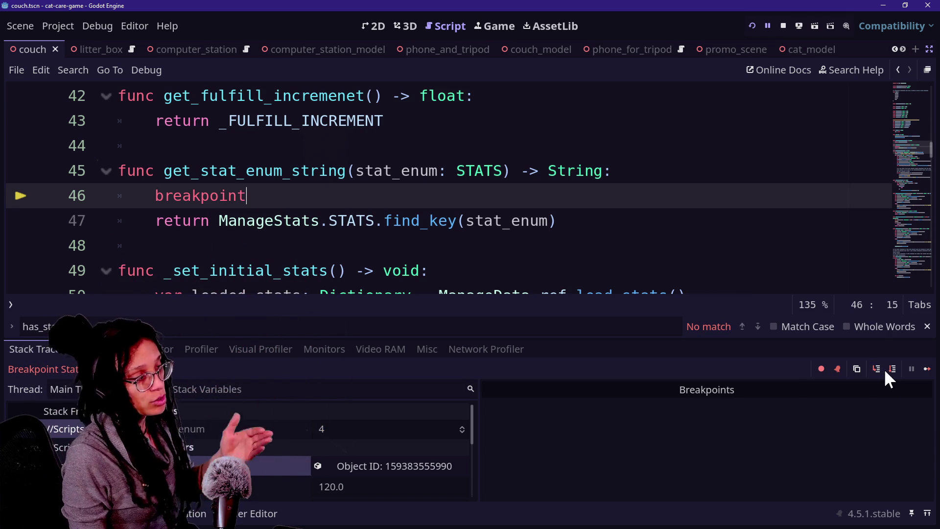
pyautogui.click(189, 197)
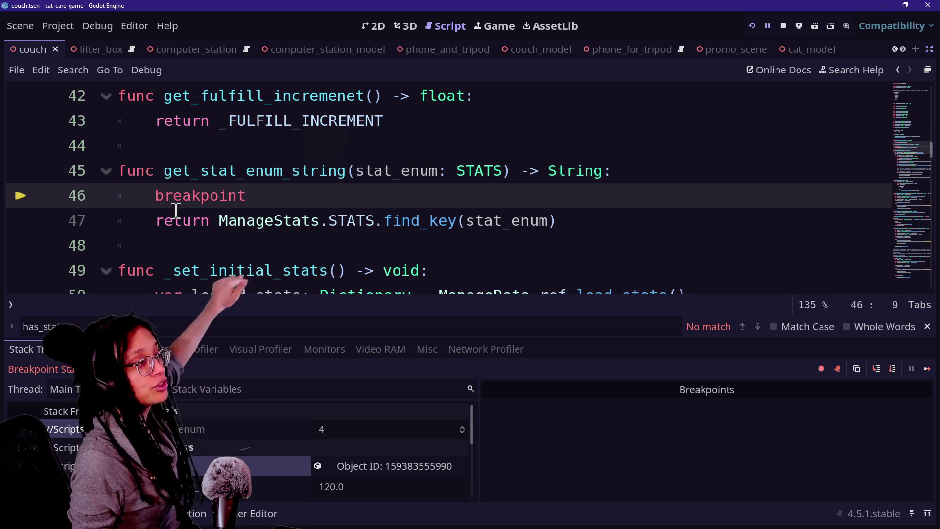
pyautogui.click(465, 221)
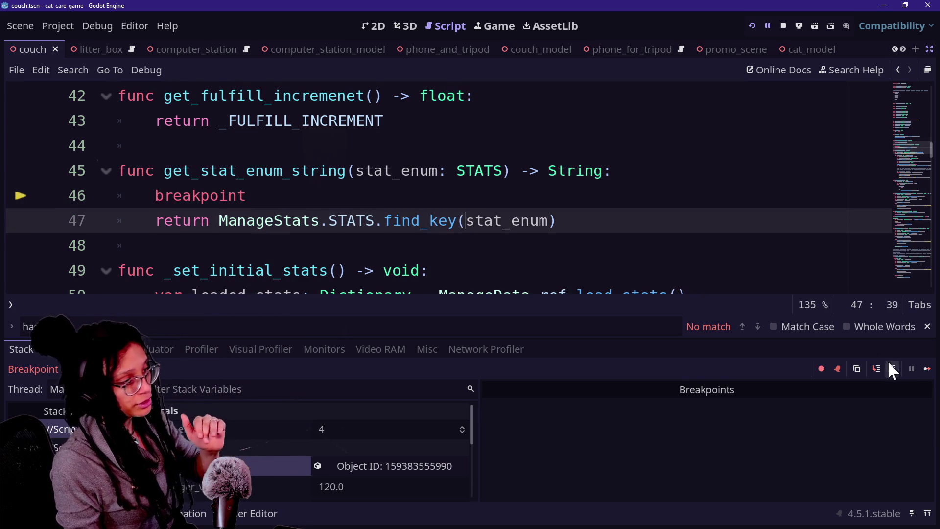
pyautogui.click(889, 365)
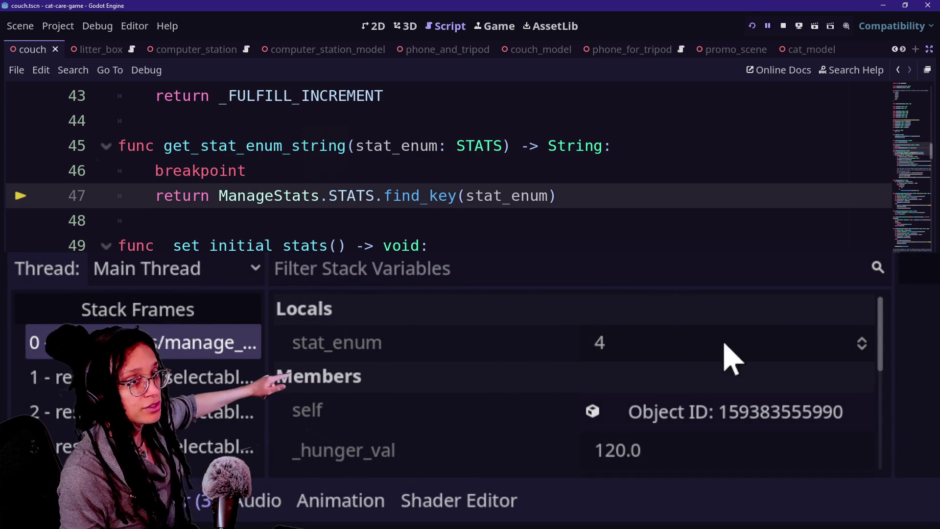
# Highlight the function body, continue and step into the stat loop showing poop, then stop the game.
pyautogui.click(357, 147)
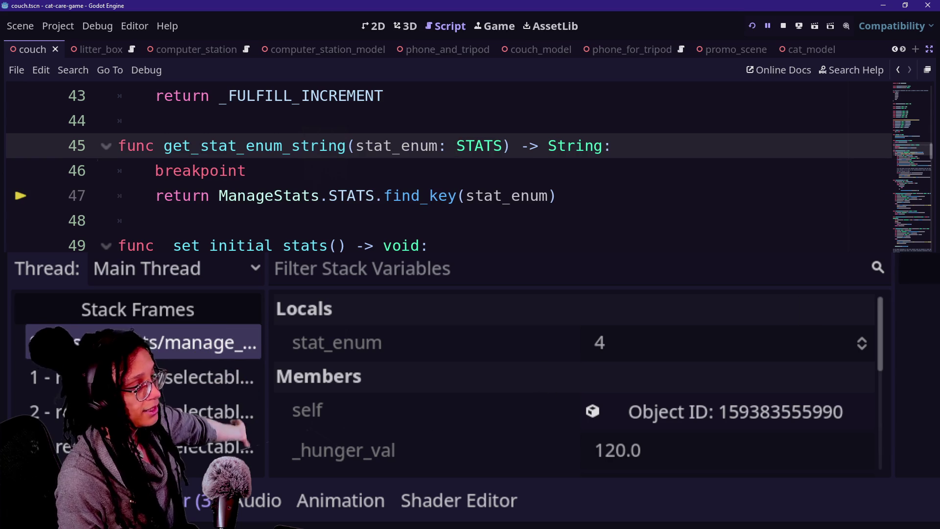
pyautogui.click(218, 196)
pyautogui.click(415, 218)
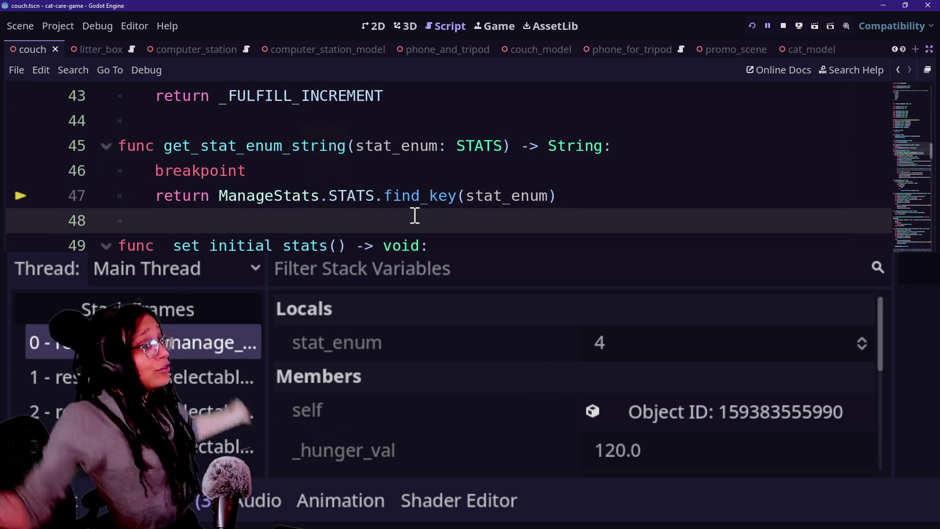
pyautogui.moveTo(415, 218)
pyautogui.mouseDown()
pyautogui.moveTo(546, 145)
pyautogui.moveTo(703, 147)
pyautogui.mouseUp()
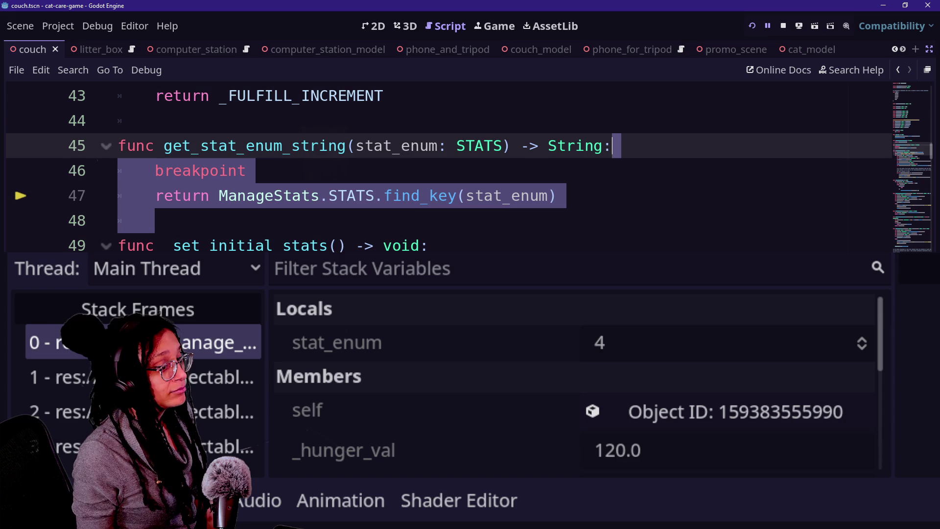
pyautogui.press('F12')
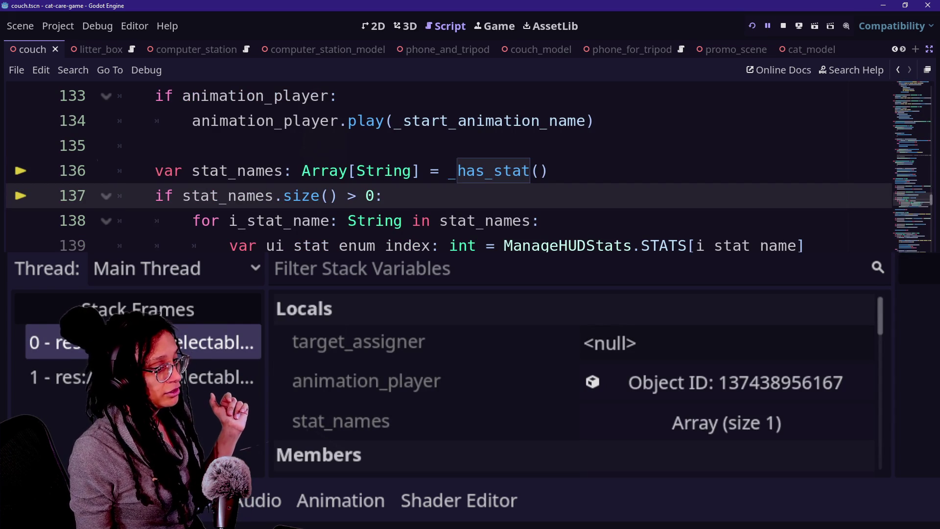
pyautogui.press('F10')
pyautogui.press('F10')
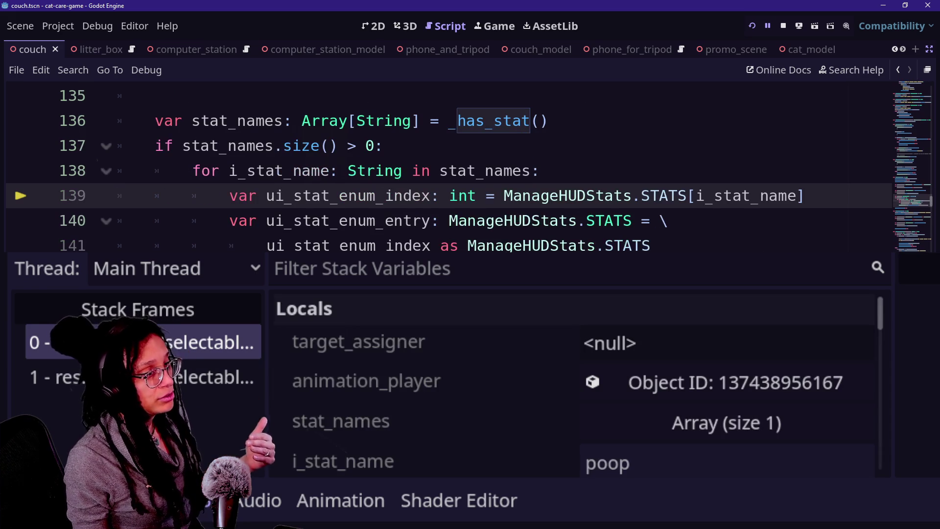
pyautogui.click(782, 25)
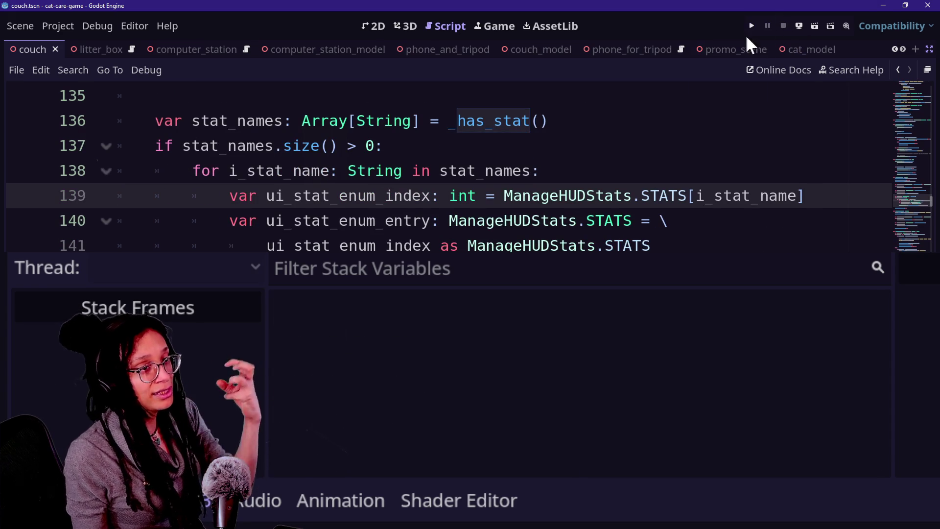
# Open manage_stats.gd from the quick file search.
pyautogui.click(529, 135)
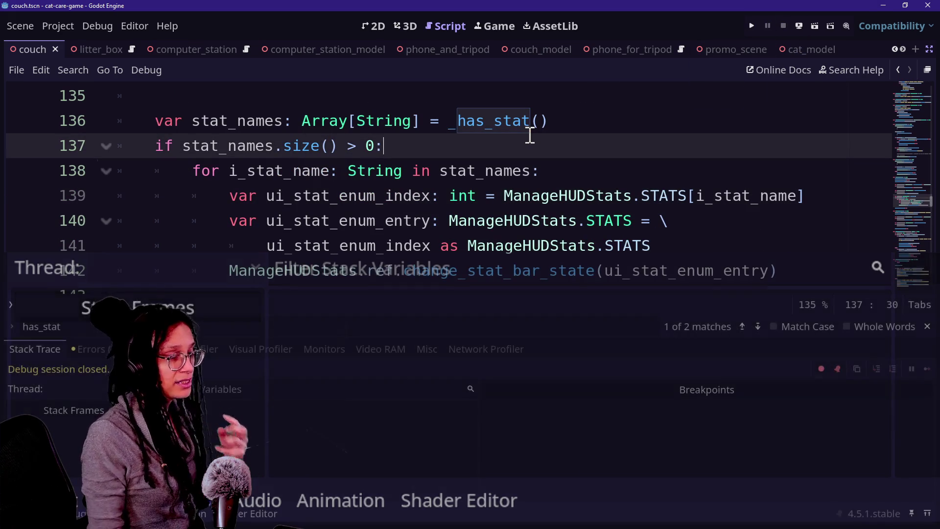
pyautogui.hotkey('shift', 'alt', 'o')
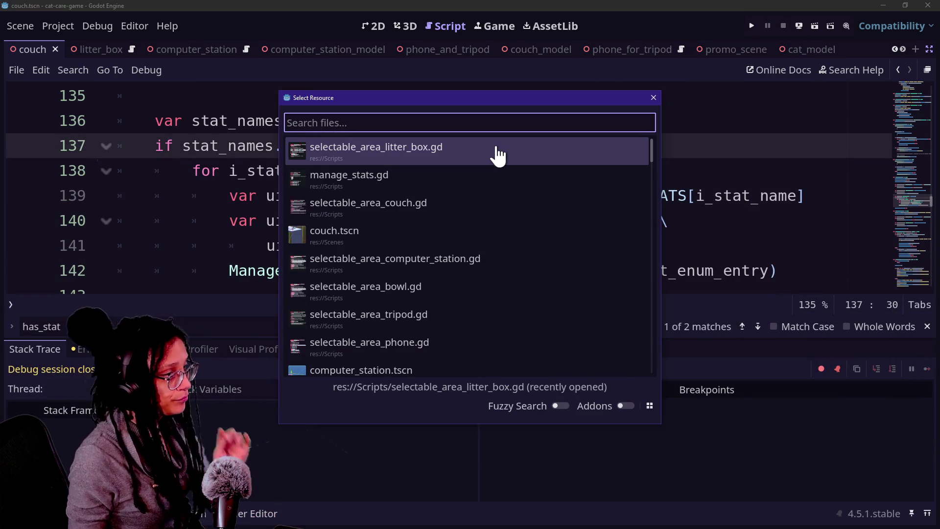
pyautogui.press('Down')
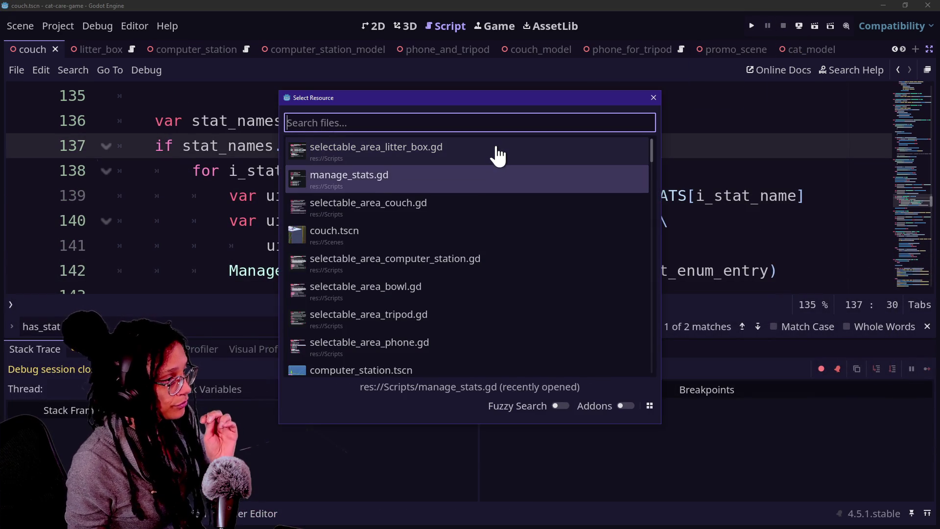
pyautogui.press('Return')
# Delete the breakpoint statement from get_stat_enum_string.
pyautogui.click(368, 214)
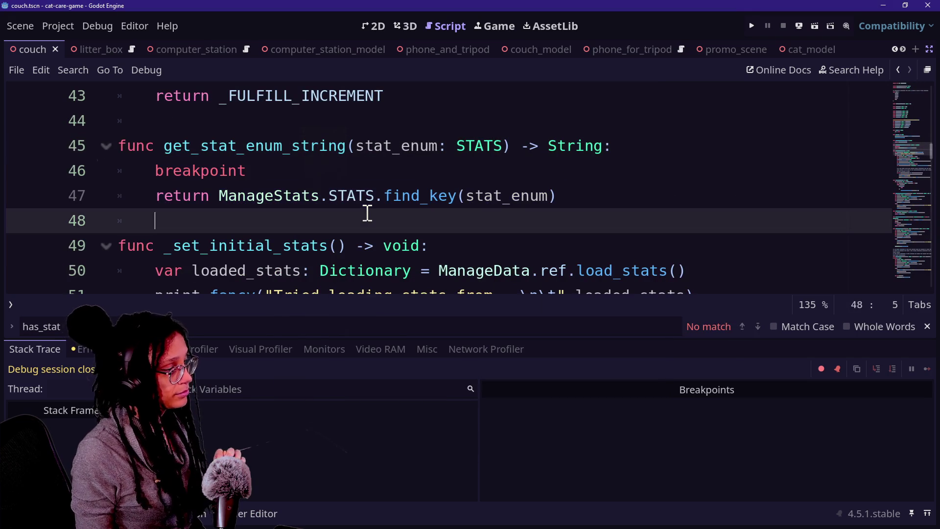
pyautogui.click(381, 164)
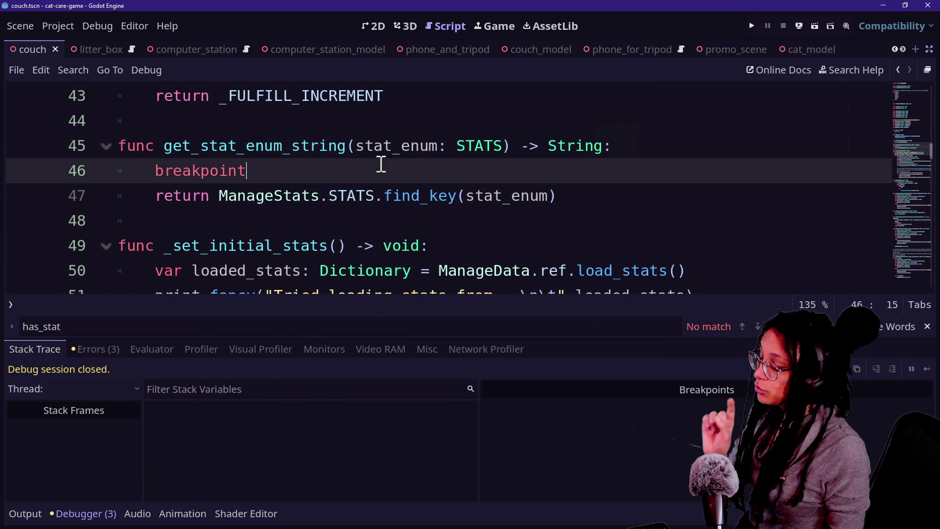
pyautogui.moveTo(160, 201); pyautogui.dragTo(383, 212)
pyautogui.click(203, 181)
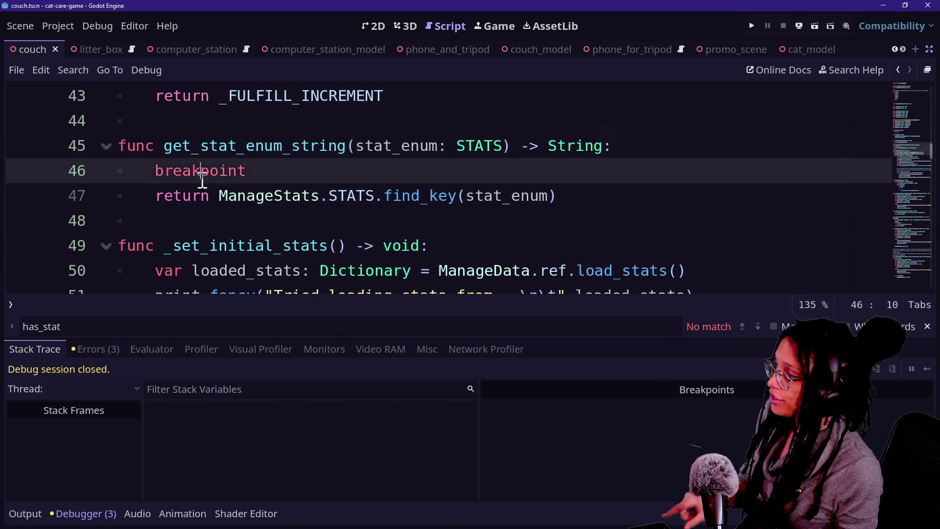
pyautogui.doubleClick(202, 180)
pyautogui.press('BackSpace')
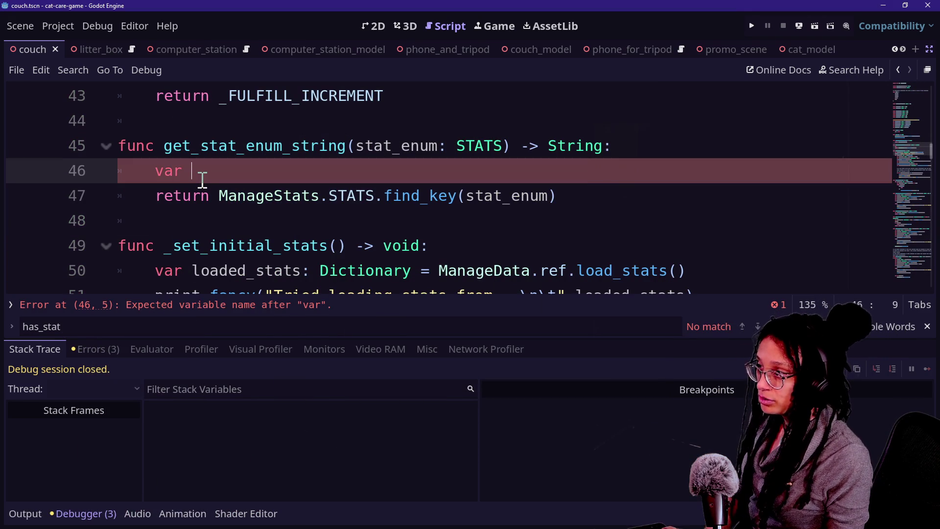
pyautogui.write('var enum_string: Str')
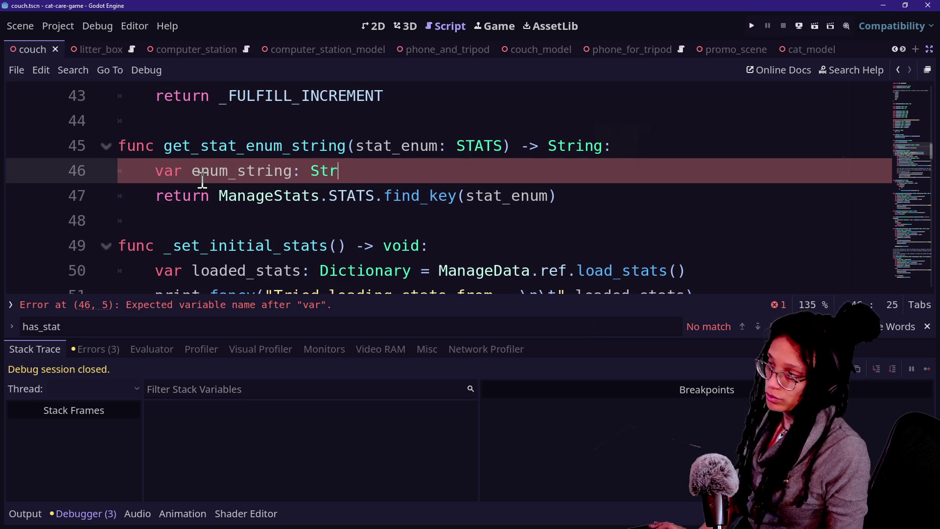
# Move the find_key(stat_enum) expression into the enum_string assignment on line 46.
pyautogui.write('ing =')
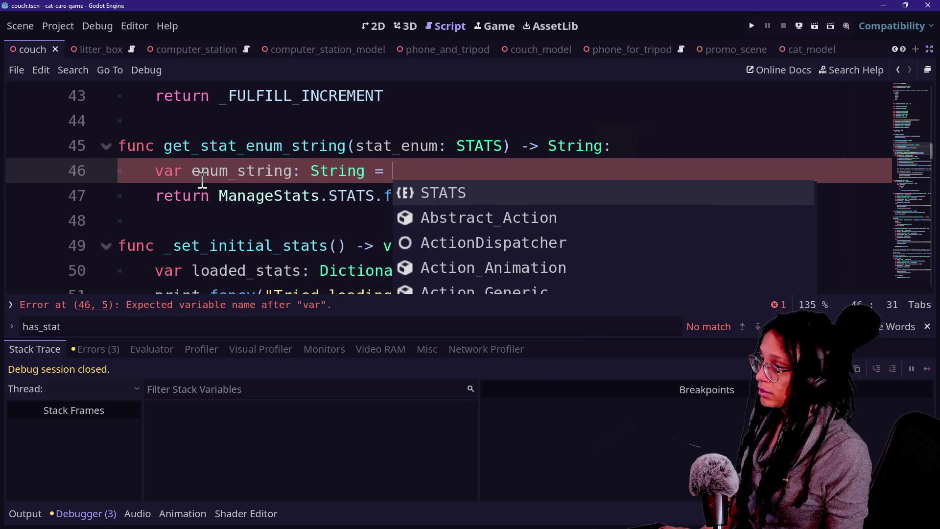
pyautogui.moveTo(219, 195)
pyautogui.mouseDown()
pyautogui.moveTo(476, 211)
pyautogui.moveTo(568, 199)
pyautogui.mouseUp()
pyautogui.hotkey('ctrl', 'x')
pyautogui.click(436, 179)
pyautogui.hotkey('ctrl', 'v')
# Correct the enum_stgring typo so line 47 returns enum_string.
pyautogui.click(339, 198)
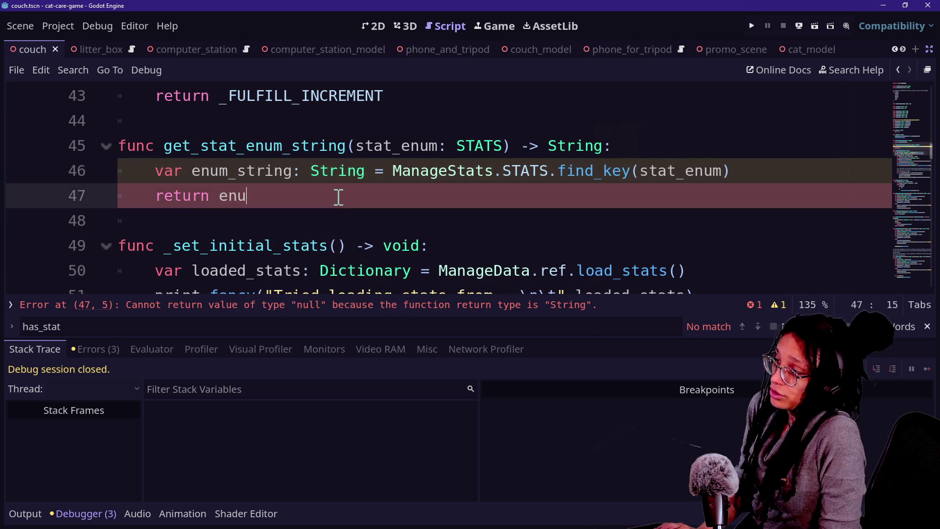
pyautogui.write('m_stgring')
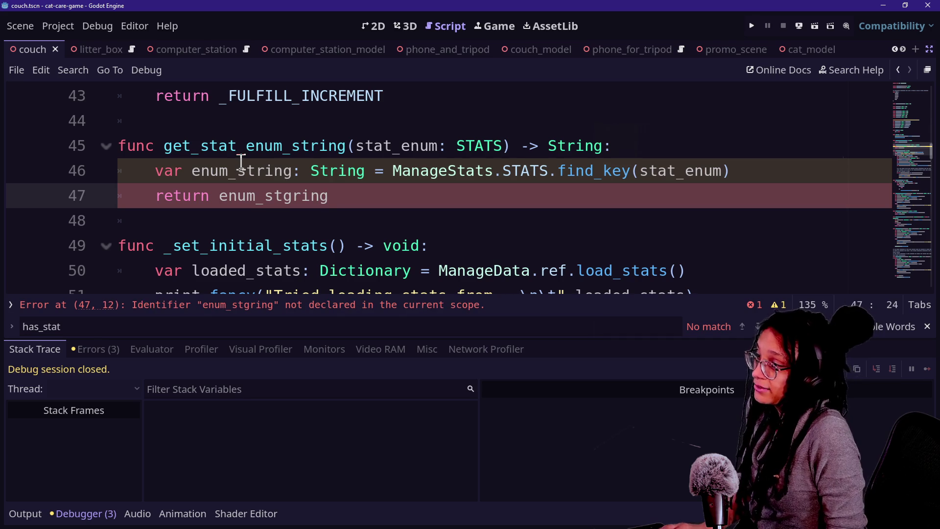
pyautogui.press('Left')
pyautogui.press('Left')
pyautogui.press('Left')
pyautogui.press('BackSpace')
pyautogui.click(248, 156)
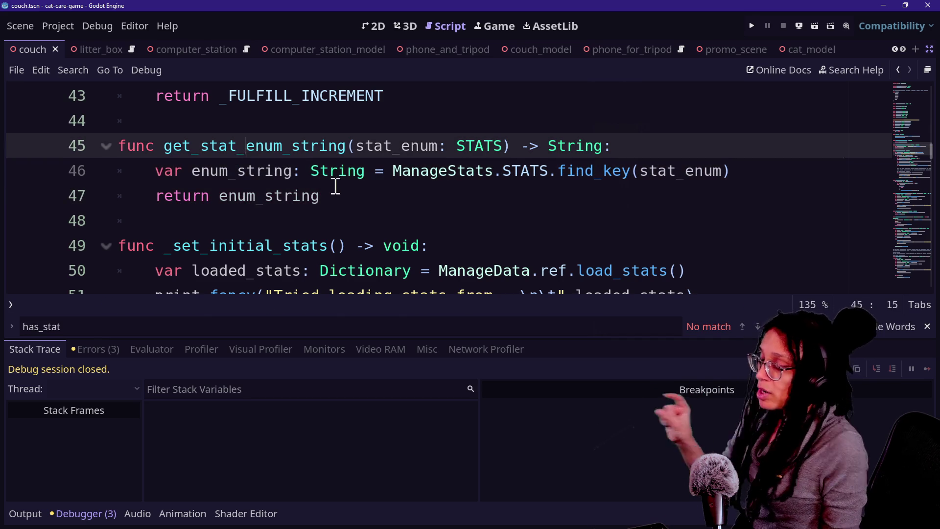
pyautogui.moveTo(177, 168); pyautogui.dragTo(413, 198)
pyautogui.click(355, 189)
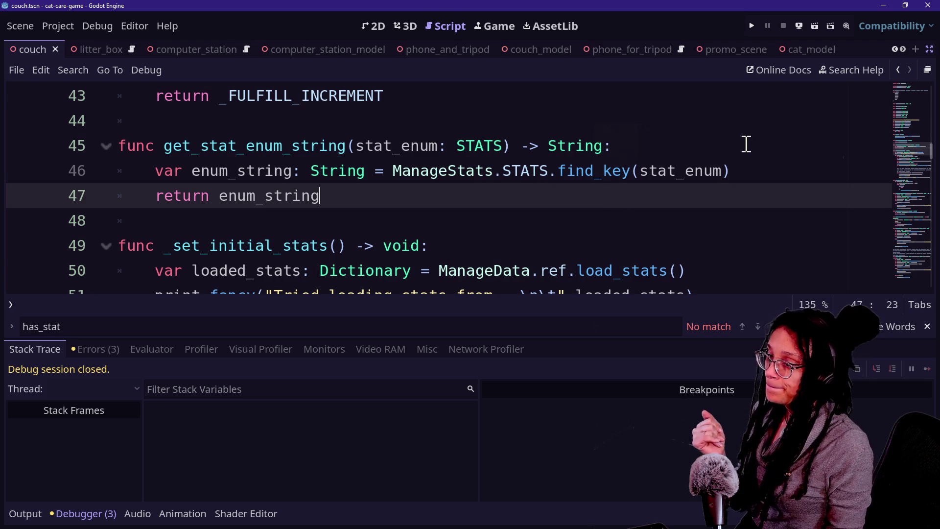
pyautogui.click(646, 145)
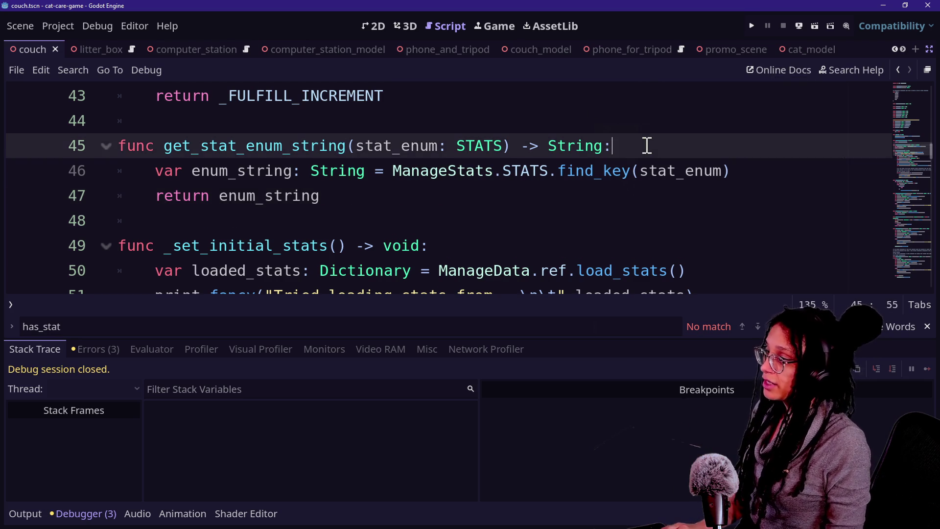
# Add a breakpoint line to get_stat_enum_string, save, run the game and click the white tray.
pyautogui.press('Return')
pyautogui.write('breakpoint')
pyautogui.hotkey('ctrl', 's')
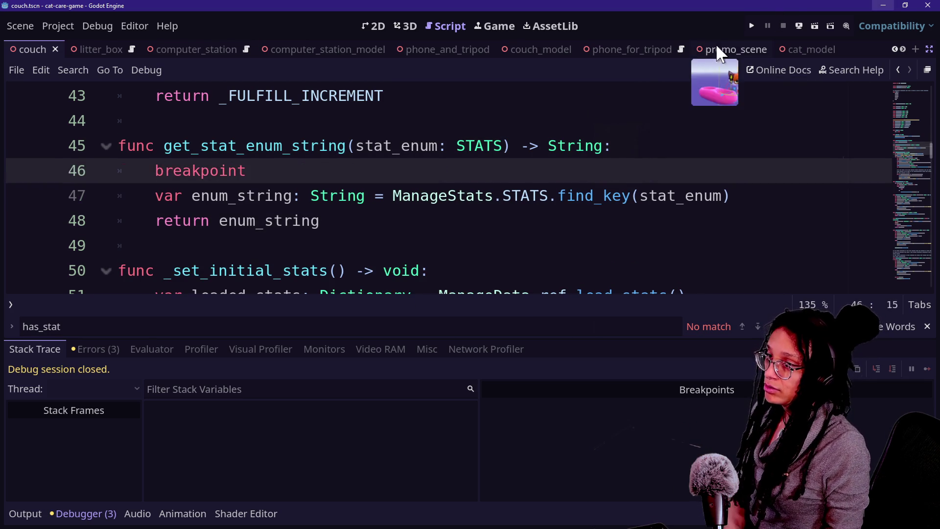
pyautogui.click(748, 26)
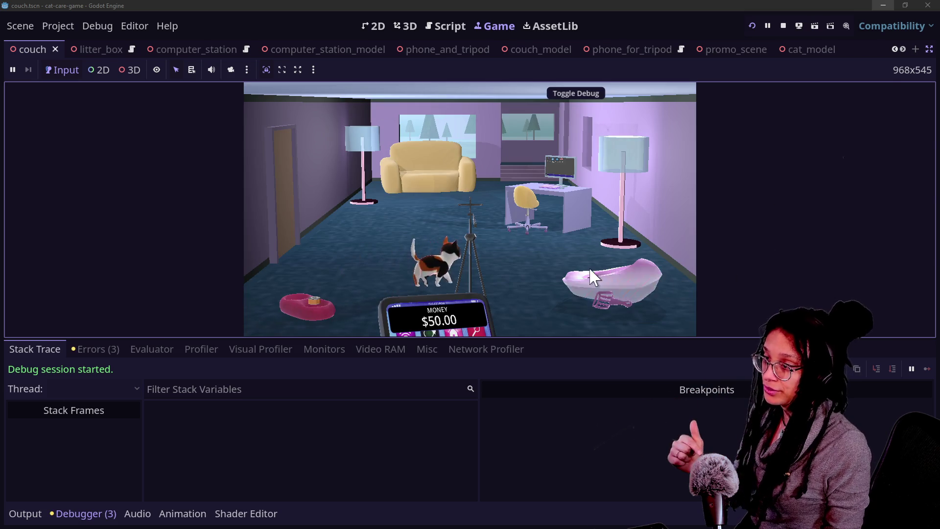
pyautogui.click(592, 277)
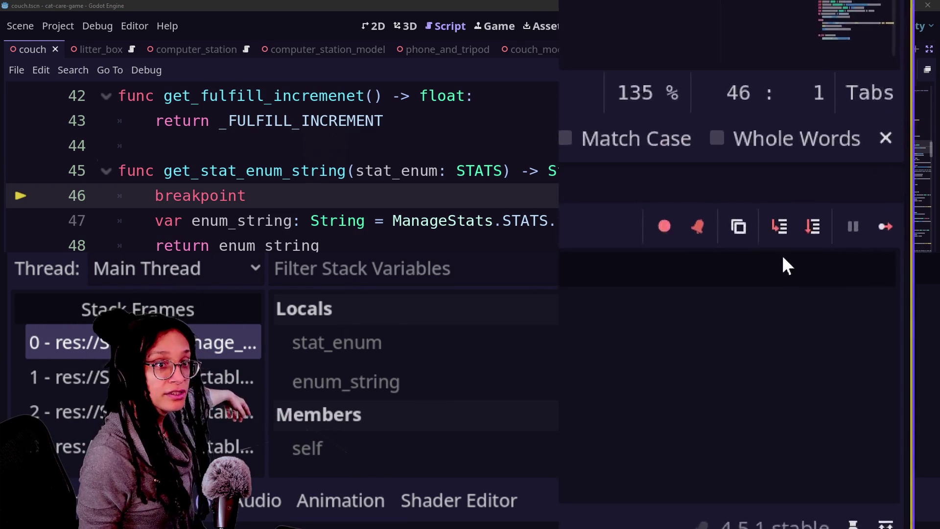
# Step through get_stat_enum_string until enum_string evaluates to poop.
pyautogui.click(778, 281)
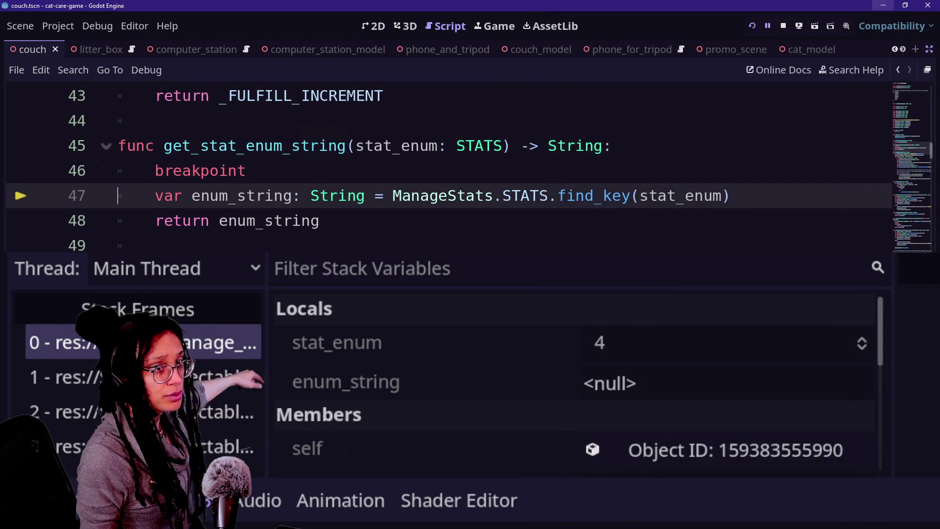
pyautogui.press('F10')
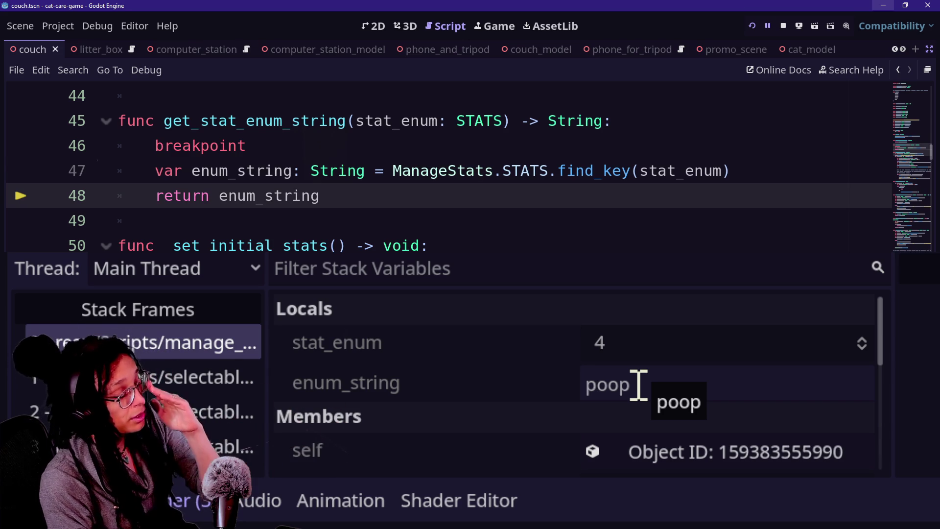
pyautogui.click(193, 171)
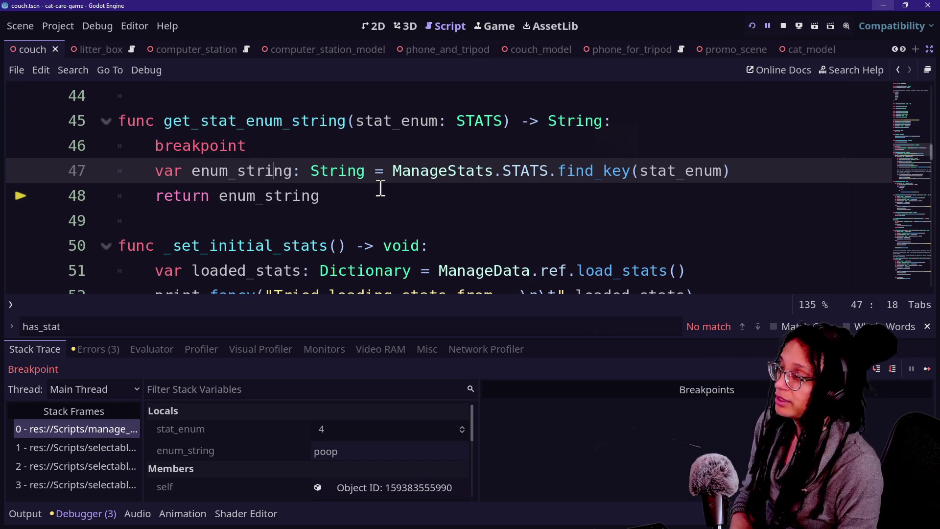
# Delete the breakpoint line from get_stat_enum_string and save the script.
pyautogui.moveTo(701, 149); pyautogui.dragTo(707, 132)
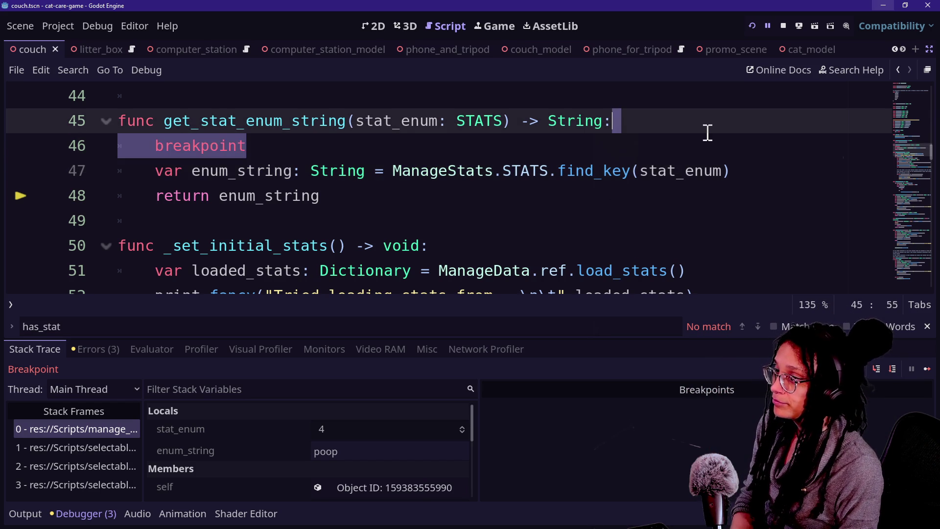
pyautogui.press('BackSpace')
pyautogui.click(436, 168)
pyautogui.hotkey('ctrl', 's')
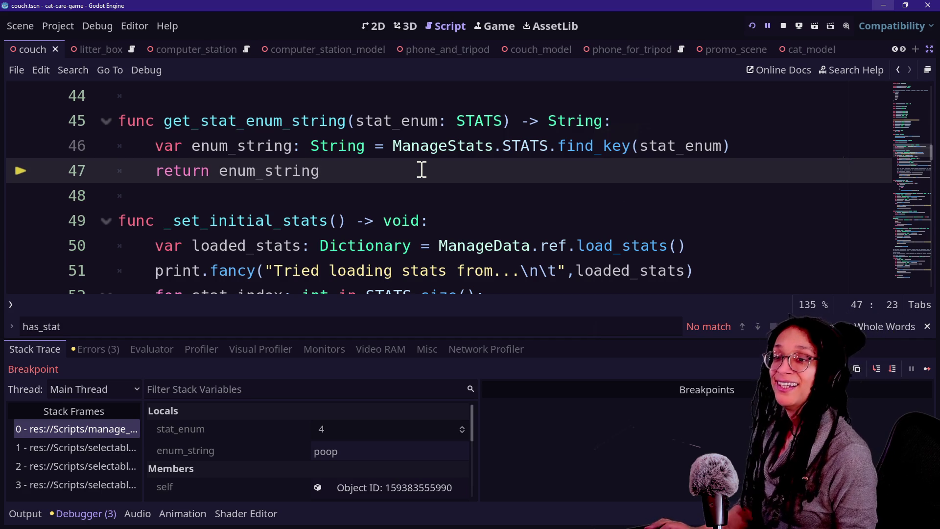
pyautogui.hotkey('alt', 'Tab')
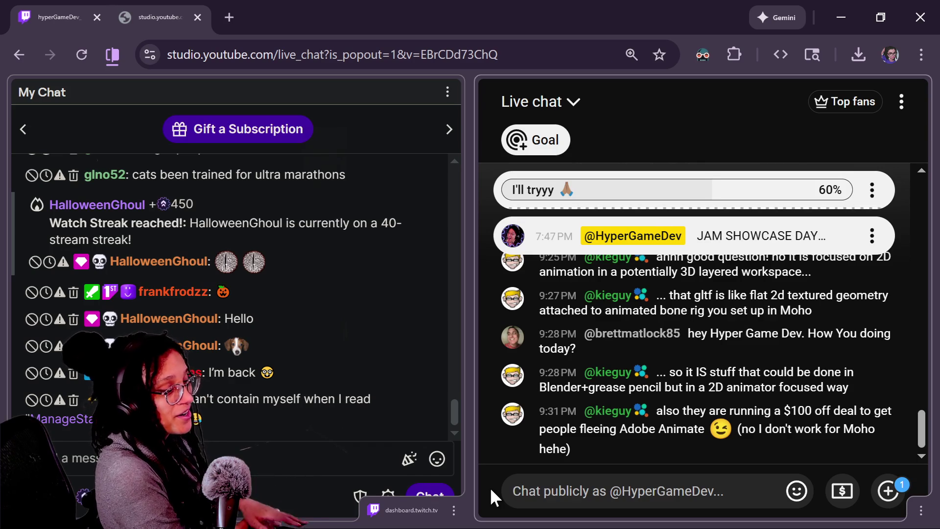
pyautogui.press('alt')
pyautogui.hotkey('alt', 'Tab')
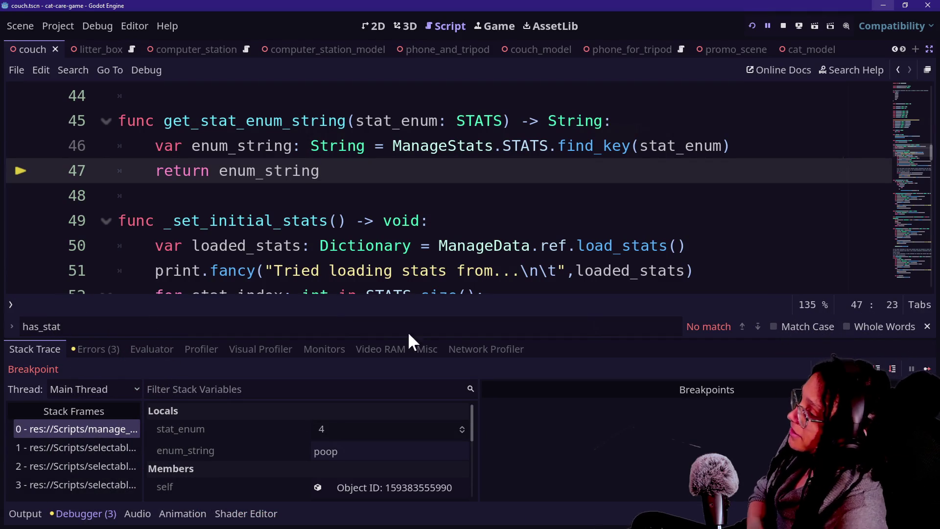
# Save, stop the running game to end debugging, save again, and bring up Quick Open.
pyautogui.hotkey('ctrl', 's')
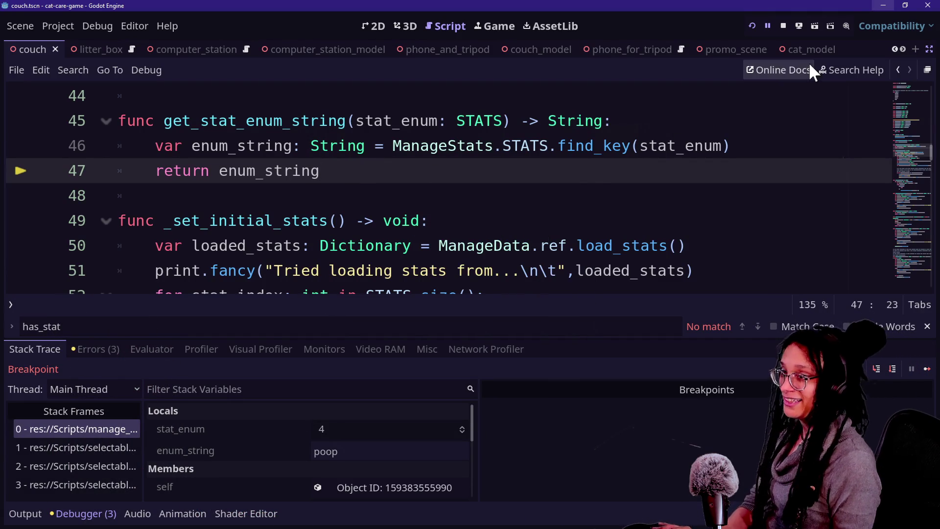
pyautogui.click(781, 23)
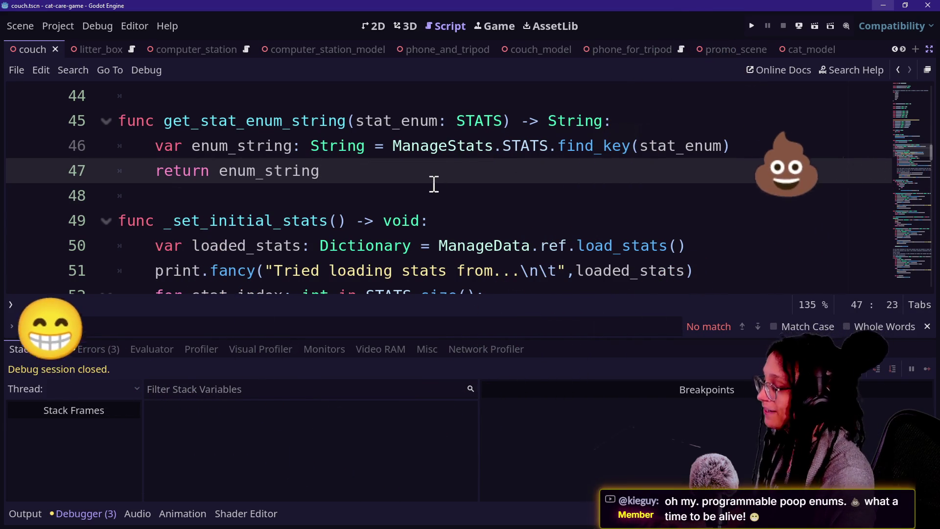
pyautogui.hotkey('ctrl', 's')
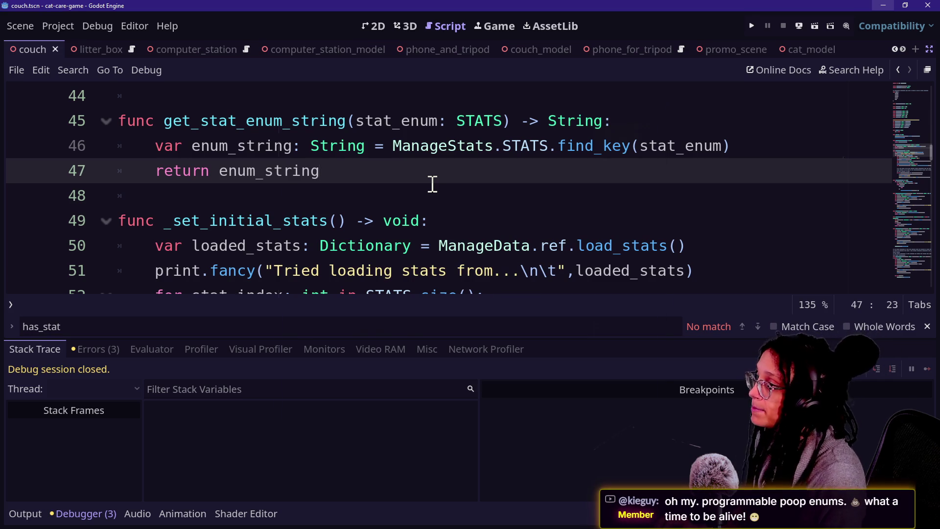
pyautogui.hotkey('shift', 'alt', 'o')
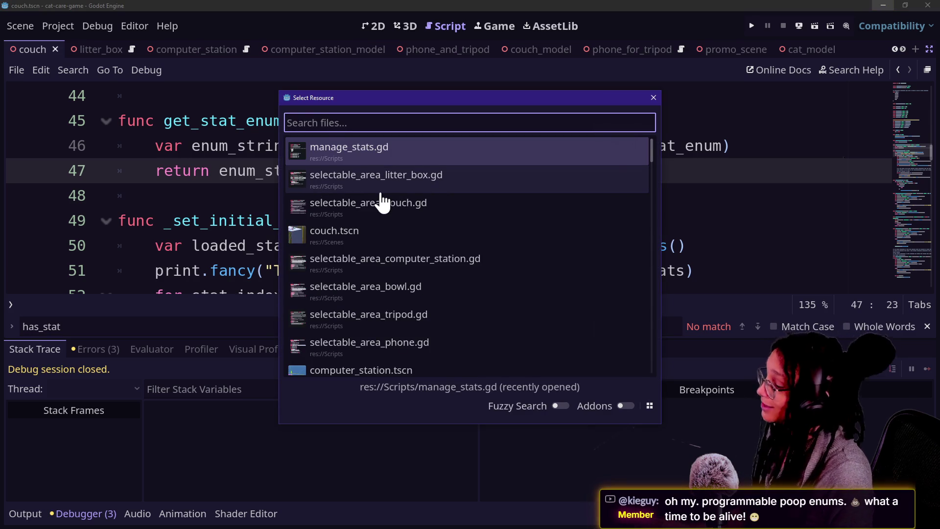
# Open selectable_area_bowl.gd from the quick file search.
pyautogui.write('selectable')
pyautogui.press('Down')
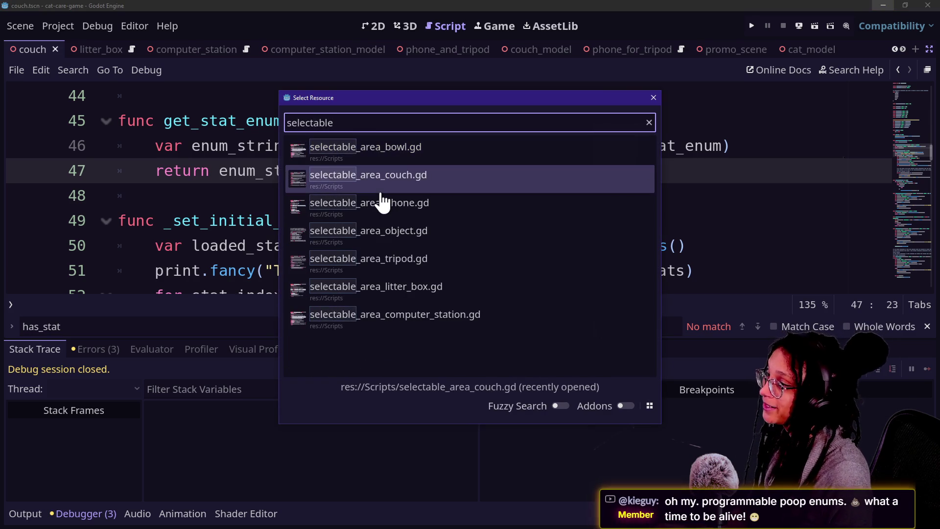
pyautogui.press('Up')
pyautogui.click(381, 193)
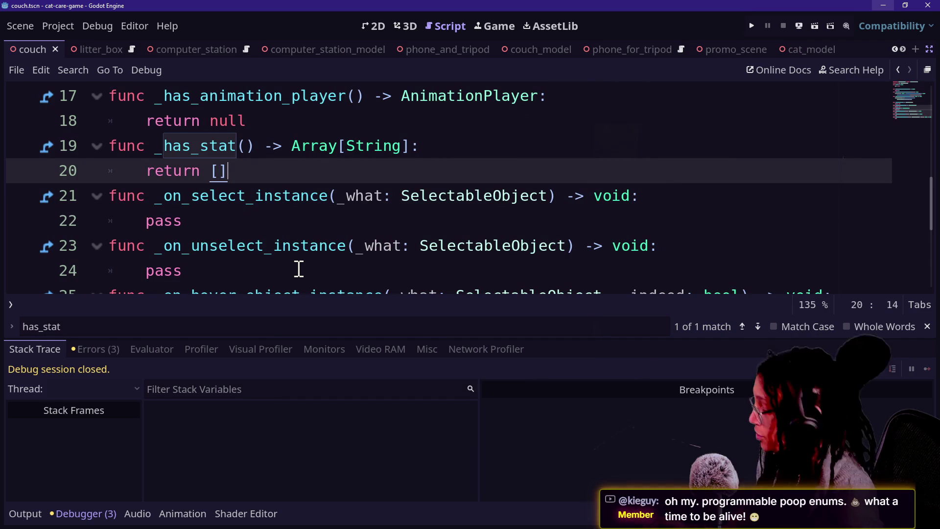
# Open selectable_area_couch.gd and collapse the bottom panel to show more code.
pyautogui.hotkey('shift', 'alt', 'o')
pyautogui.press('Down')
pyautogui.press('Down')
pyautogui.press('Down')
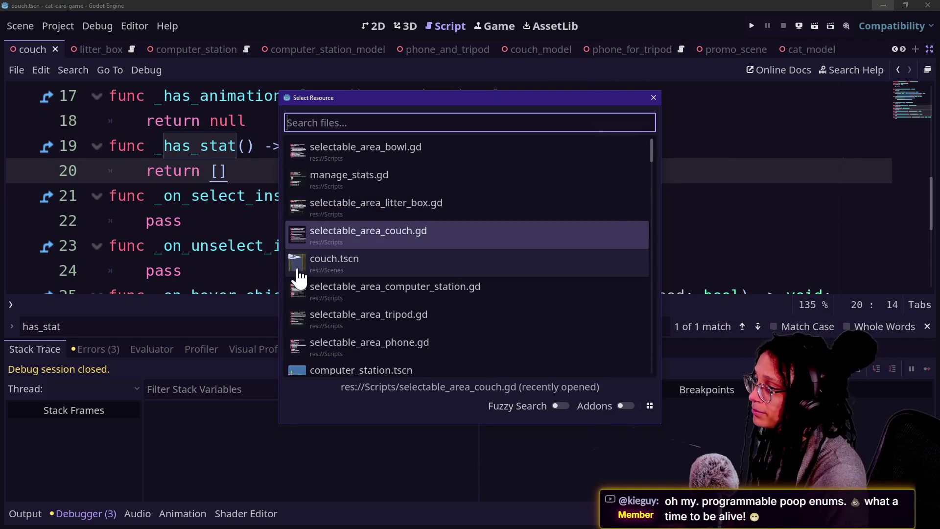
pyautogui.press('Up')
pyautogui.press('Down')
pyautogui.press('Return')
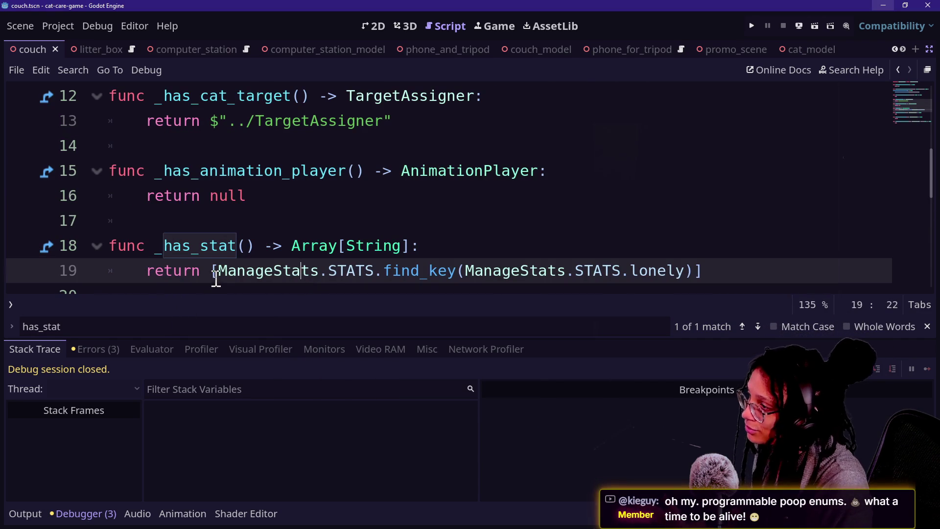
pyautogui.moveTo(221, 273)
pyautogui.mouseDown()
pyautogui.moveTo(634, 292)
pyautogui.moveTo(564, 199)
pyautogui.mouseUp()
pyautogui.scroll(4, 565, 199)
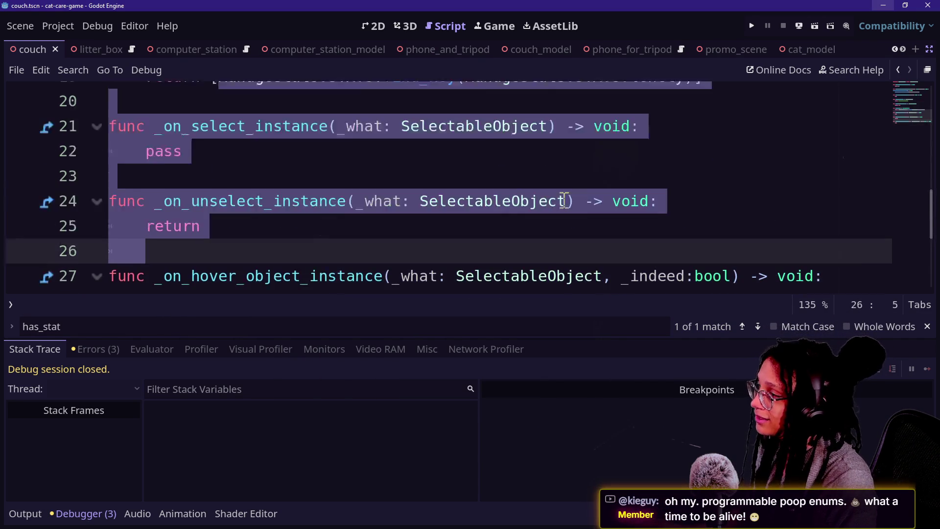
pyautogui.rightClick(565, 199)
pyautogui.press('Escape')
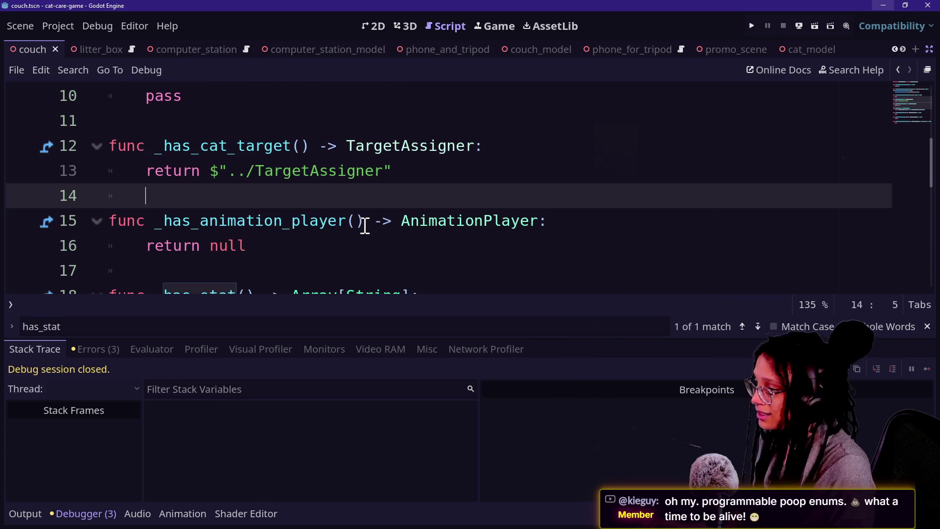
pyautogui.hotkey('alt', 'o')
pyautogui.hotkey('alt', 'o')
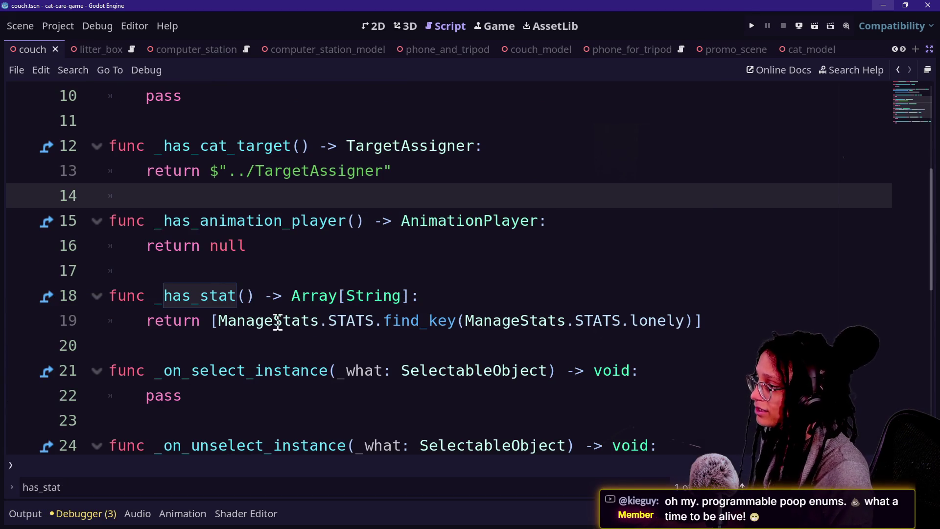
# Replace the find_key call on line 19 with ManageStats.ref.get_stat_enum_string().
pyautogui.moveTo(378, 320); pyautogui.dragTo(693, 320)
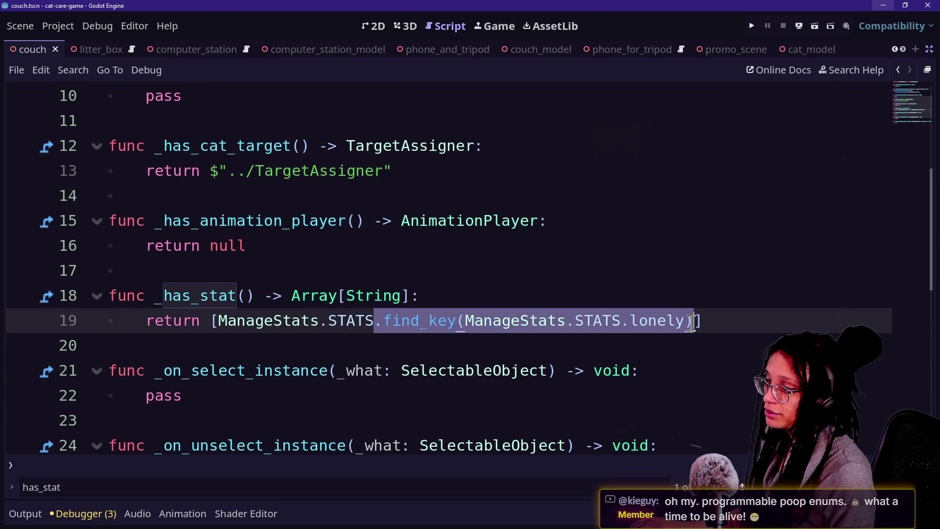
pyautogui.press('BackSpace')
pyautogui.write('.')
pyautogui.write('get_')
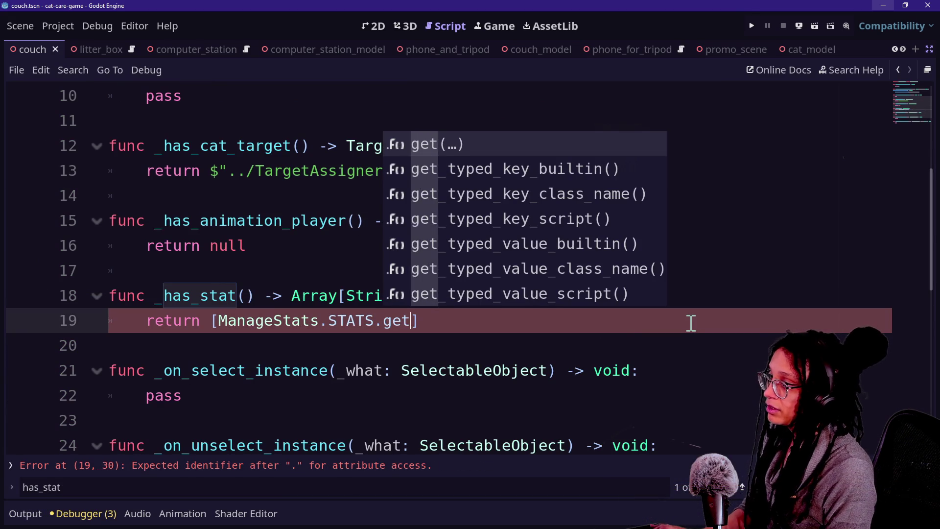
pyautogui.write('s')
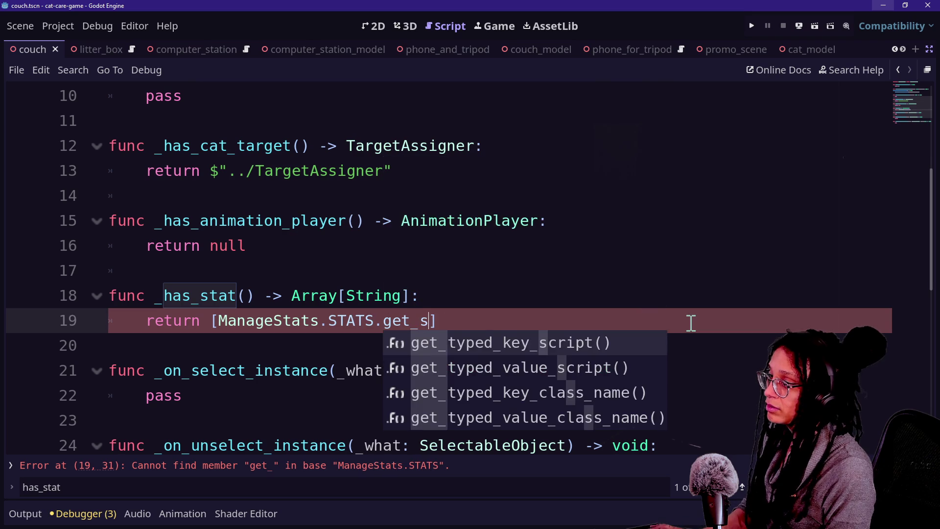
pyautogui.press('BackSpace')
pyautogui.write('en')
pyautogui.press('BackSpace')
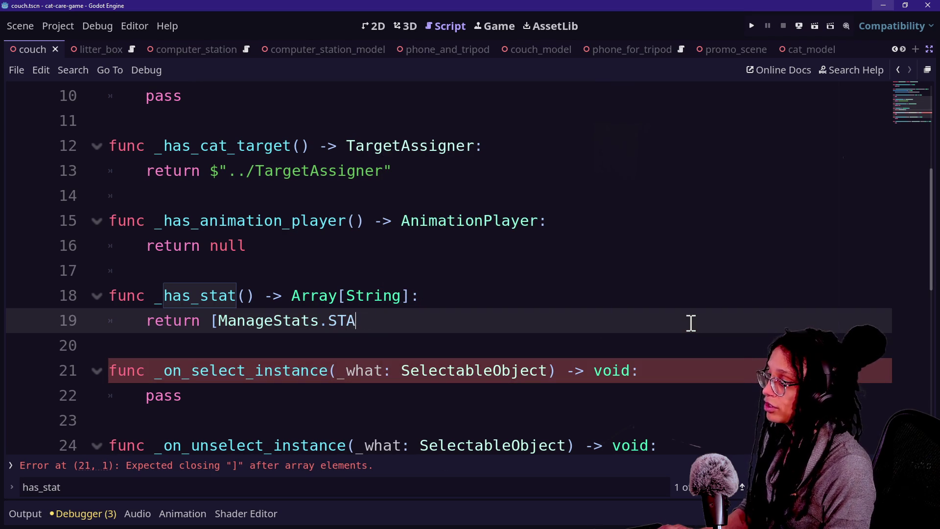
pyautogui.write('.get')
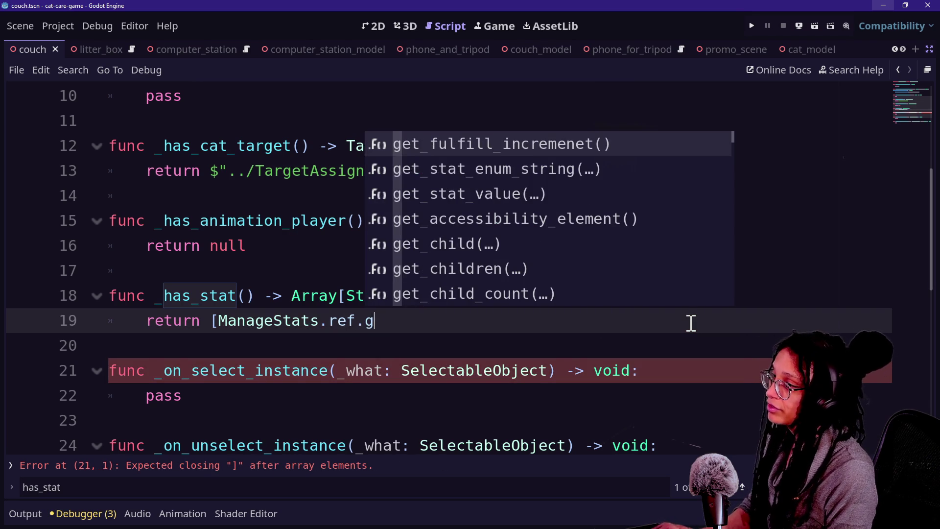
pyautogui.press('Return')
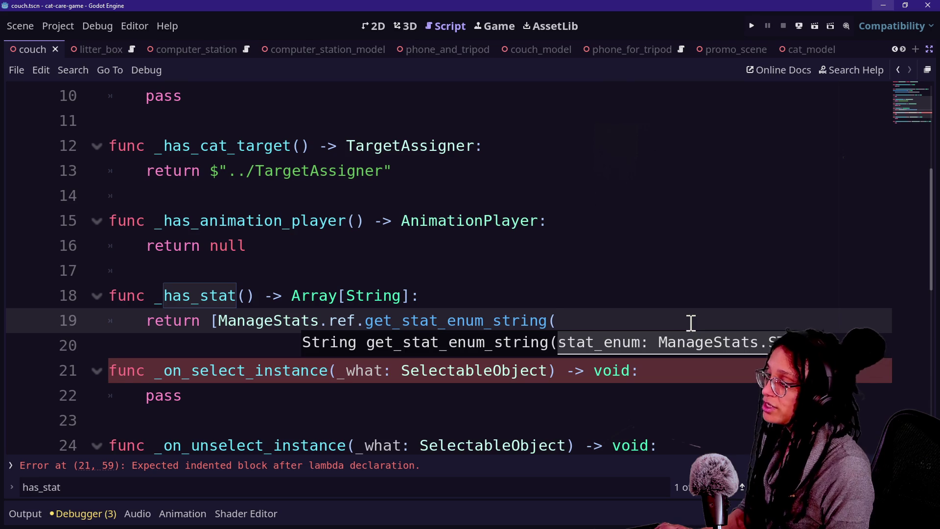
pyautogui.press('Return')
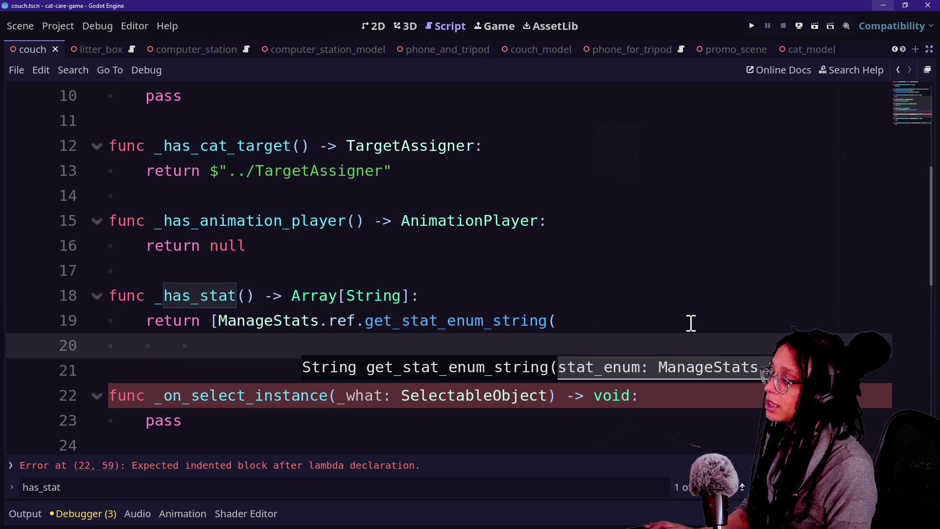
pyautogui.write('Mang')
# Pass ManageStats.STATS.lonely as the get_stat_enum_string argument.
pyautogui.press('BackSpace')
pyautogui.write('ana')
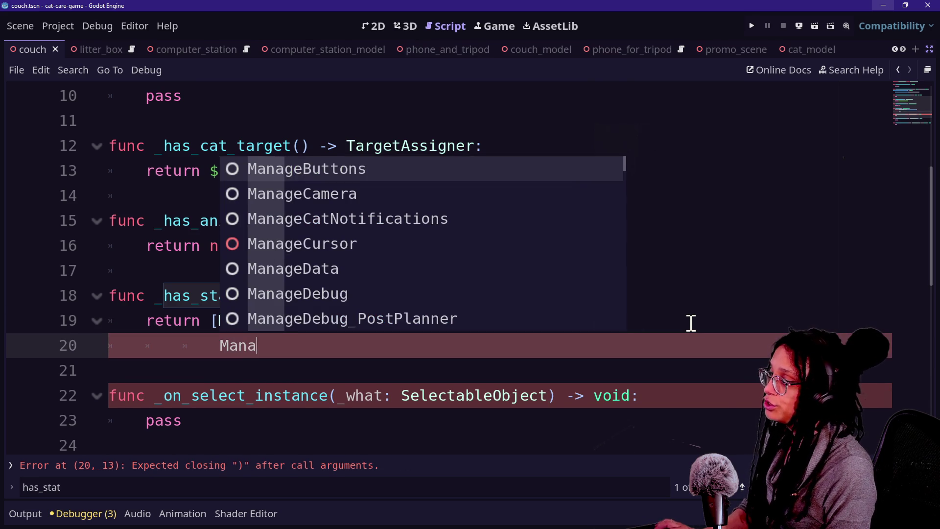
pyautogui.write('g')
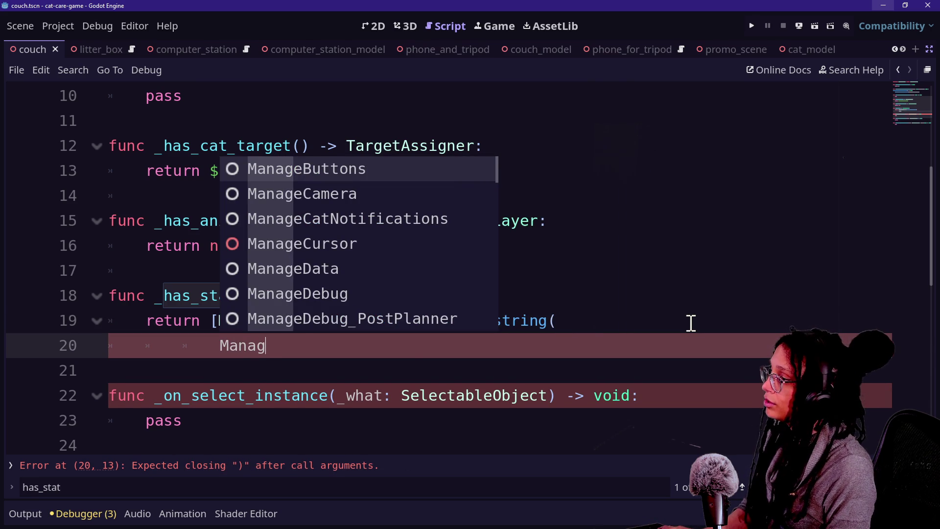
pyautogui.write('eStats.STATS.')
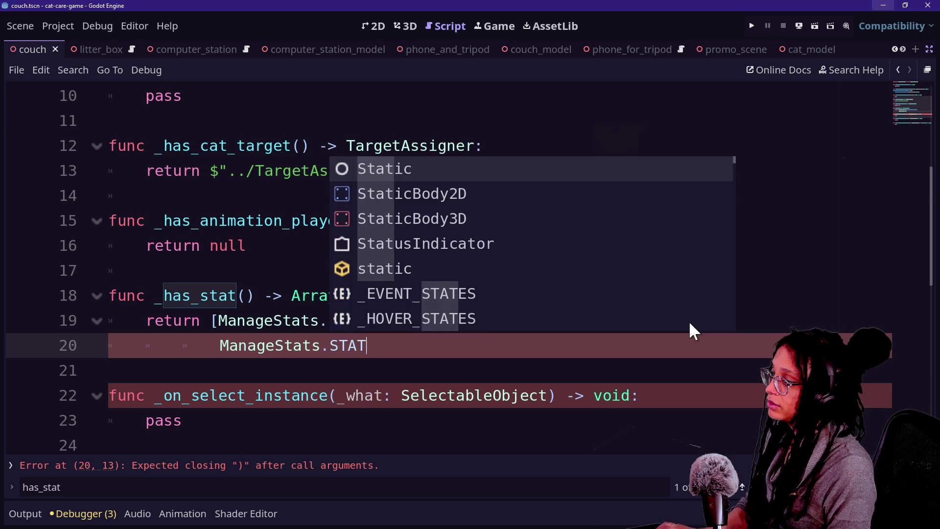
pyautogui.press('Down')
pyautogui.press('Down')
pyautogui.press('Down')
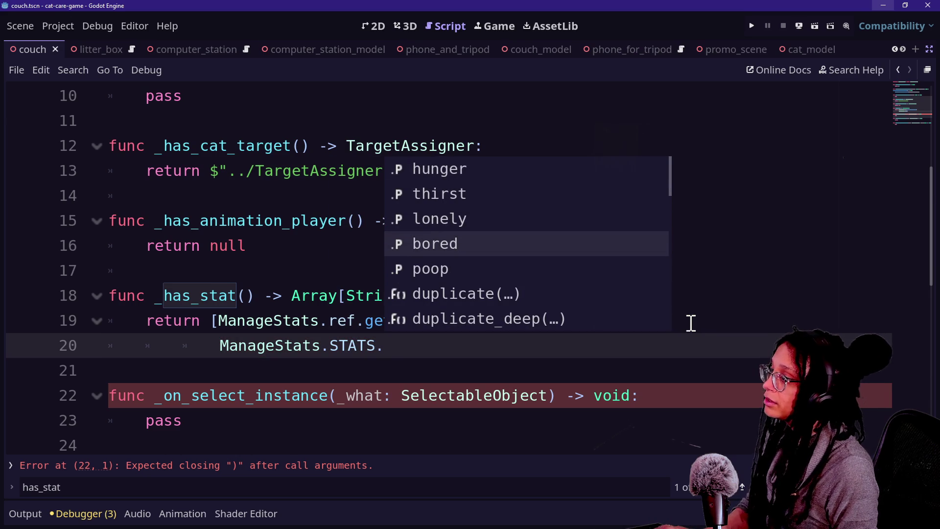
pyautogui.press('Up')
pyautogui.press('Return')
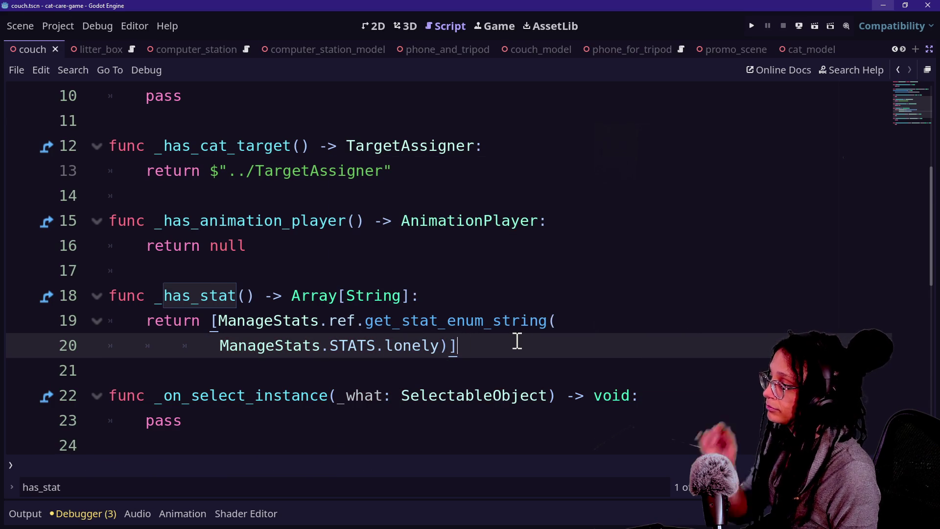
pyautogui.hotkey('shift', 'alt', 'o')
pyautogui.press('Down')
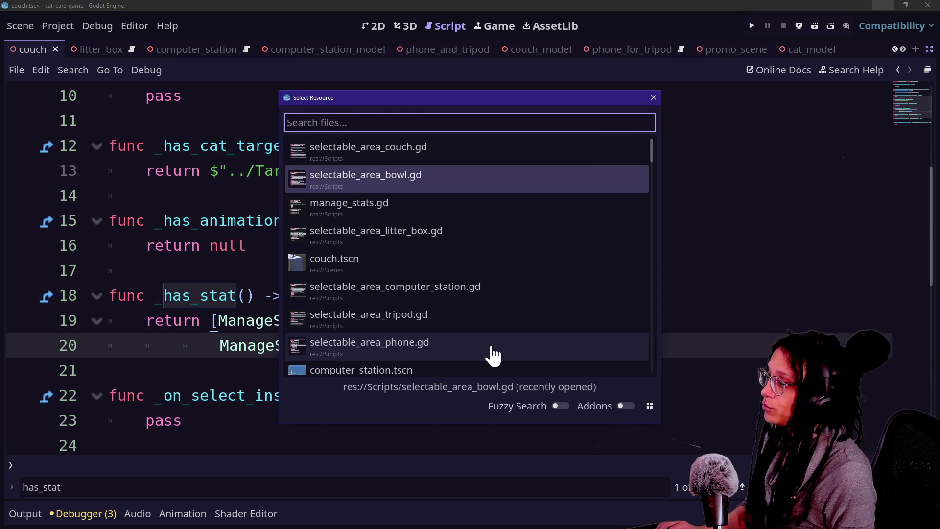
# Open selectable_area_bowl.gd and start the return array with ManageStats.ref.get_stat_enum_string(.
pyautogui.press('Return')
pyautogui.scroll(2, 299, 283)
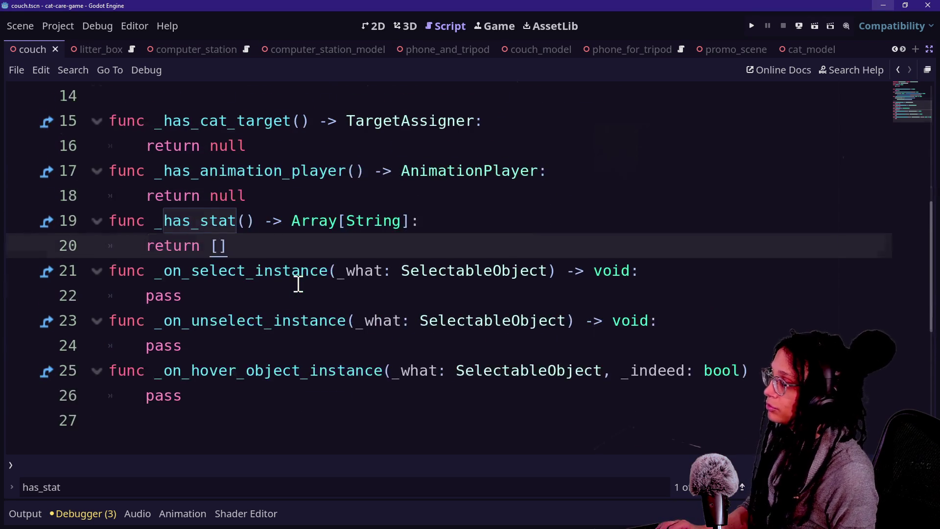
pyautogui.press('BackSpace')
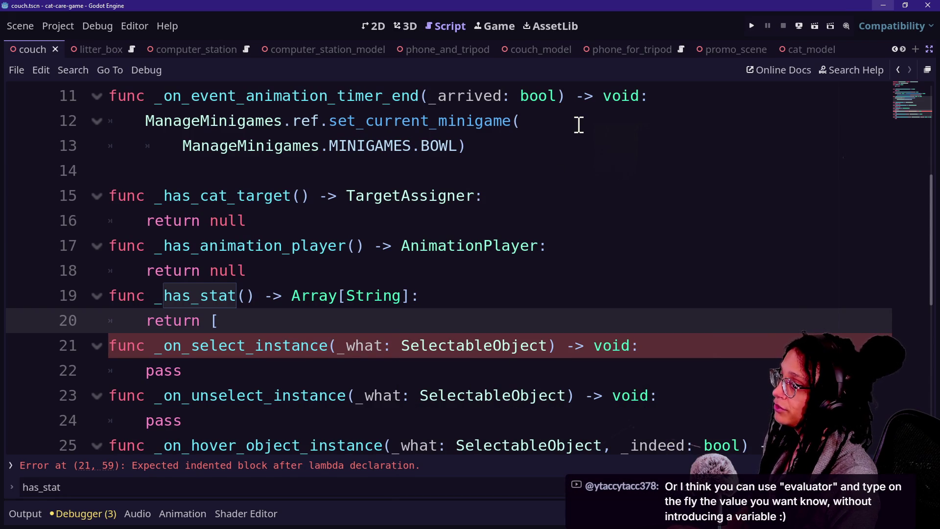
pyautogui.write('Manage')
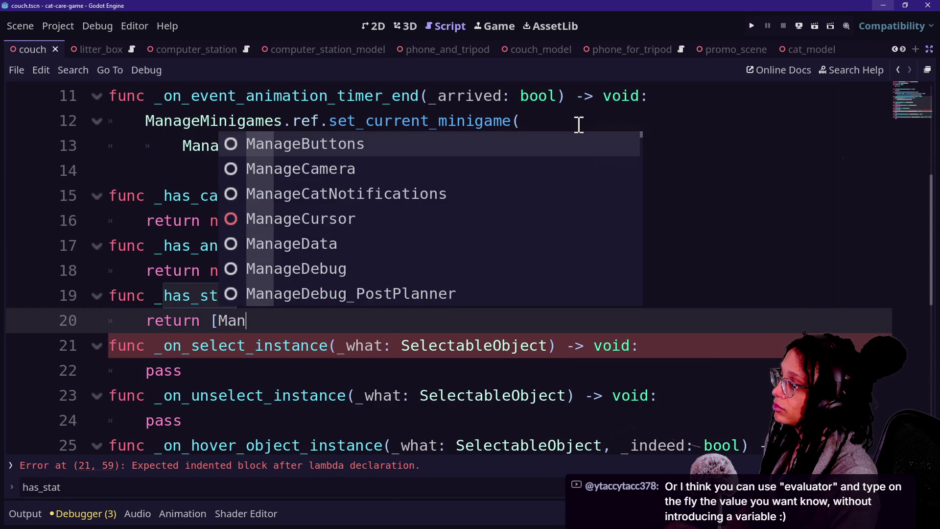
pyautogui.write('Stats.ref.')
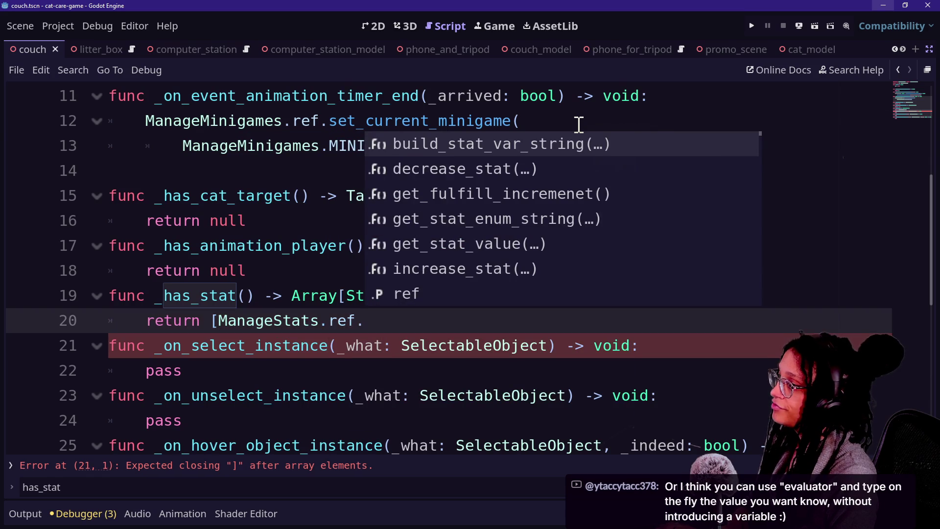
pyautogui.press('Down')
pyautogui.press('Down')
pyautogui.press('Down')
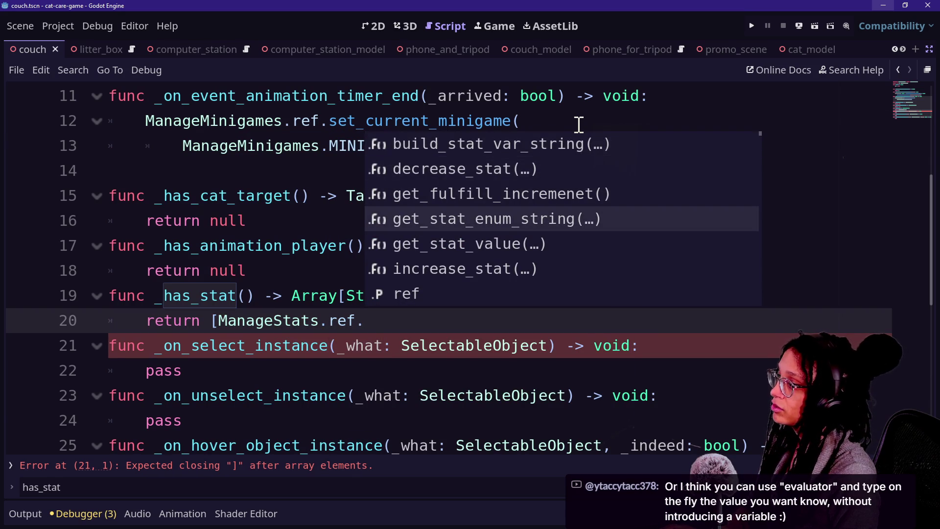
pyautogui.press('Return')
pyautogui.press('Return')
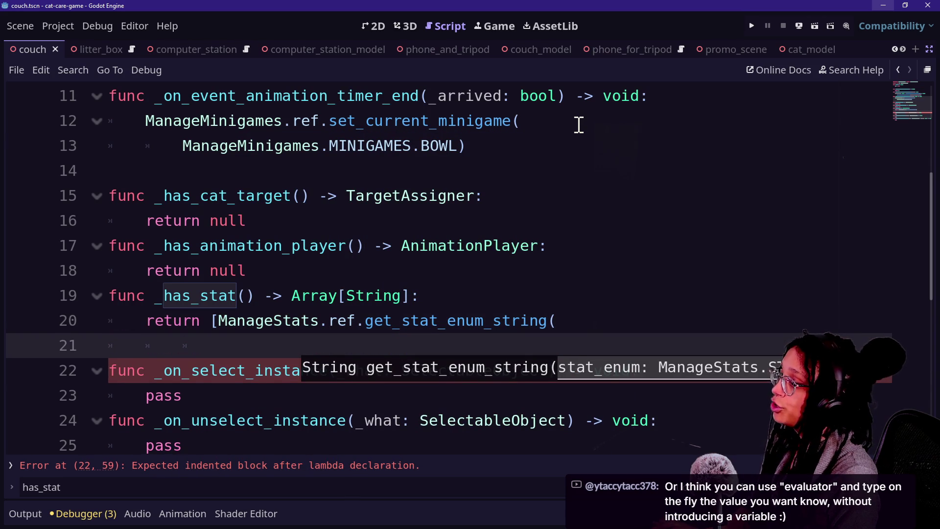
# Pass ManageStats.STATS.hunger as the argument and begin a new line for the next stat.
pyautogui.write('ManageStats.')
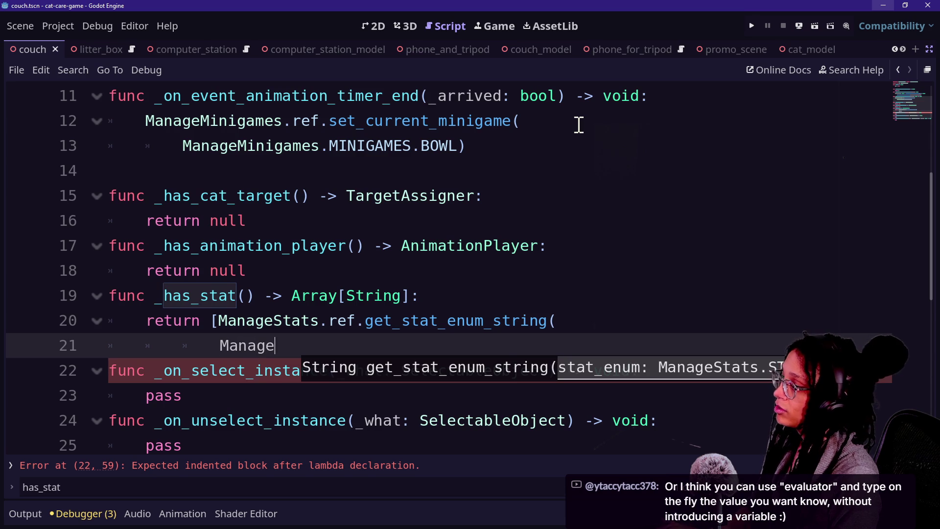
pyautogui.write('STATS.')
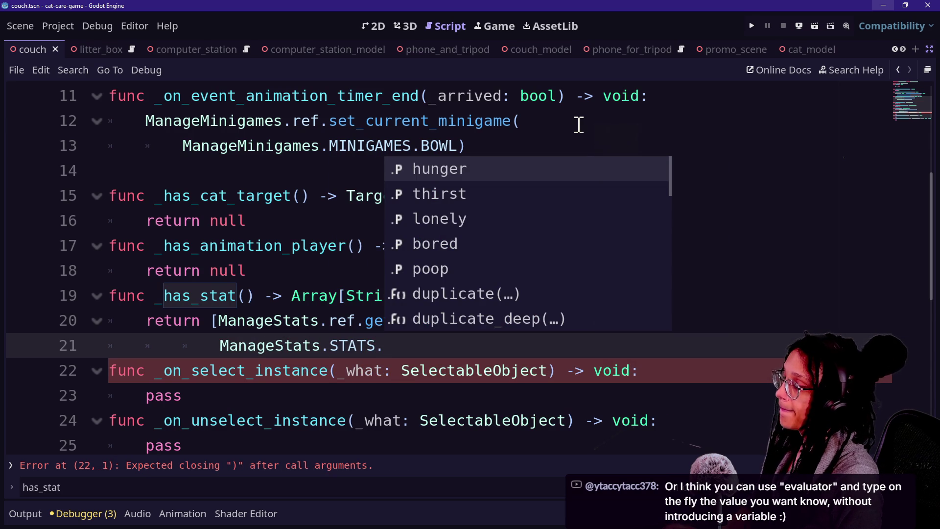
pyautogui.write('\\')
pyautogui.press('Return')
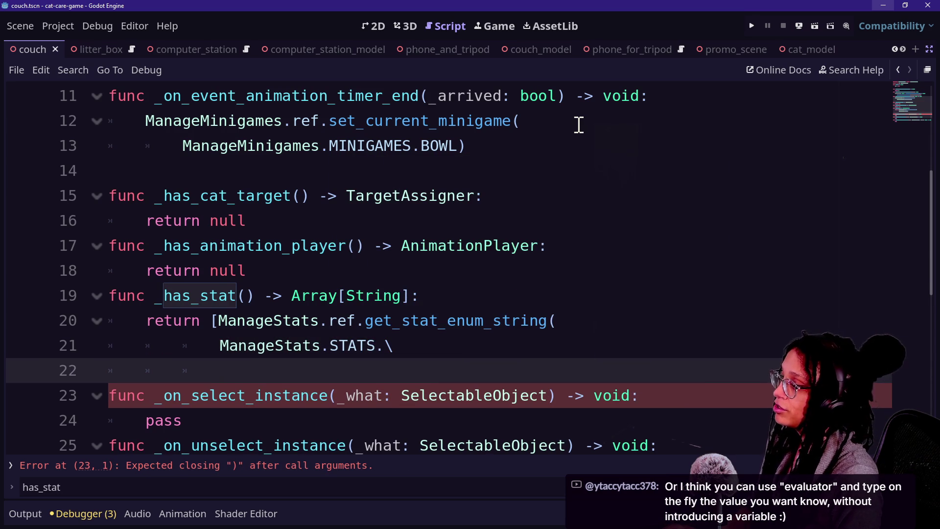
pyautogui.hotkey('ctrl', 'z')
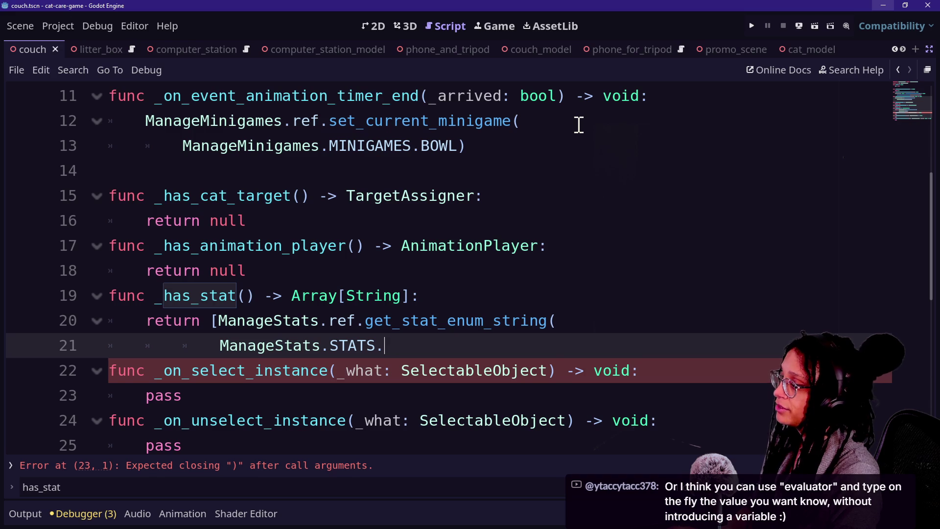
pyautogui.write('hunger')
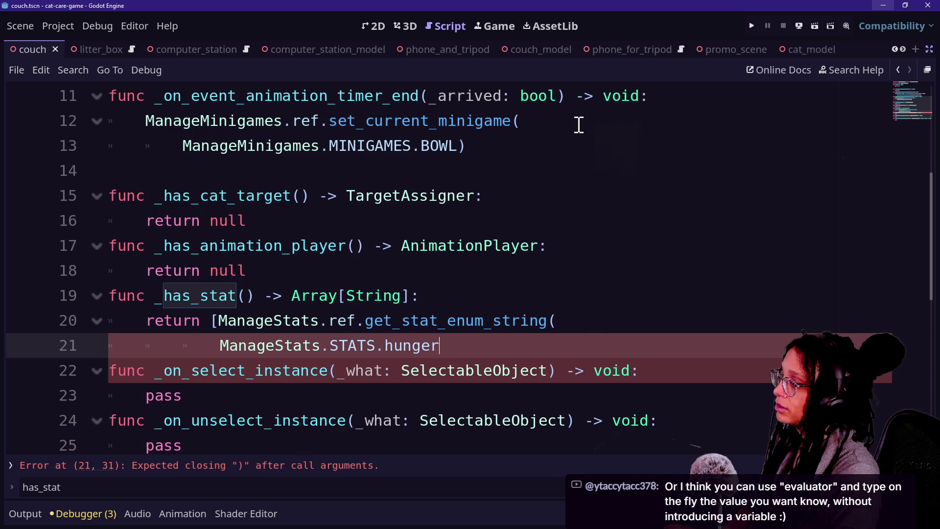
pyautogui.write('),')
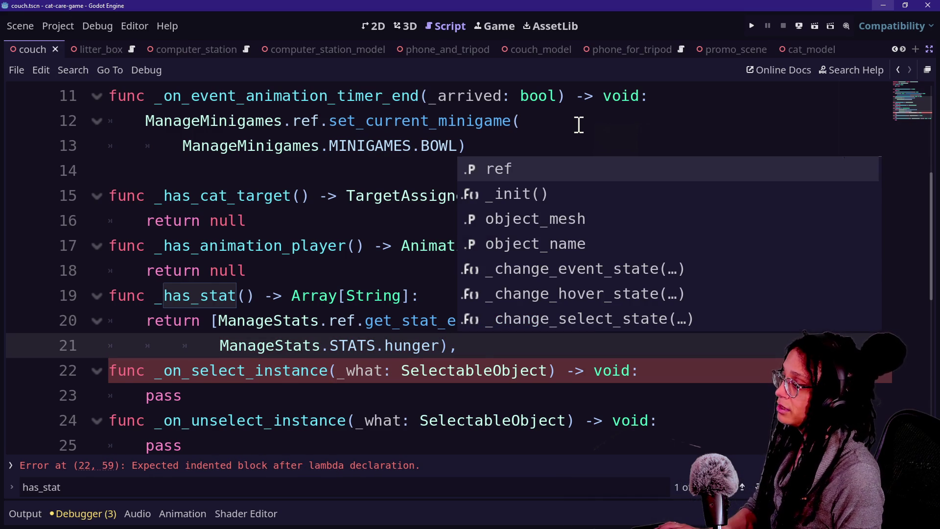
pyautogui.press('Return')
pyautogui.press('BackSpace')
pyautogui.press('BackSpace')
pyautogui.press('BackSpace')
pyautogui.press('Return')
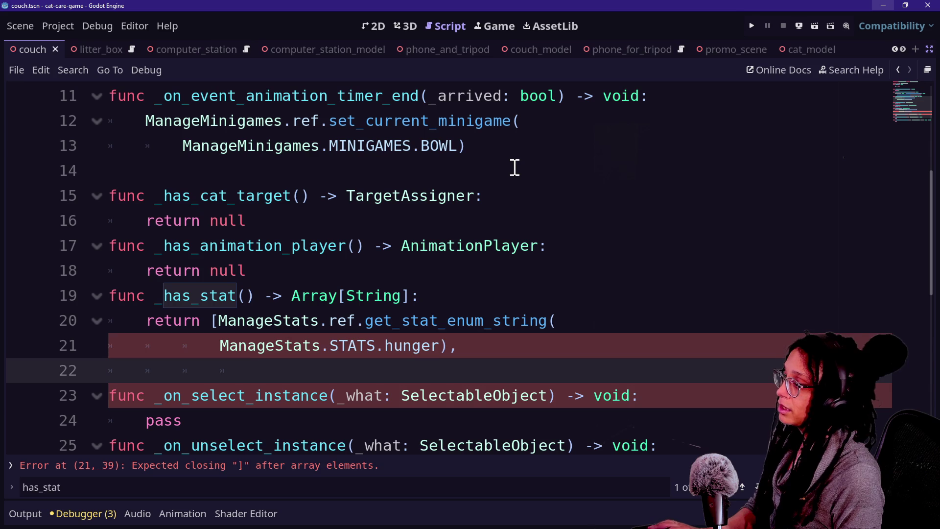
# Duplicate the hunger get_stat_enum_string call below itself.
pyautogui.moveTo(219, 345); pyautogui.dragTo(450, 350)
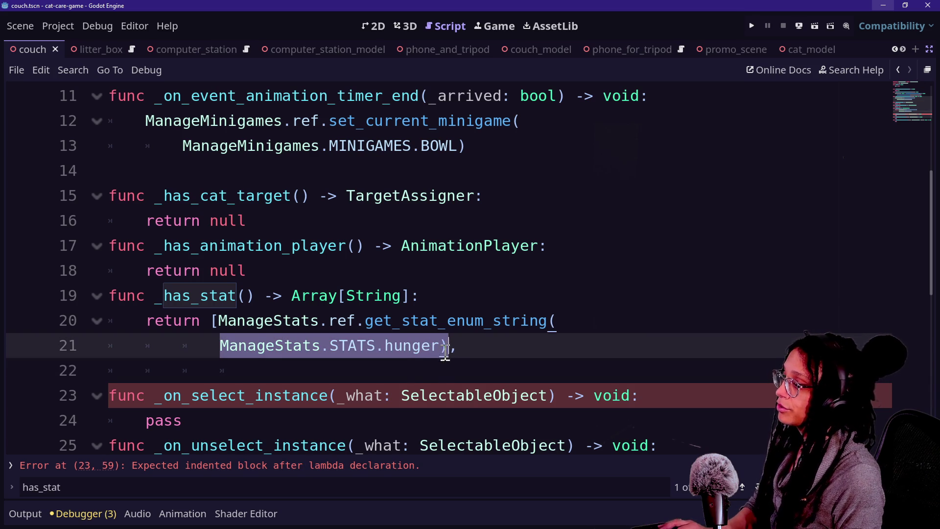
pyautogui.click(440, 345)
pyautogui.moveTo(219, 320); pyautogui.dragTo(451, 341)
pyautogui.hotkey('ctrl', 'c')
pyautogui.click(423, 365)
pyautogui.hotkey('ctrl', 'v')
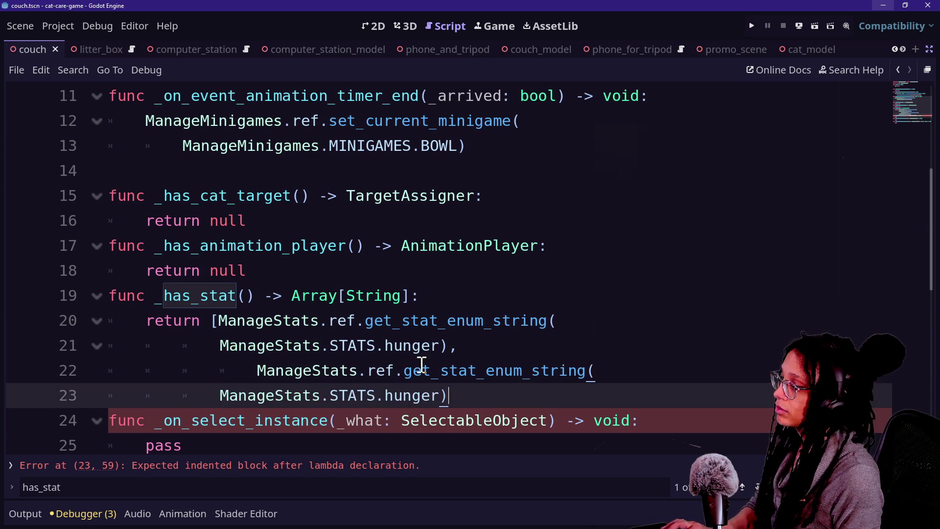
# Fix the indentation of the two get_stat_enum_string calls on lines 21–23.
pyautogui.click(215, 395)
pyautogui.press('Tab')
pyautogui.press('Tab')
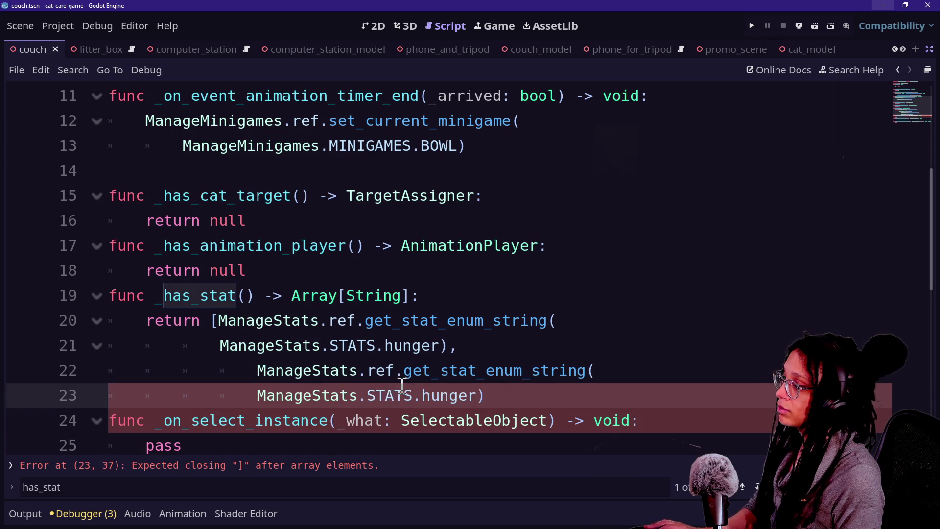
pyautogui.click(215, 353)
pyautogui.press('Tab')
pyautogui.click(368, 349)
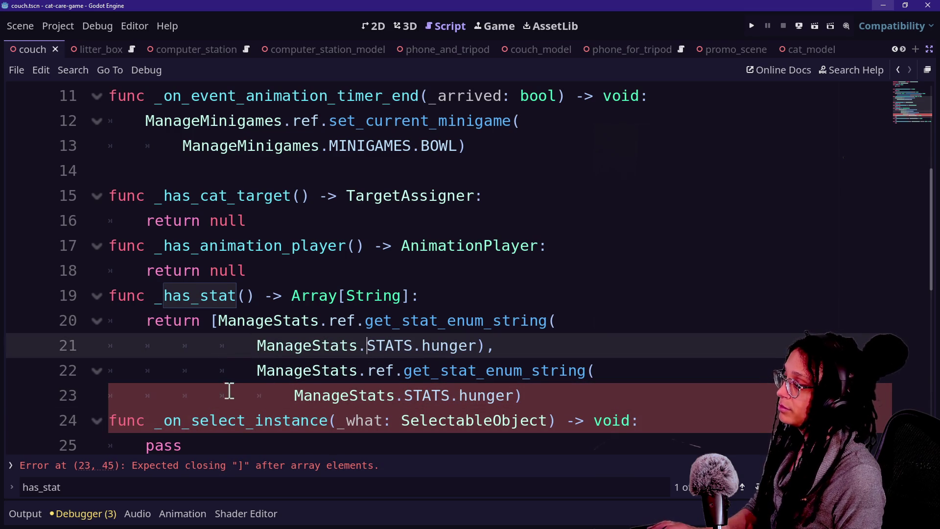
pyautogui.click(227, 374)
pyautogui.press('Tab')
pyautogui.click(284, 392)
pyautogui.press('Tab')
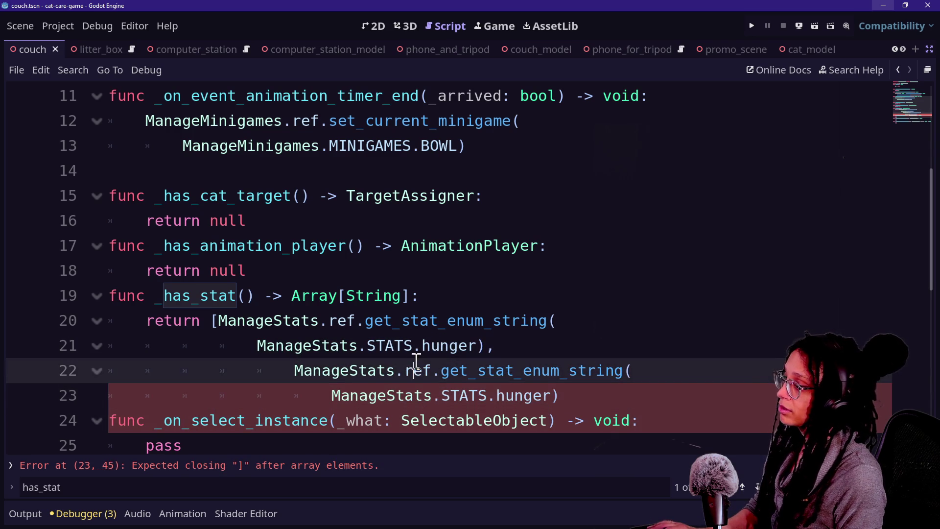
pyautogui.click(317, 306)
pyautogui.click(331, 394)
pyautogui.press('BackSpace')
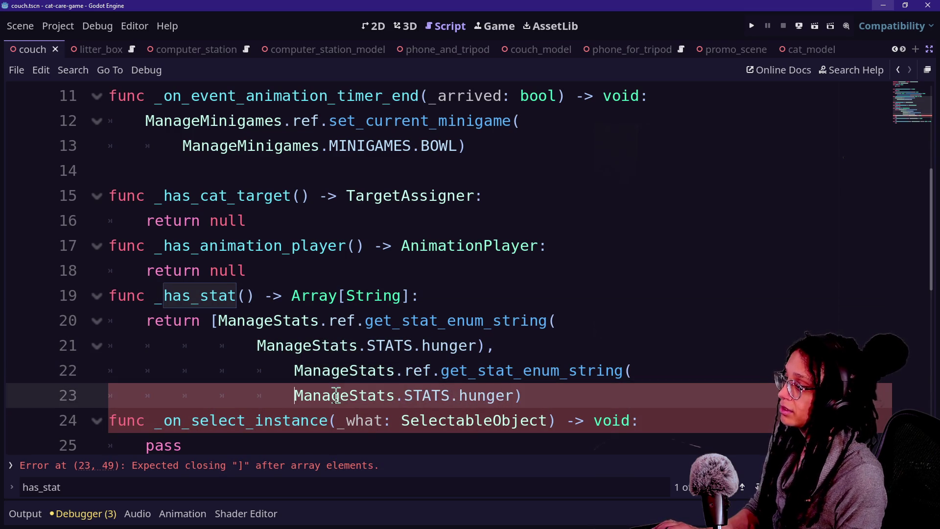
pyautogui.click(258, 346)
pyautogui.press('BackSpace')
pyautogui.moveTo(310, 372); pyautogui.dragTo(304, 392)
pyautogui.hotkey('shift', 'Tab')
pyautogui.click(325, 356)
pyautogui.click(440, 348)
# Change the duplicated call to STATS.thirst and close the array with ].
pyautogui.click(546, 394)
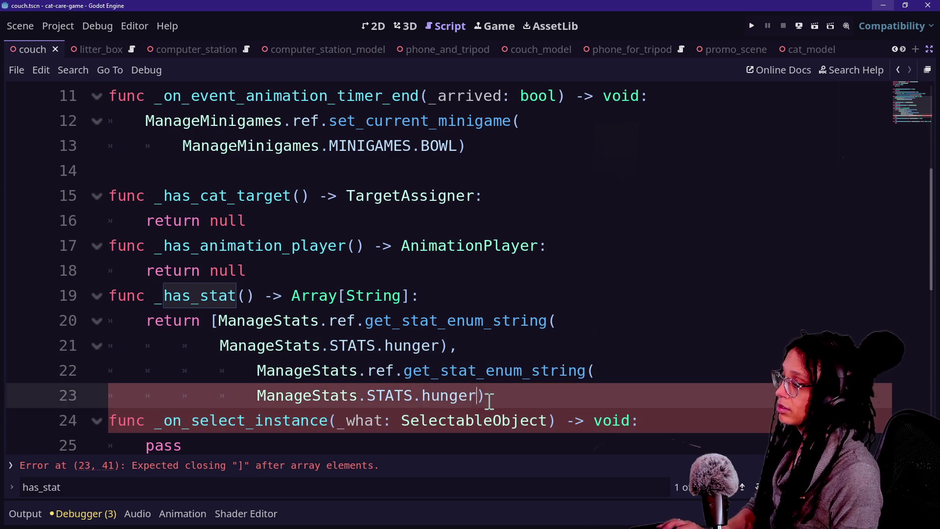
pyautogui.write('hirst')
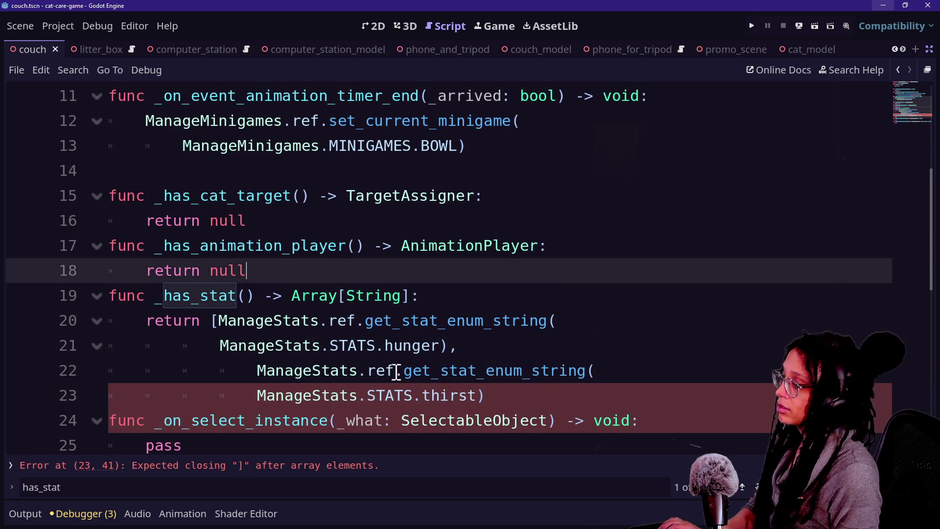
pyautogui.click(512, 381)
pyautogui.click(511, 384)
pyautogui.write(']')
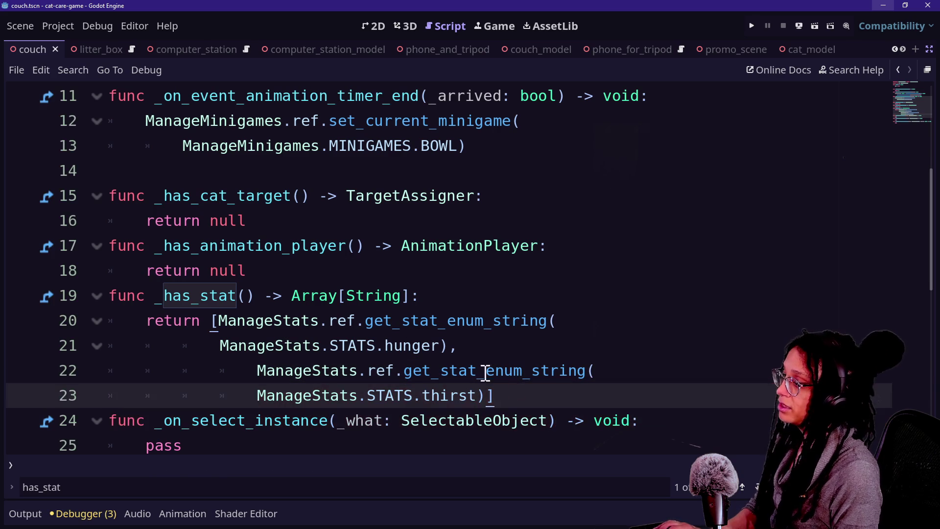
pyautogui.press('Up')
pyautogui.press('Up')
pyautogui.press('Up')
pyautogui.scroll(-1, 561, 394)
# Add blank lines after the return statement and before _has_stat.
pyautogui.click(533, 326)
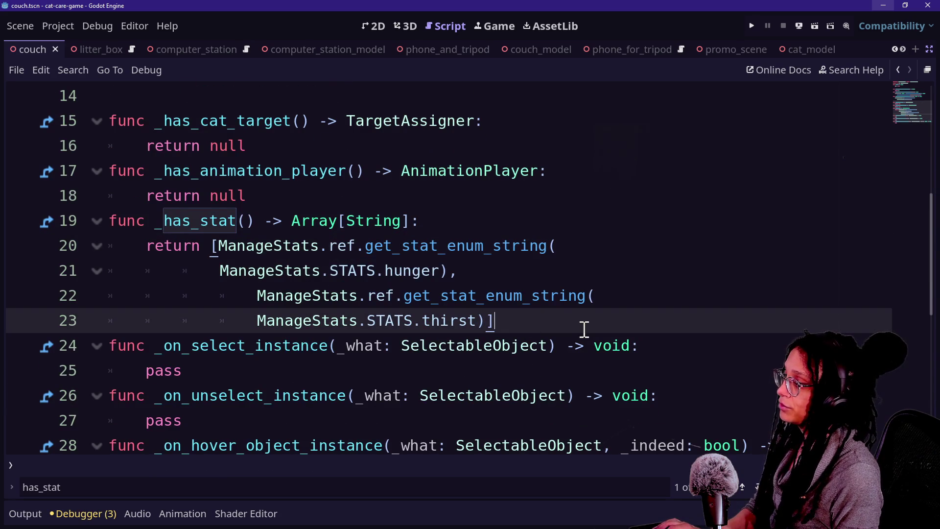
pyautogui.press('Return')
pyautogui.click(383, 198)
pyautogui.press('Return')
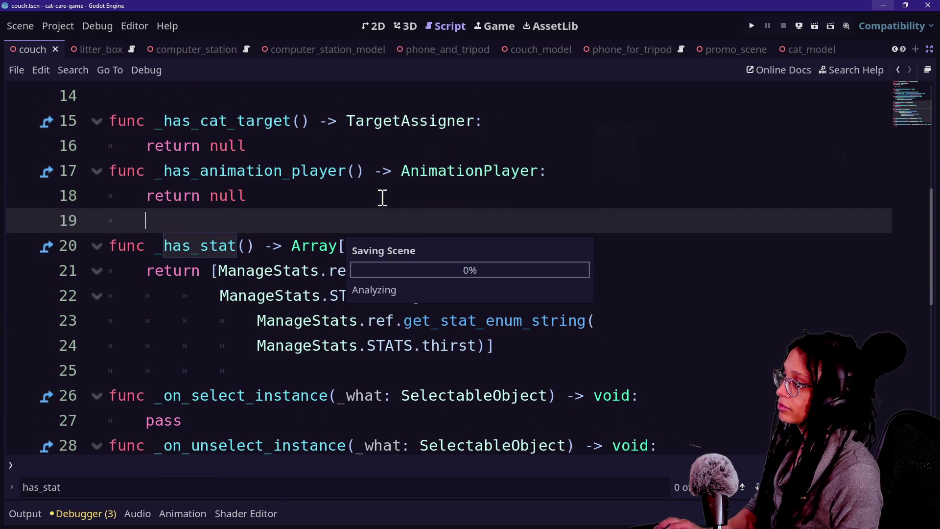
pyautogui.press('Down')
pyautogui.press('Down')
pyautogui.press('Down')
pyautogui.click(489, 219)
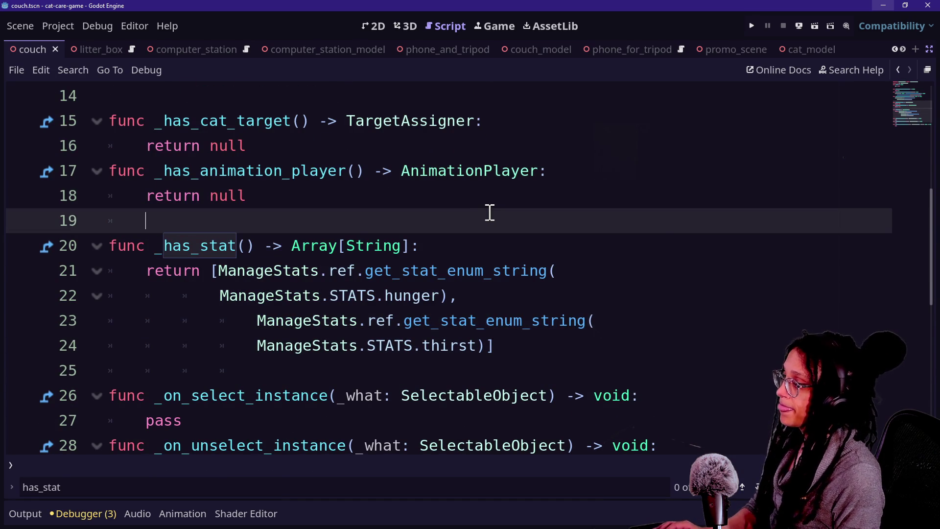
pyautogui.hotkey('alt', 'shift', 'o')
pyautogui.press('Down')
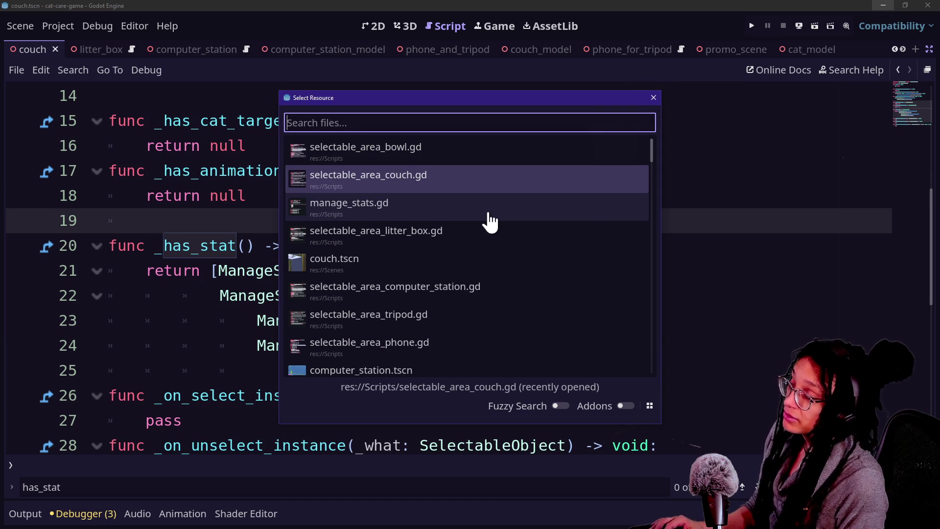
pyautogui.hotkey('alt', 'Tab')
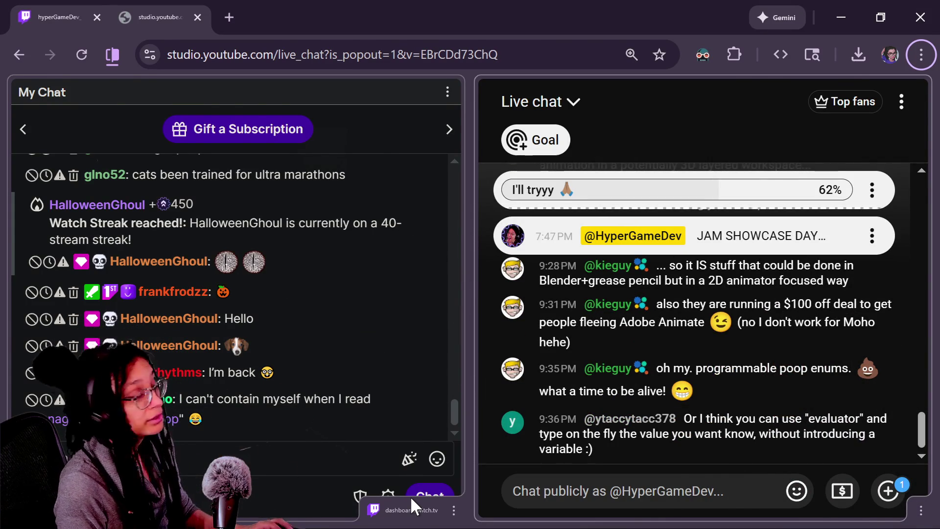
pyautogui.hotkey('alt', 'Tab')
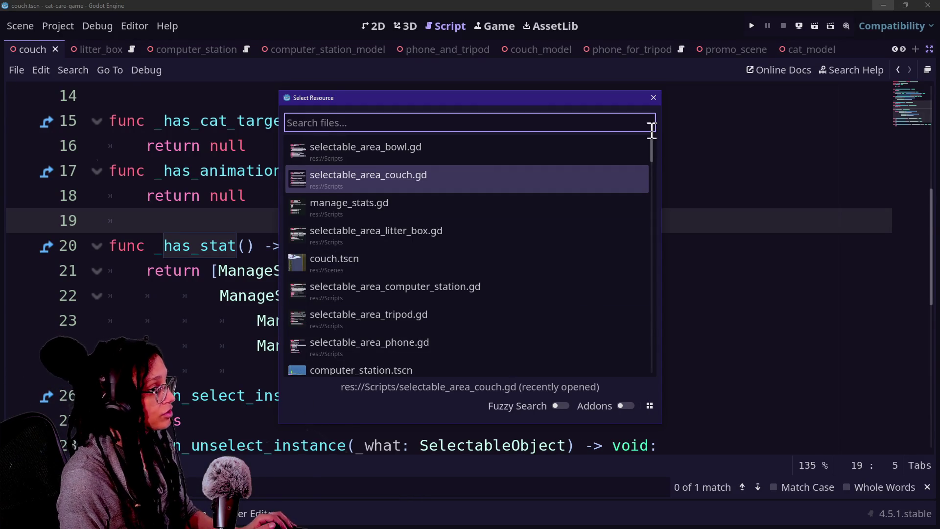
pyautogui.click(653, 97)
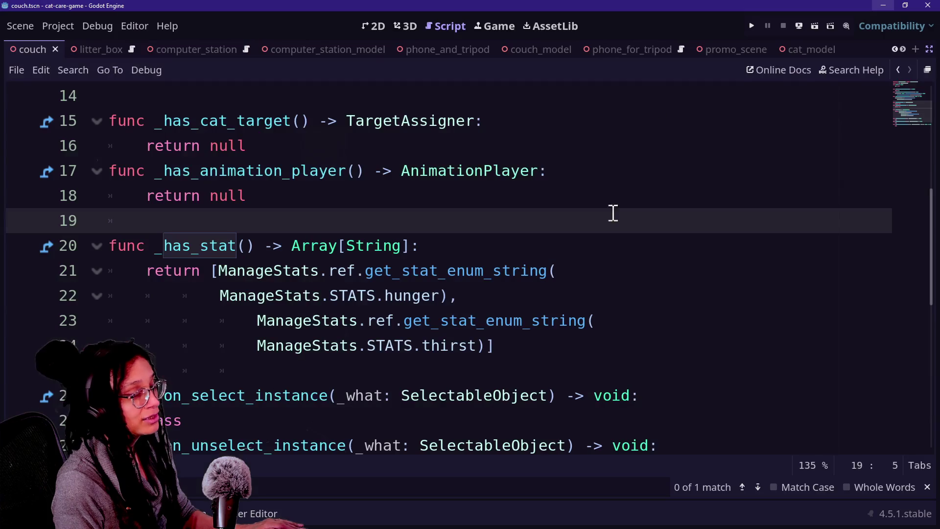
pyautogui.click(346, 338)
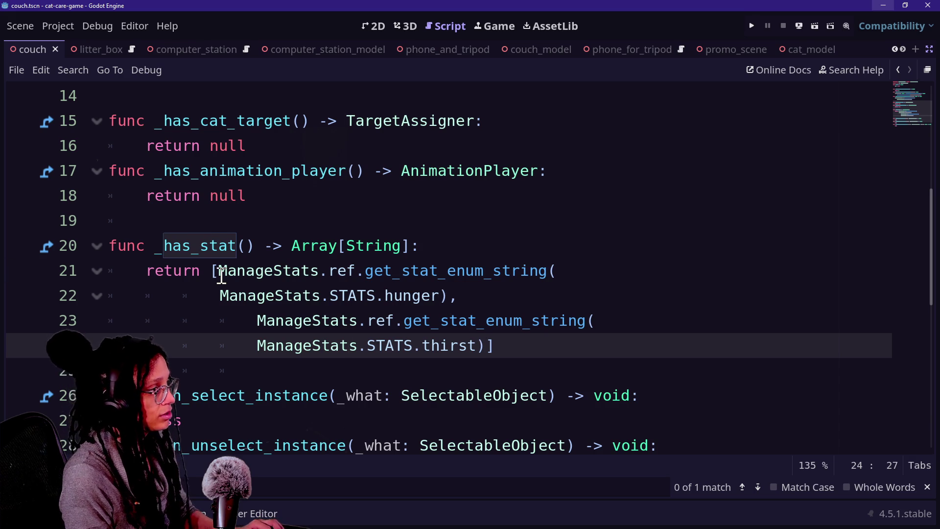
pyautogui.hotkey('shift', 'alt', 'o')
pyautogui.press('Down')
pyautogui.press('Down')
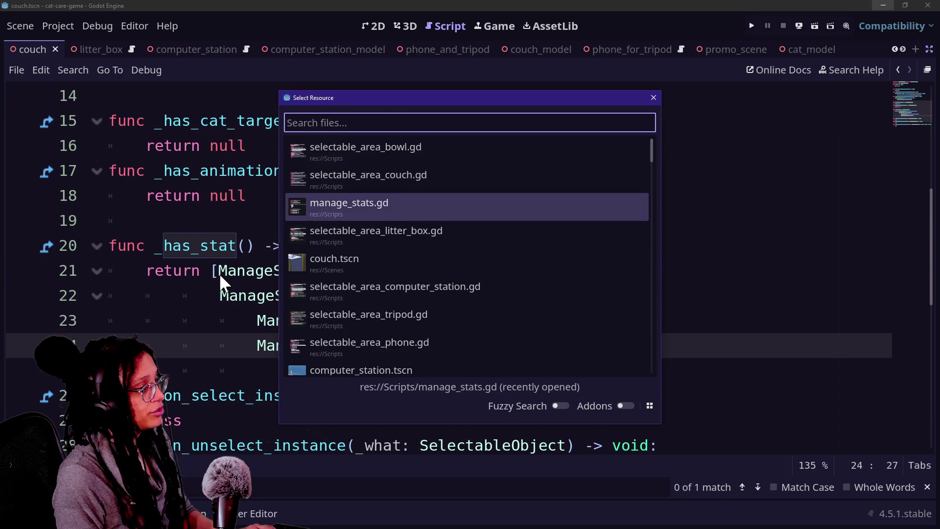
# In manage_stats.gd, make get_stat_enum_string return the find_key call directly, drop the enum_string variable, and save.
pyautogui.press('Return')
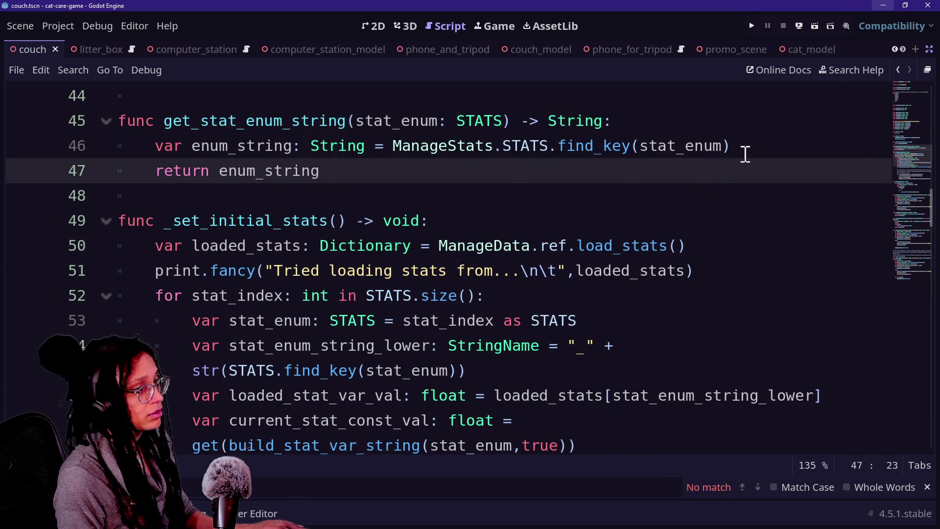
pyautogui.click(744, 153)
pyautogui.moveTo(401, 146)
pyautogui.mouseDown()
pyautogui.moveTo(675, 119)
pyautogui.moveTo(789, 139)
pyautogui.mouseUp()
pyautogui.press('BackSpace')
pyautogui.doubleClick(219, 170)
pyautogui.hotkey('ctrl', 'v')
pyautogui.moveTo(627, 157); pyautogui.dragTo(641, 124)
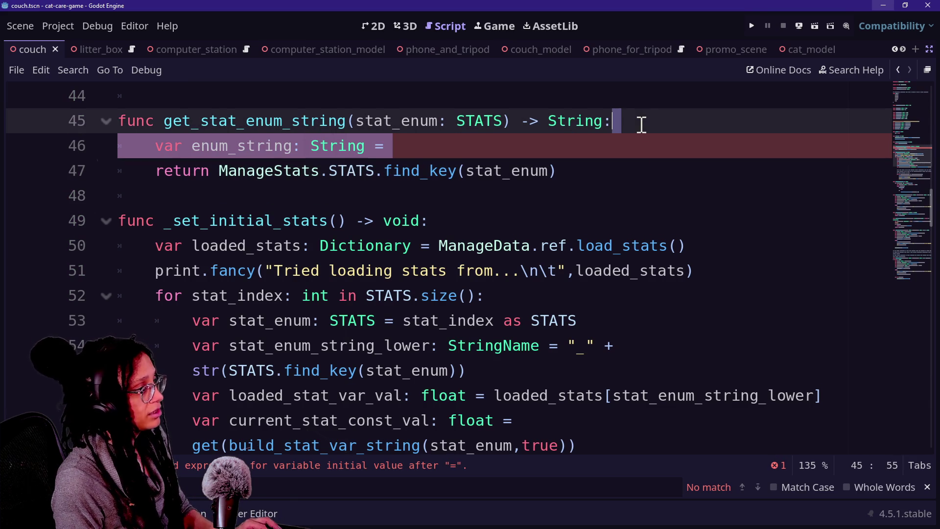
pyautogui.press('BackSpace')
pyautogui.hotkey('ctrl', 's')
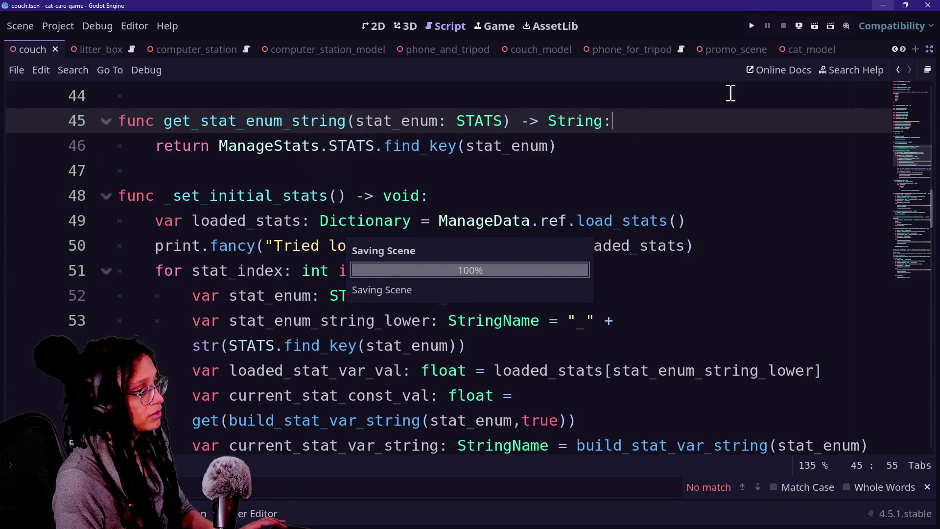
# Add a breakpoint statement at the start of get_stat_enum_string and run the project again.
pyautogui.click(598, 145)
pyautogui.click(603, 121)
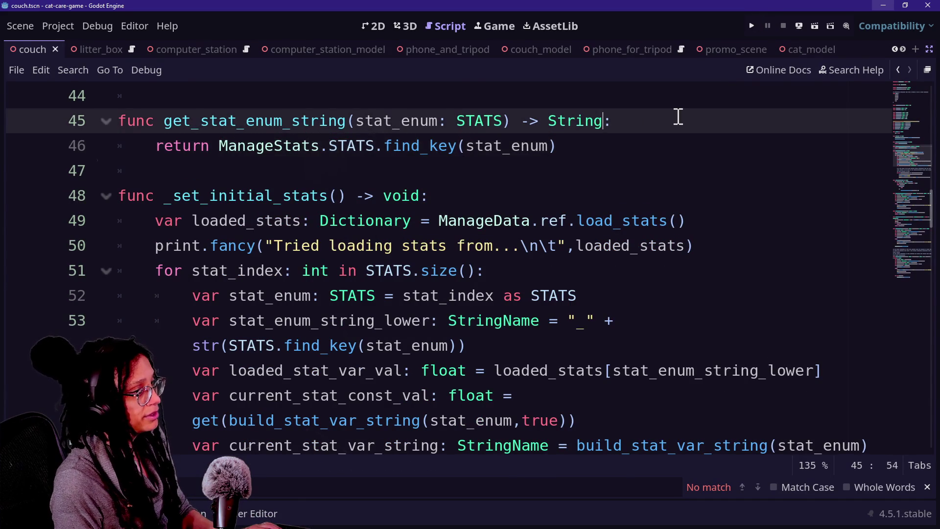
pyautogui.scroll(1, 678, 116)
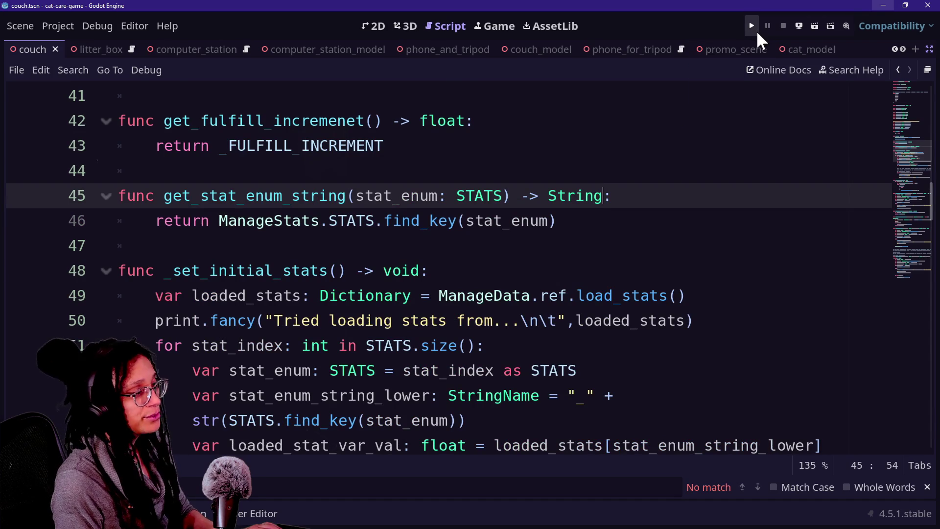
pyautogui.press('Return')
pyautogui.press('BackSpace')
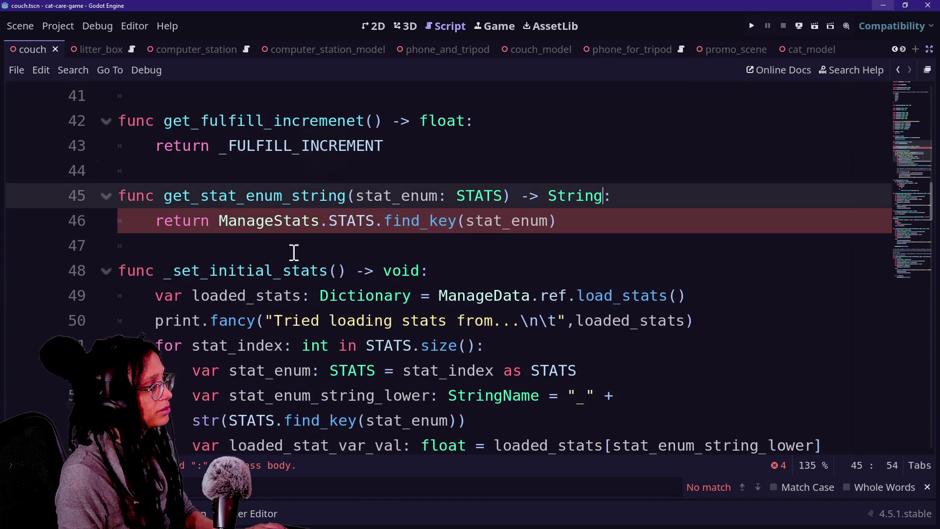
pyautogui.press('Return')
pyautogui.press('BackSpace')
pyautogui.press('End')
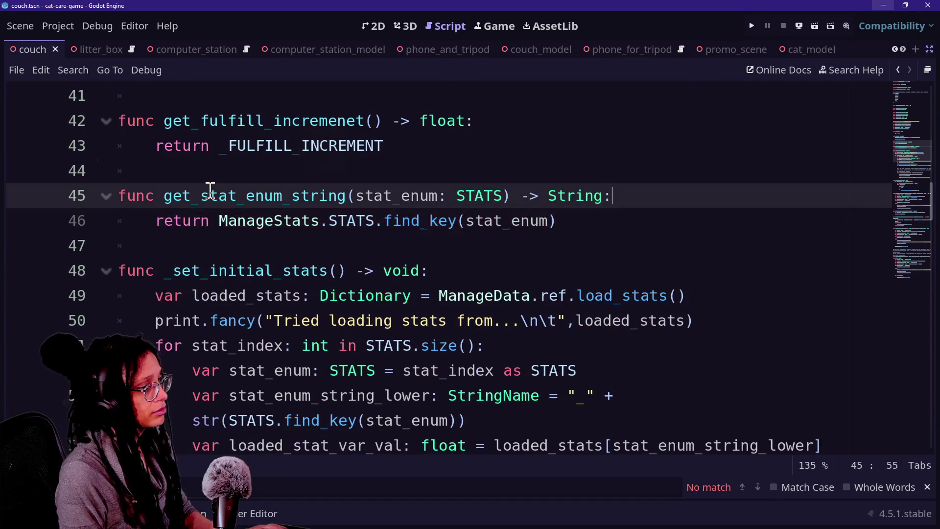
pyautogui.press('Return')
pyautogui.write('breakpoints')
pyautogui.press('BackSpace')
pyautogui.click(752, 25)
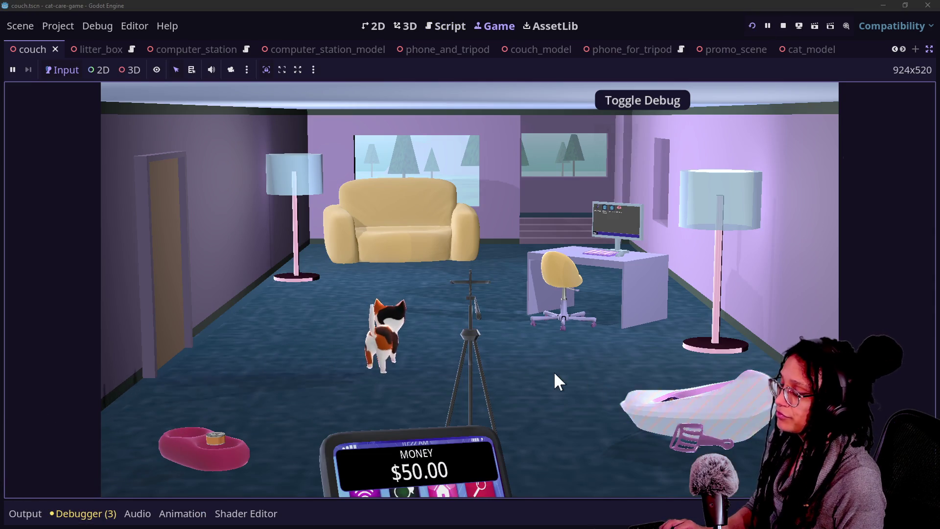
# Click the couch in-game to hit the breakpoint, then focus the debugger Evaluator's expression field.
pyautogui.click(644, 413)
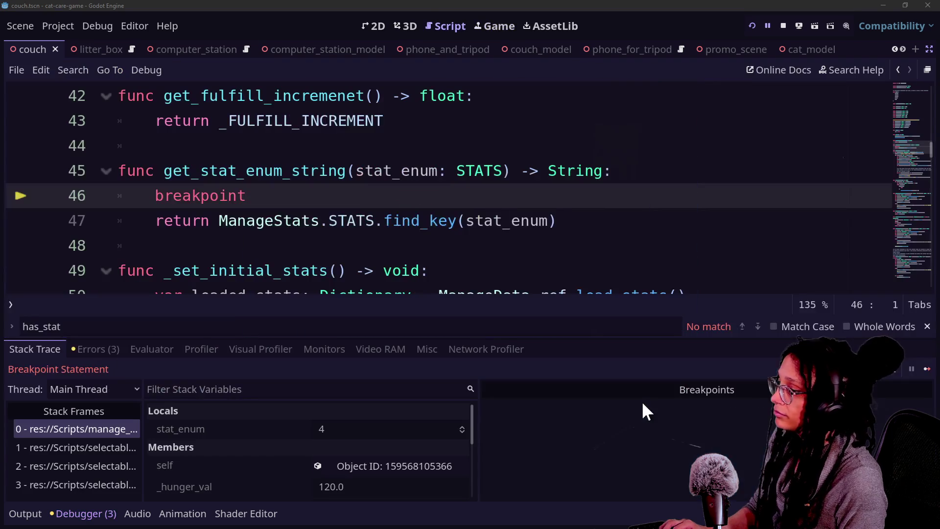
pyautogui.click(152, 349)
pyautogui.click(123, 372)
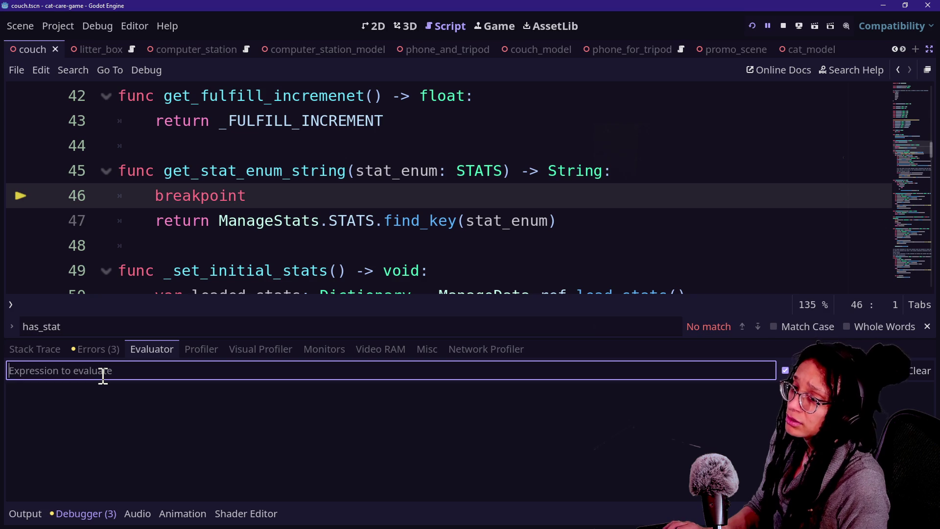
# Evaluate stat_enum in the debugger Evaluator, which shows 4.
pyautogui.write('v')
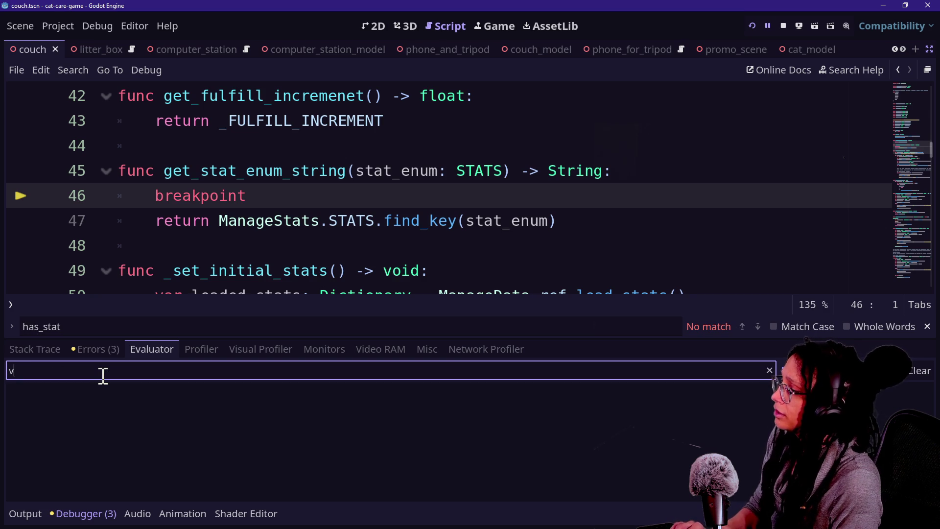
pyautogui.press('BackSpace')
pyautogui.write('m')
pyautogui.press('BackSpace')
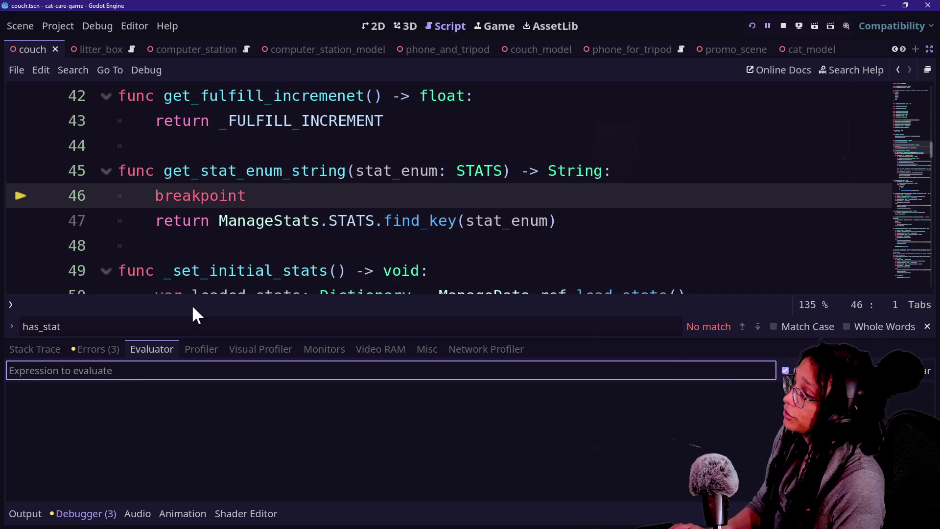
pyautogui.write('stat')
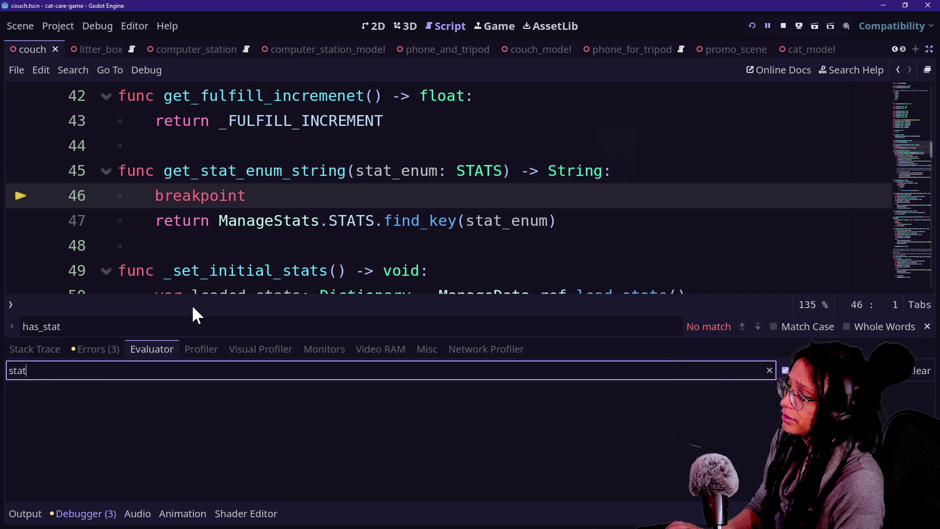
pyautogui.write('_e')
pyautogui.write('nm')
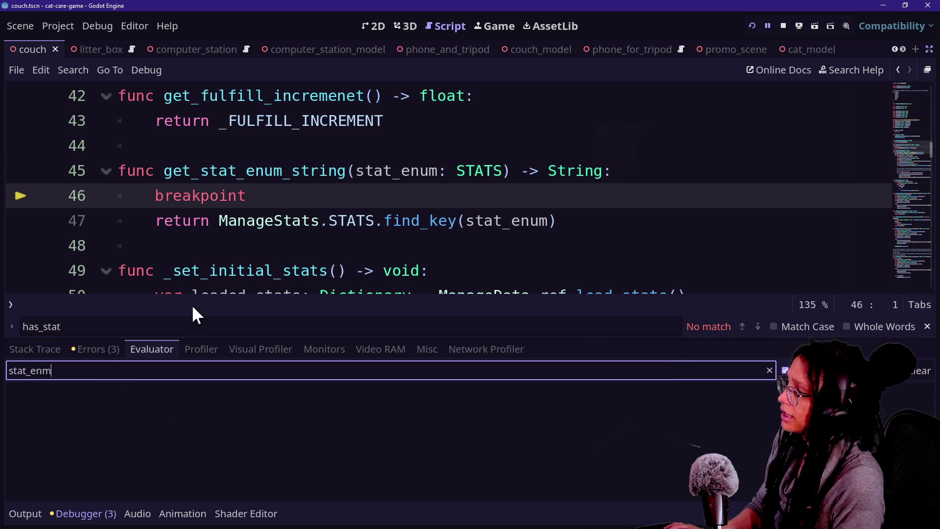
pyautogui.press('BackSpace')
pyautogui.write('um')
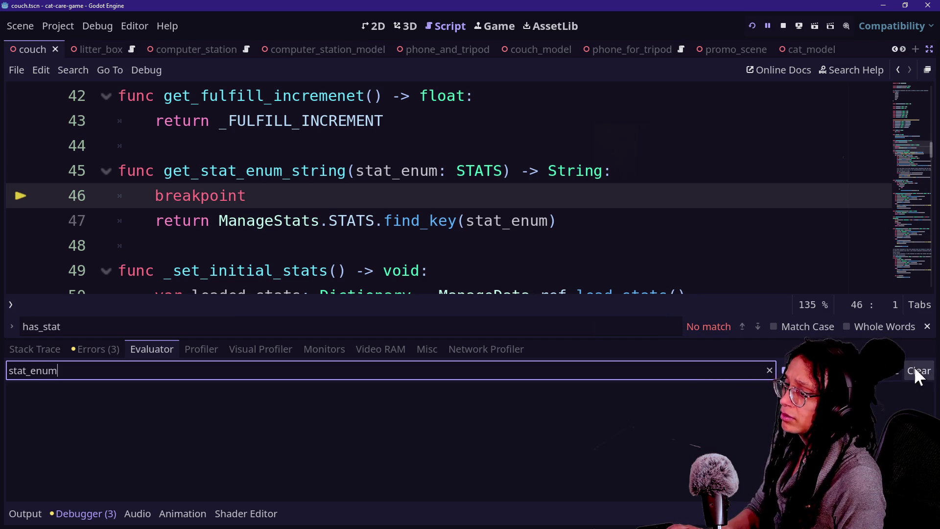
pyautogui.click(896, 367)
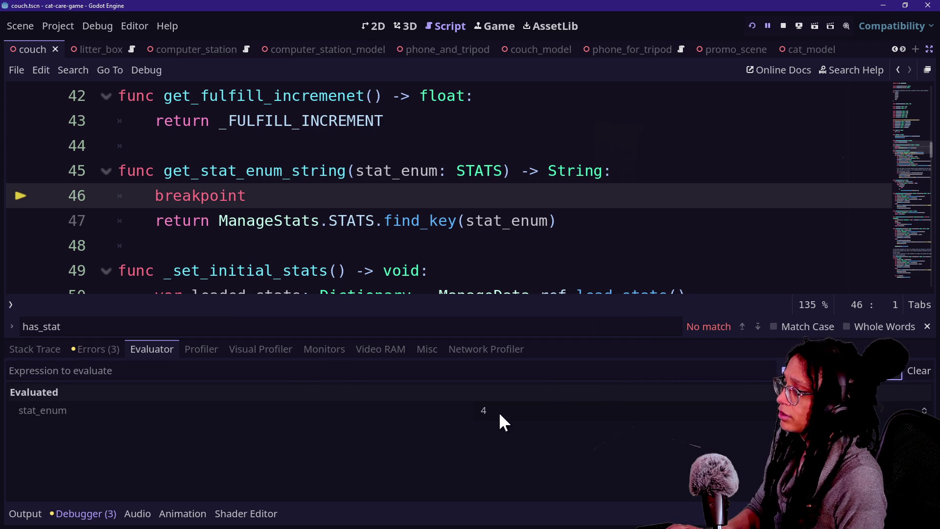
# Evaluate ManageStats.STATS.find_key(stat_enum), which returns poop.
pyautogui.click(152, 378)
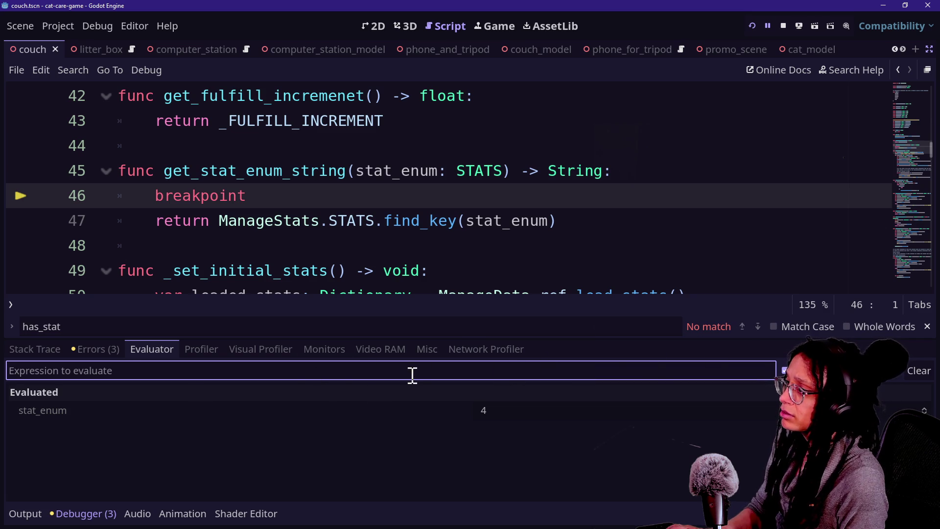
pyautogui.moveTo(219, 222); pyautogui.dragTo(558, 224)
pyautogui.click(123, 374)
pyautogui.write('ManageStats.STATS.find_key(stat_enum)')
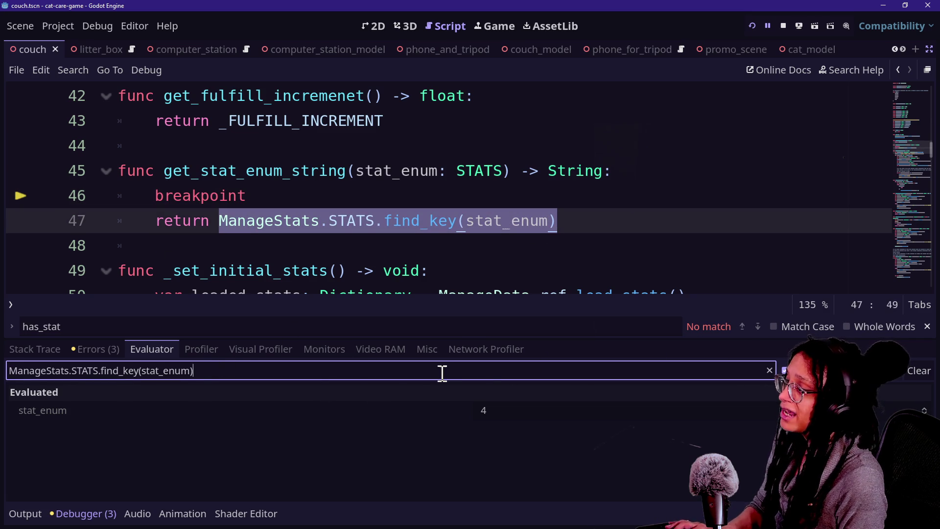
pyautogui.press('Return')
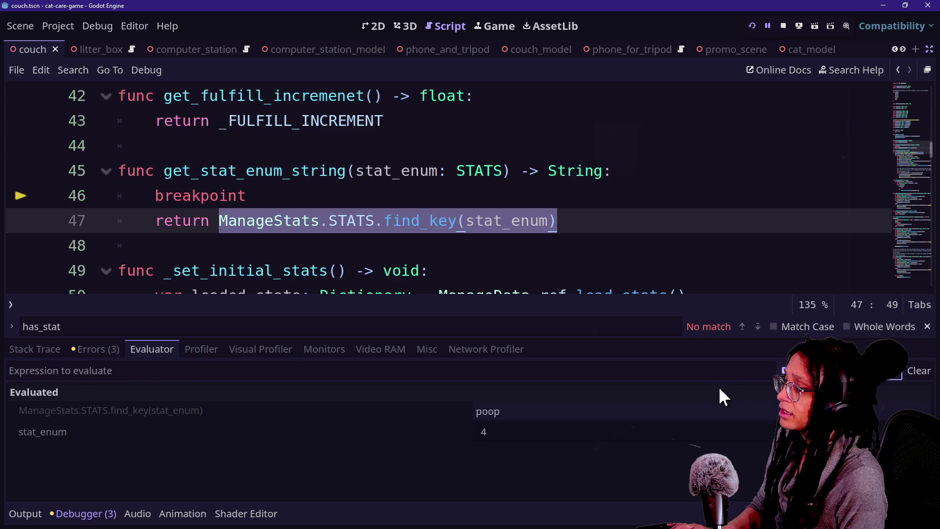
pyautogui.moveTo(479, 443)
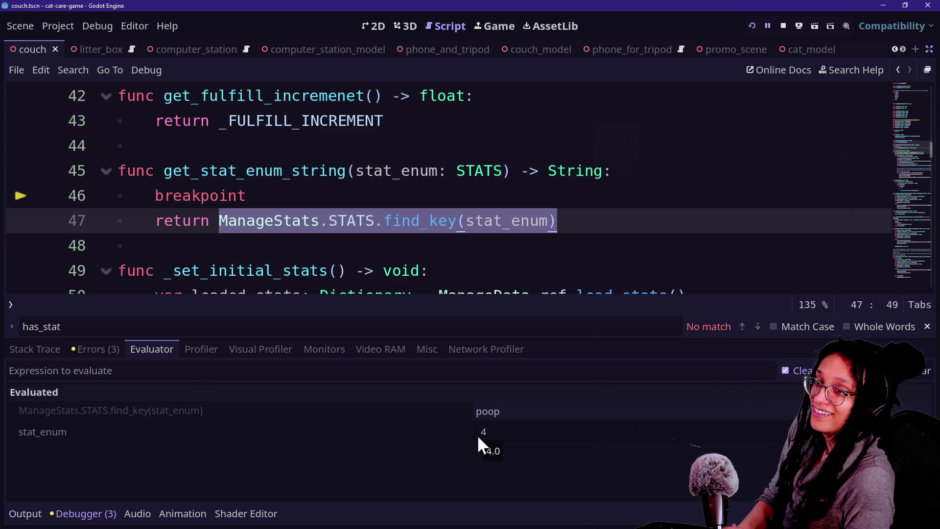
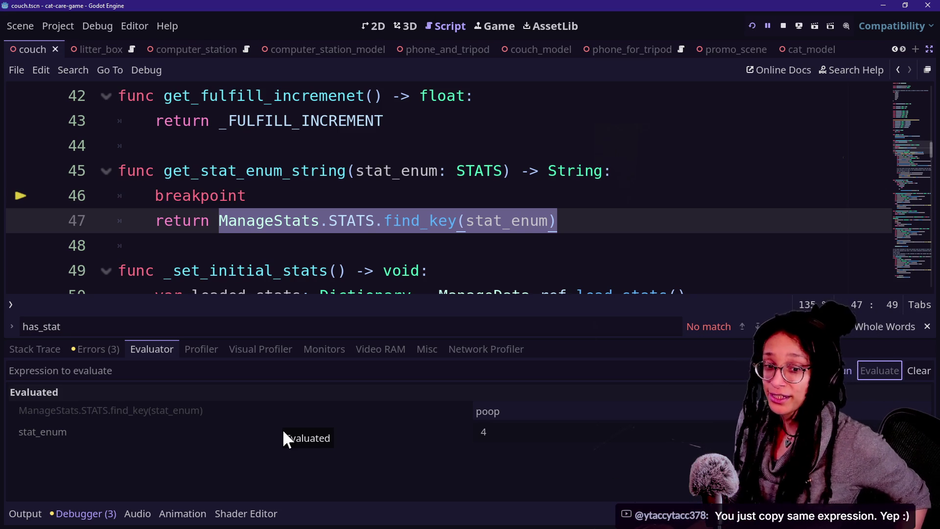
# Switch from Godot to Chrome and open the Notion workspace in a new browser tab.
pyautogui.hotkey('alt', 'Tab')
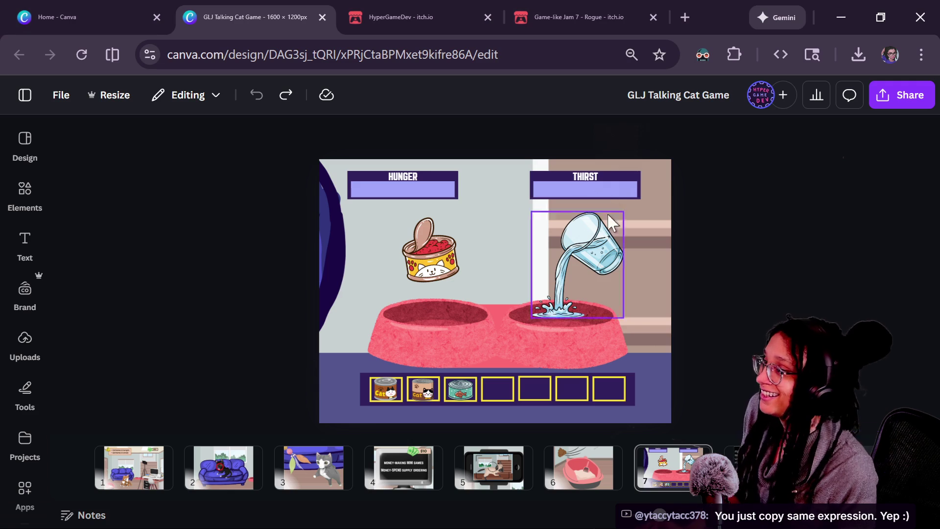
pyautogui.click(695, 11)
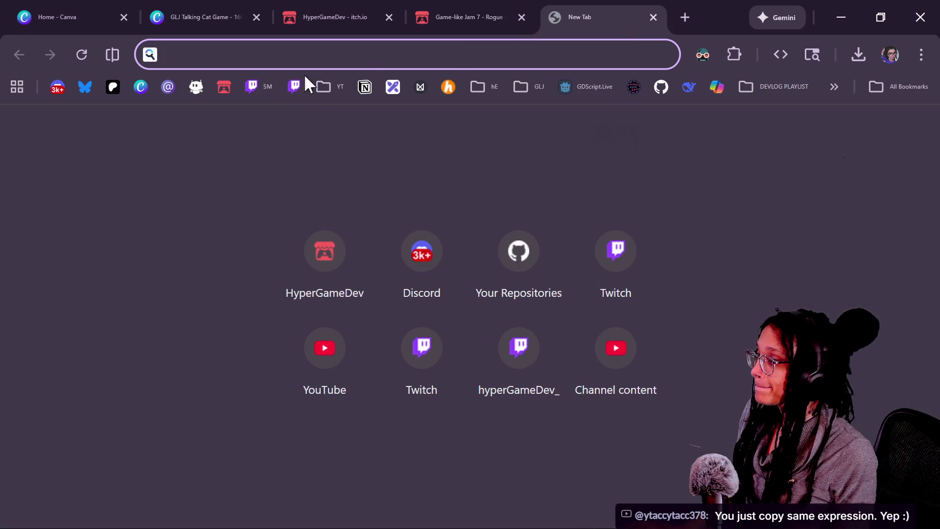
pyautogui.click(364, 87)
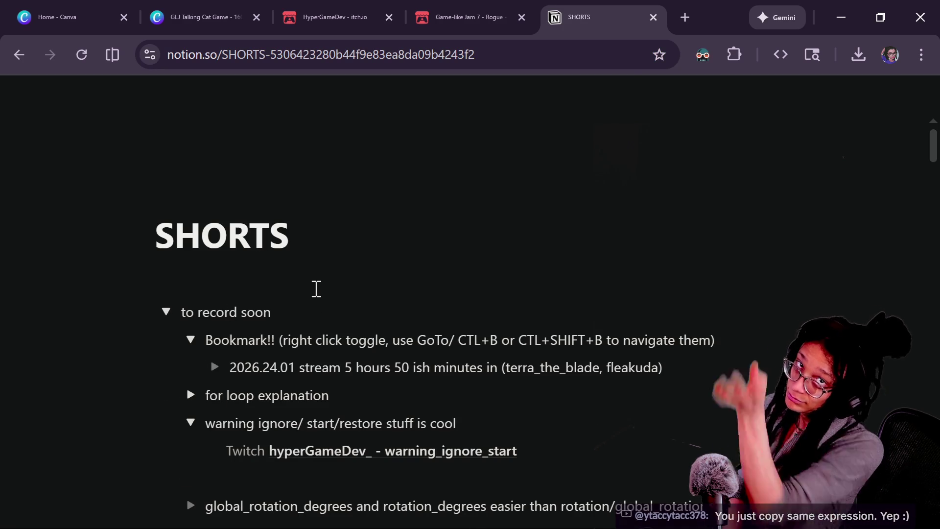
# Start a new empty block under the Bookmark entry in the SHORTS page's 'to record soon' list.
pyautogui.click(183, 289)
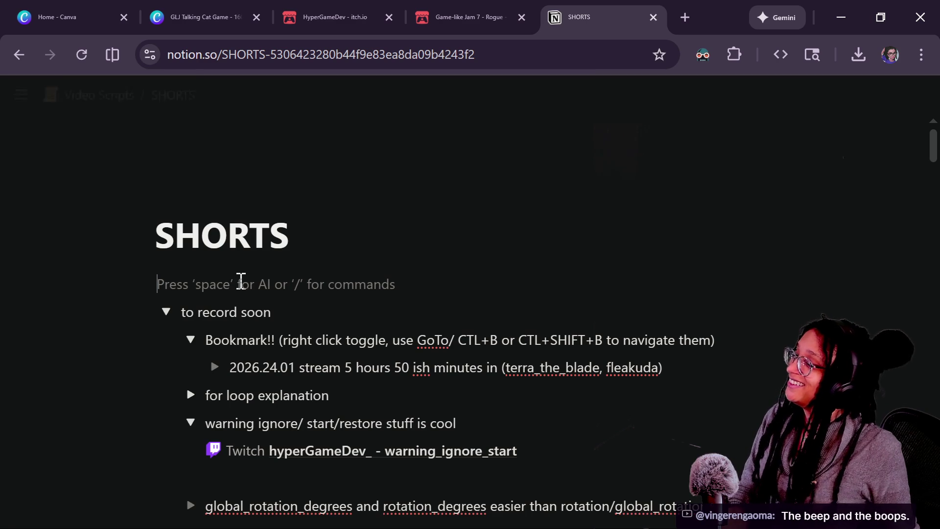
pyautogui.moveTo(240, 280)
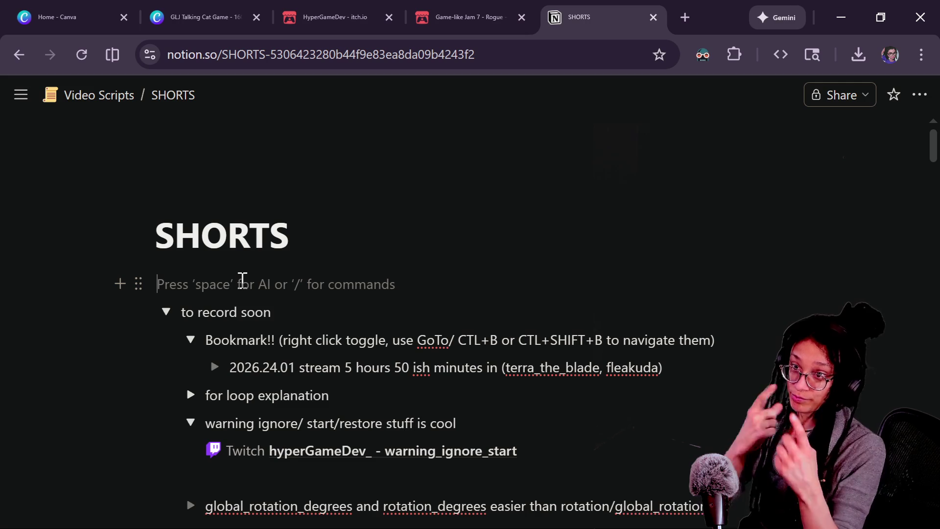
pyautogui.click(170, 347)
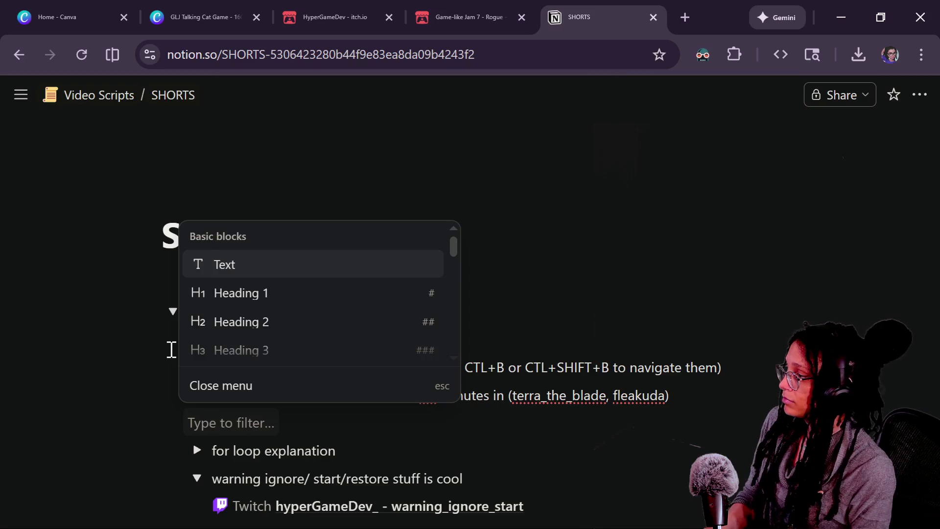
# Add an EVALUATOR toggle noting the stream, a viewer's handle, and '1 hour 34 minutes in'.
pyautogui.write('togg')
pyautogui.press('Return')
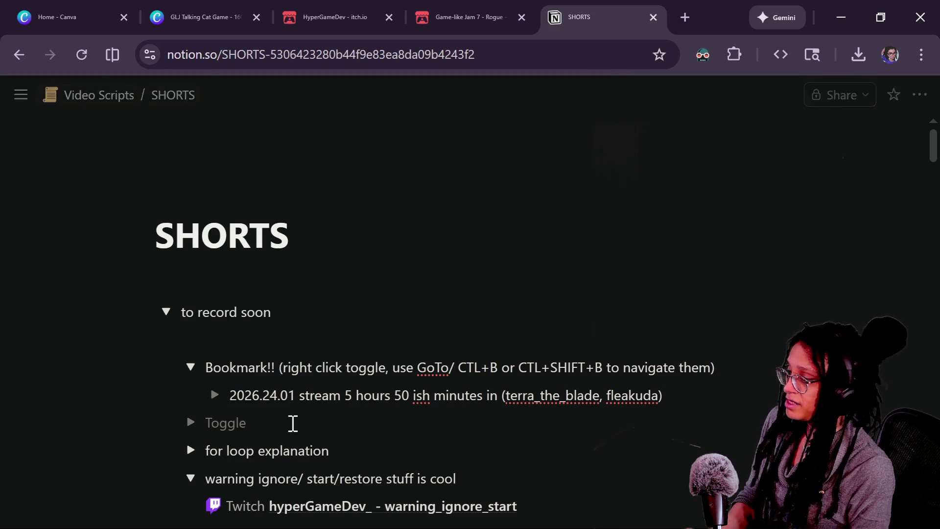
pyautogui.write('EVALUATOR (2026.06')
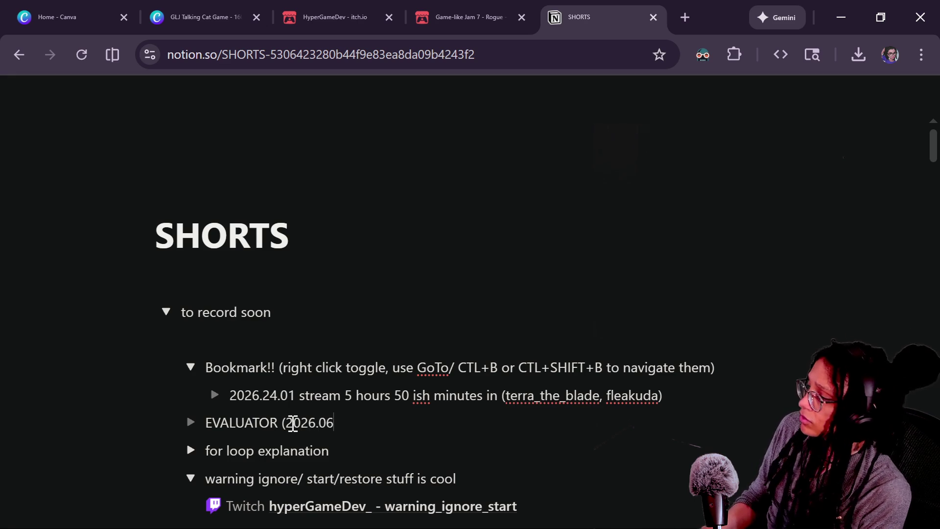
pyautogui.write('stream ')
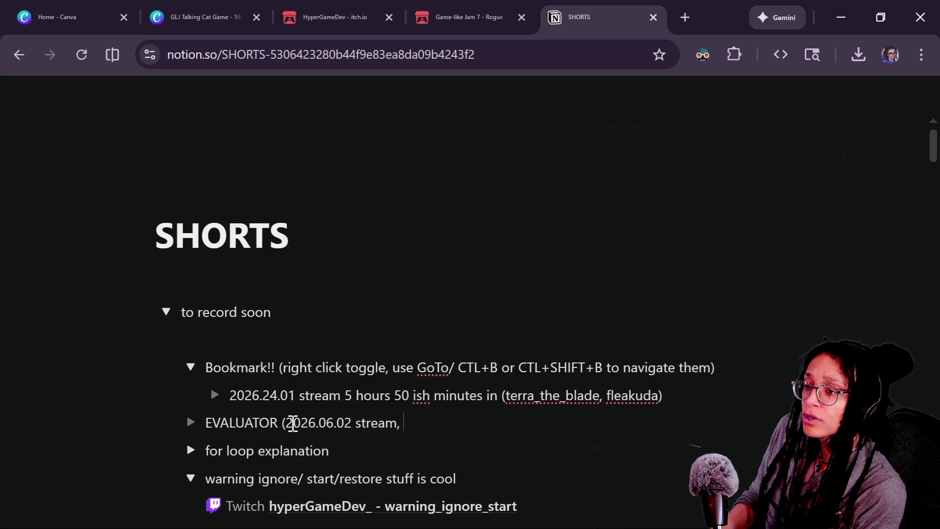
pyautogui.write(' yta')
pyautogui.write('yta')
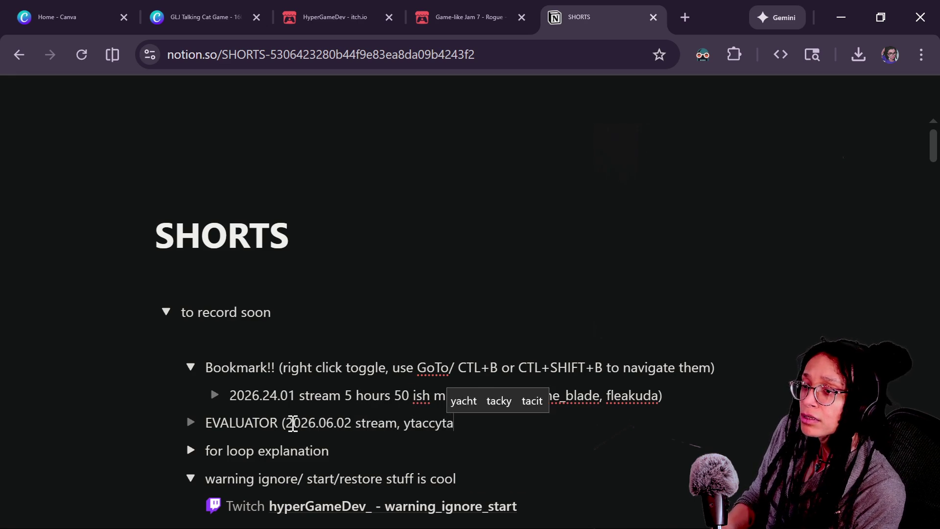
pyautogui.write('cc378')
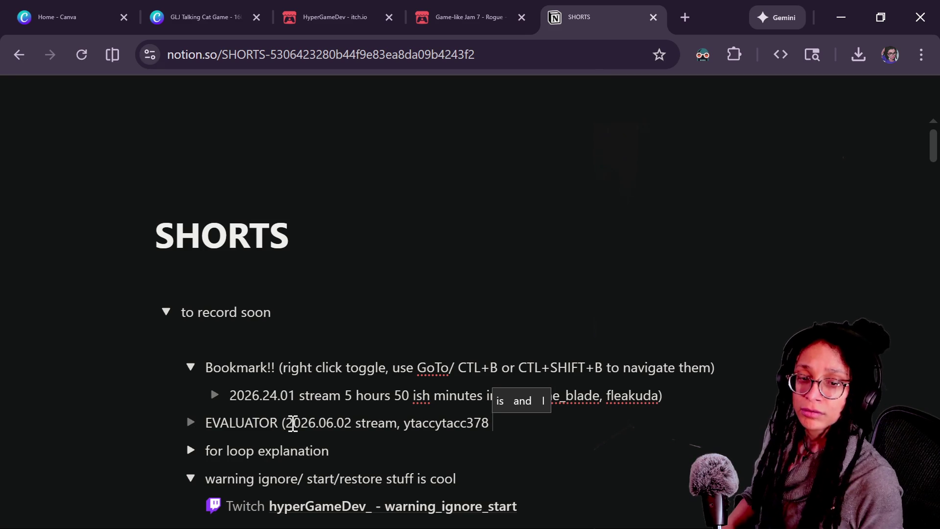
pyautogui.click(656, 395)
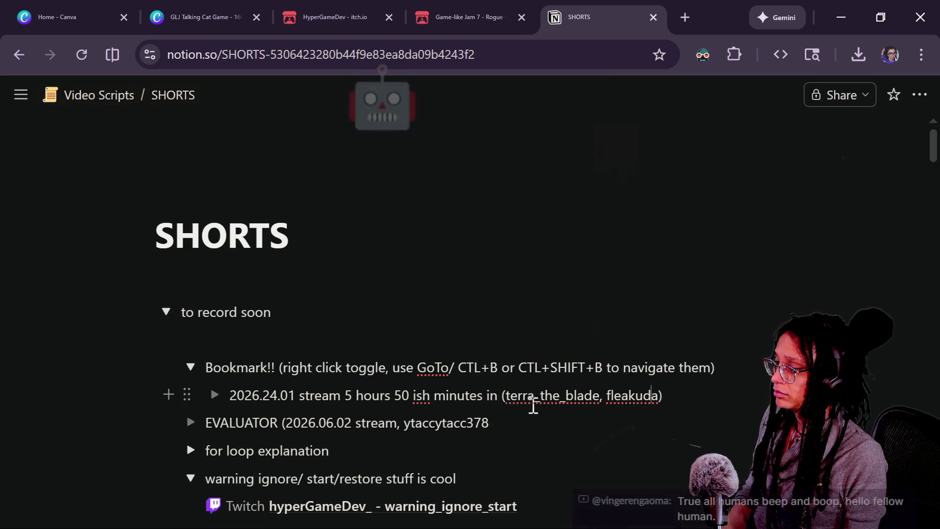
pyautogui.click(530, 417)
pyautogui.write('! 1')
pyautogui.press('BackSpace')
pyautogui.press('BackSpace')
pyautogui.press('BackSpace')
pyautogui.write('~')
pyautogui.press('BackSpace')
pyautogui.write('1')
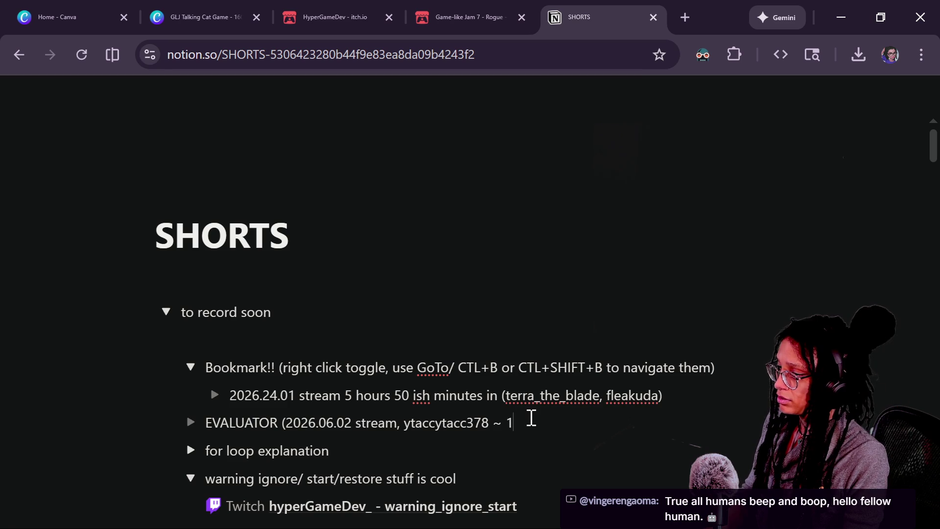
pyautogui.write(' hour 34')
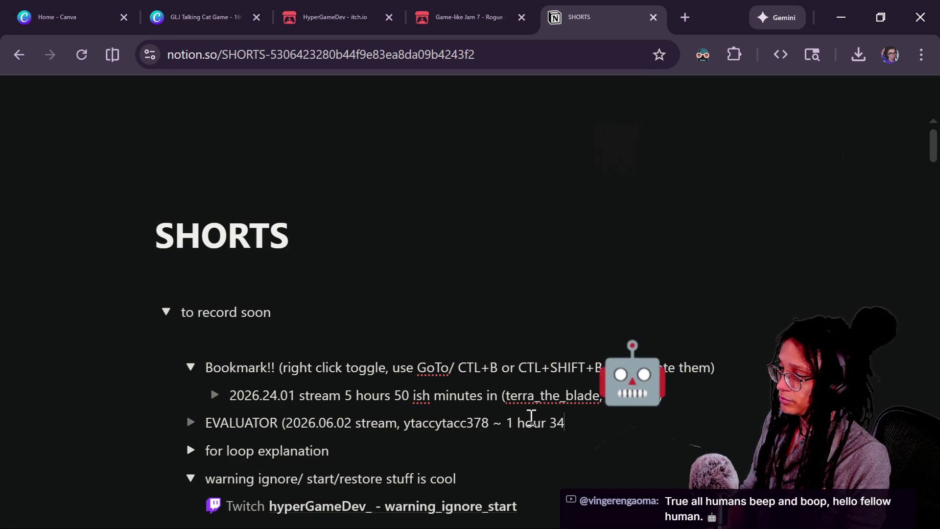
pyautogui.write(' minutes in)')
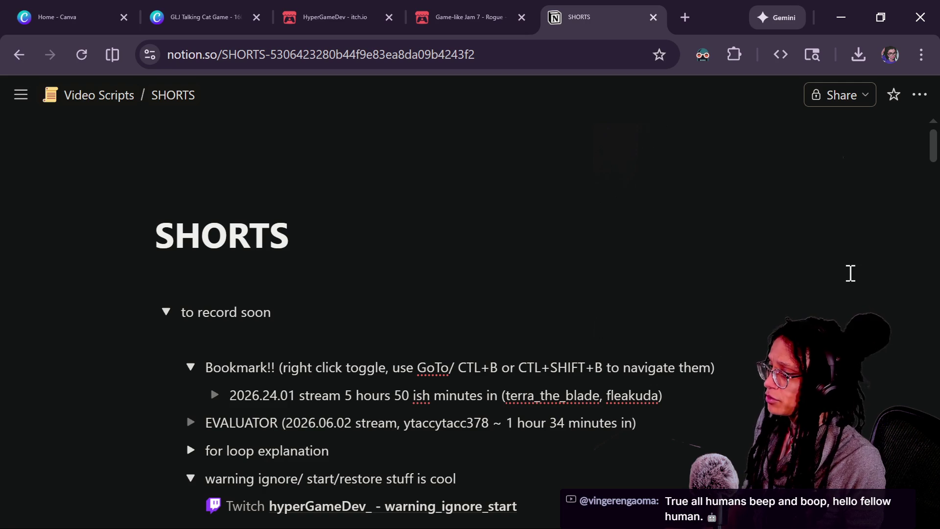
# Delete the stray empty line near 'to record soon' and switch to the live chat.
pyautogui.click(552, 288)
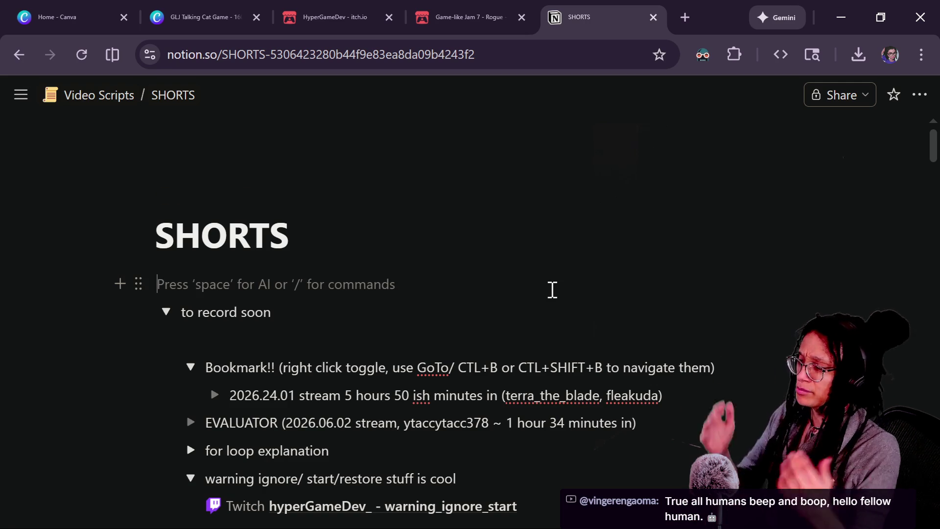
pyautogui.press('Down')
pyautogui.press('Down')
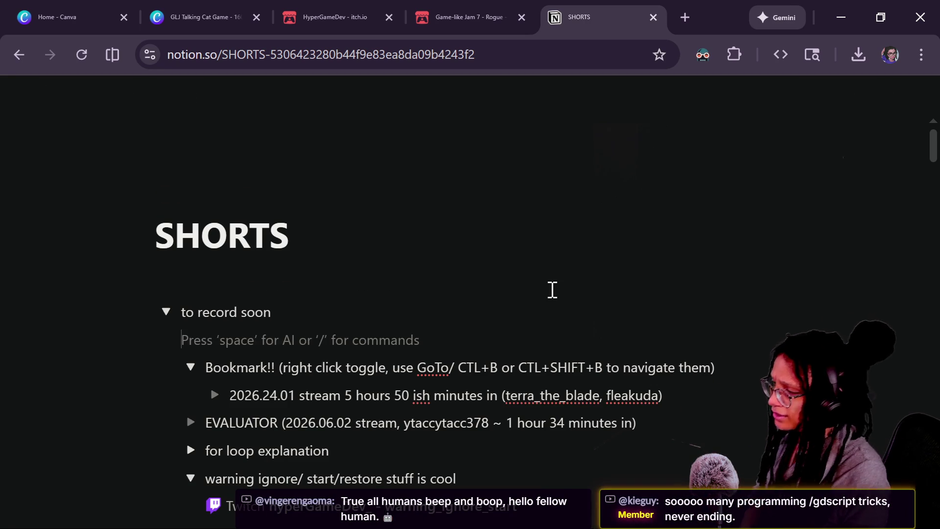
pyautogui.press('BackSpace')
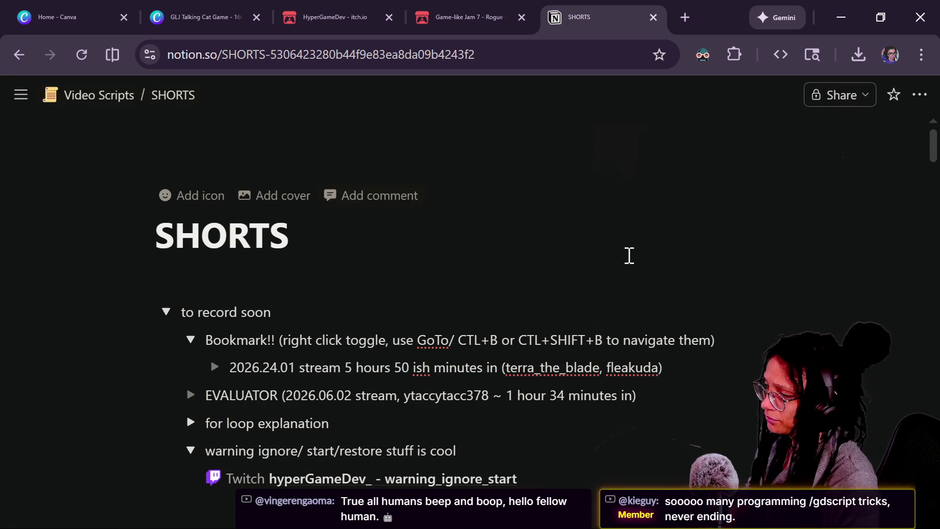
pyautogui.hotkey('alt', 'Tab')
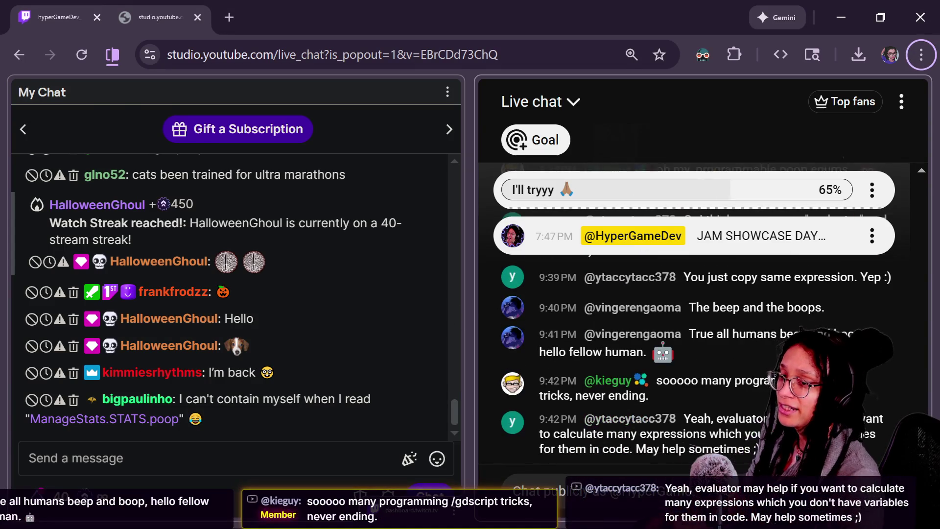
# Glance between the Notion SHORTS list and the YouTube Studio live chat, then leave the chat.
pyautogui.hotkey('alt', 'Tab')
pyautogui.scroll(-15, 583, 471)
pyautogui.scroll(-20, 582, 471)
pyautogui.scroll(20, 582, 471)
pyautogui.hotkey('alt', 'Tab')
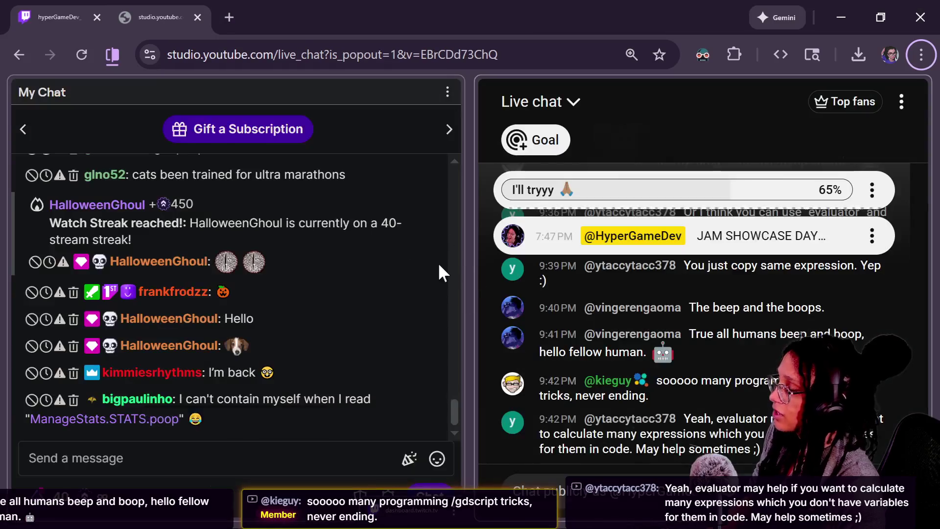
pyautogui.hotkey('alt', 'Tab')
pyautogui.hotkey('alt', 'Tab')
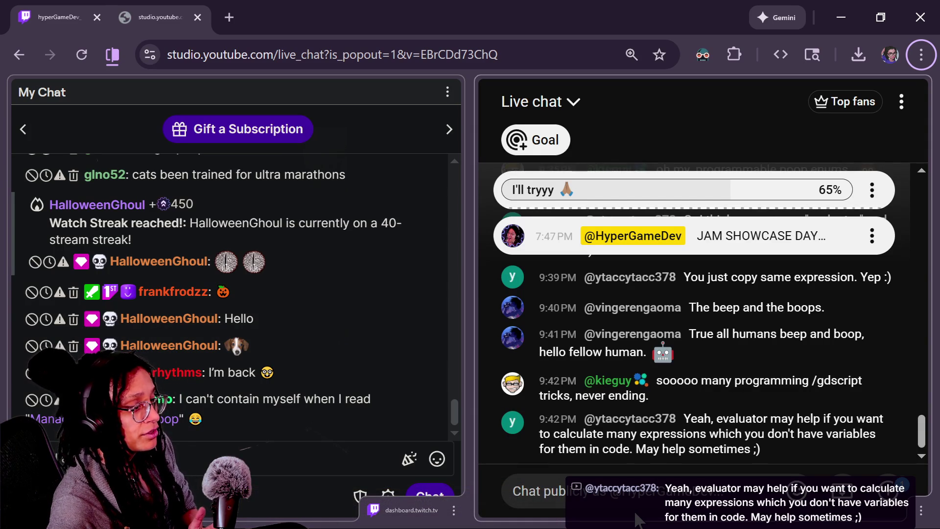
pyautogui.hotkey('alt', 'Tab')
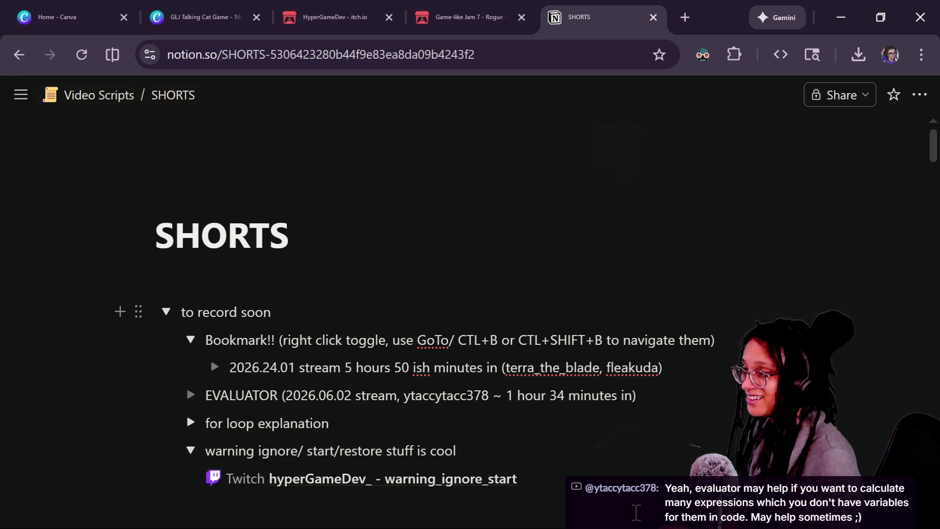
# In get_stat_enum_string, drop the breakpoint line and keep the enum_string variable returned from find_key.
pyautogui.hotkey('alt', 'Tab')
pyautogui.press('Up')
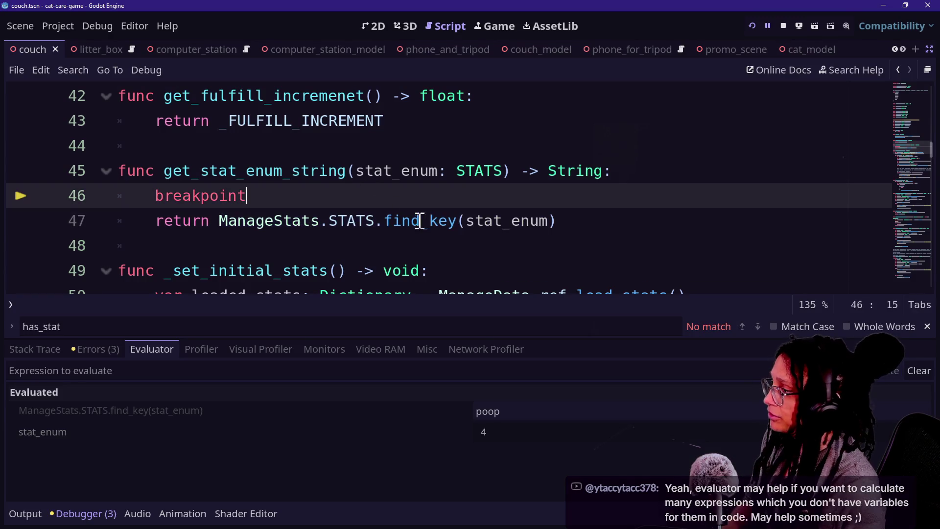
pyautogui.hotkey('ctrl', 'z')
pyautogui.hotkey('ctrl', 'z')
pyautogui.hotkey('ctrl', 'y')
pyautogui.hotkey('ctrl', 'z')
pyautogui.hotkey('ctrl', 'y')
pyautogui.hotkey('ctrl', 'y')
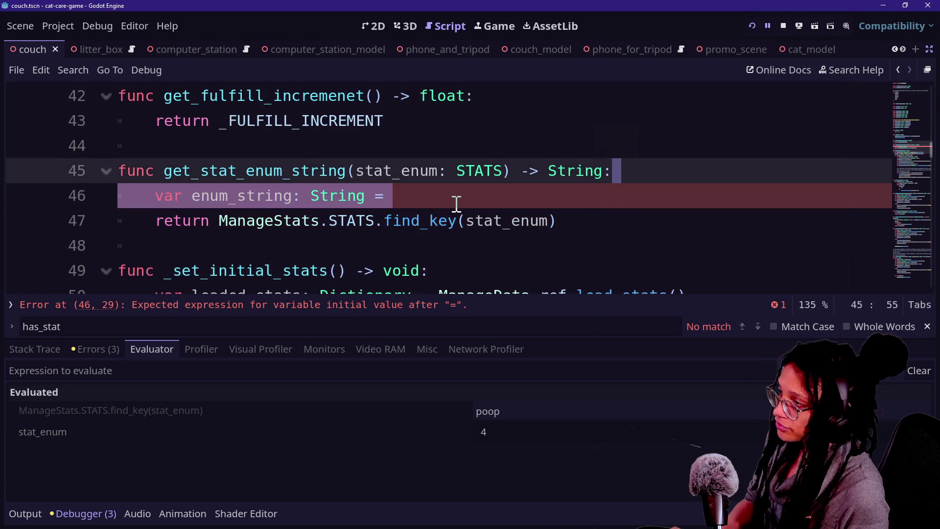
pyautogui.hotkey('ctrl', 'y')
pyautogui.hotkey('ctrl', 'y')
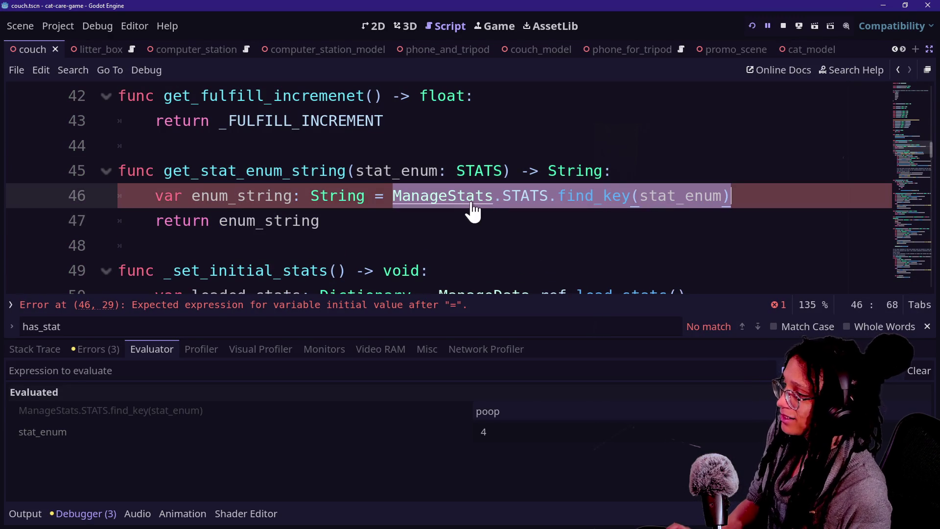
# Open selectable_area_bowl.gd and look over its _has_stat return lines.
pyautogui.hotkey('shift', 'alt', 'o')
pyautogui.press('Down')
pyautogui.press('Return')
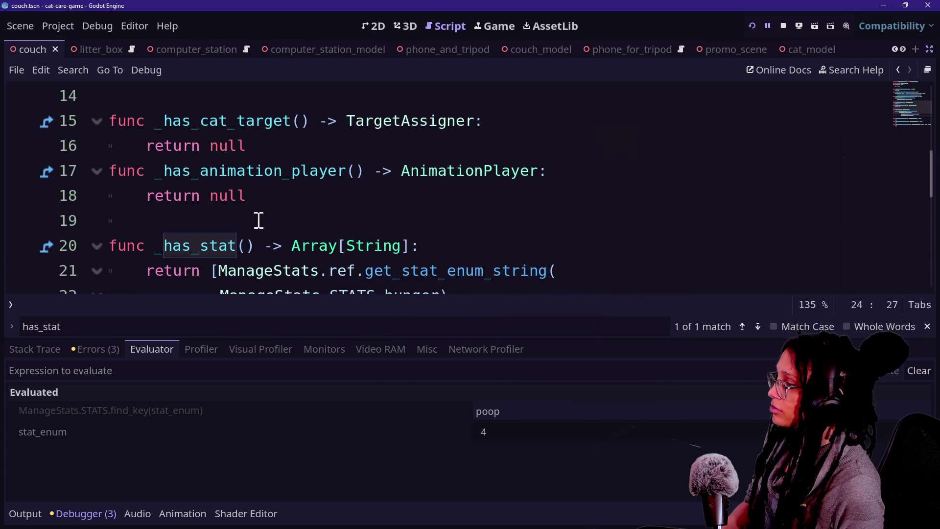
pyautogui.click(251, 227)
pyautogui.keyDown('shift'); pyautogui.click(525, 337); pyautogui.keyUp('shift')
pyautogui.click(539, 346)
pyautogui.hotkey('shift', 'alt', 'o')
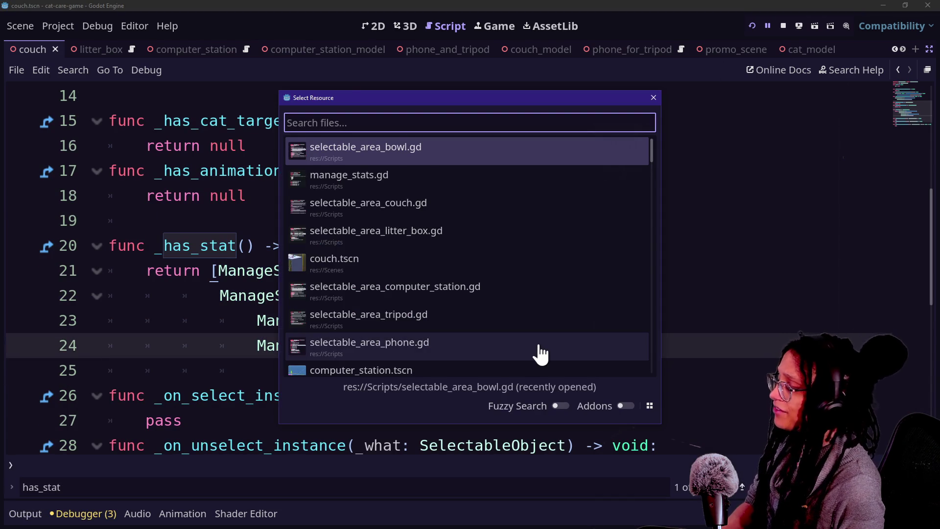
# Open the couch script selectable_area_object.gd via the quick file picker.
pyautogui.press('Down')
pyautogui.write('se')
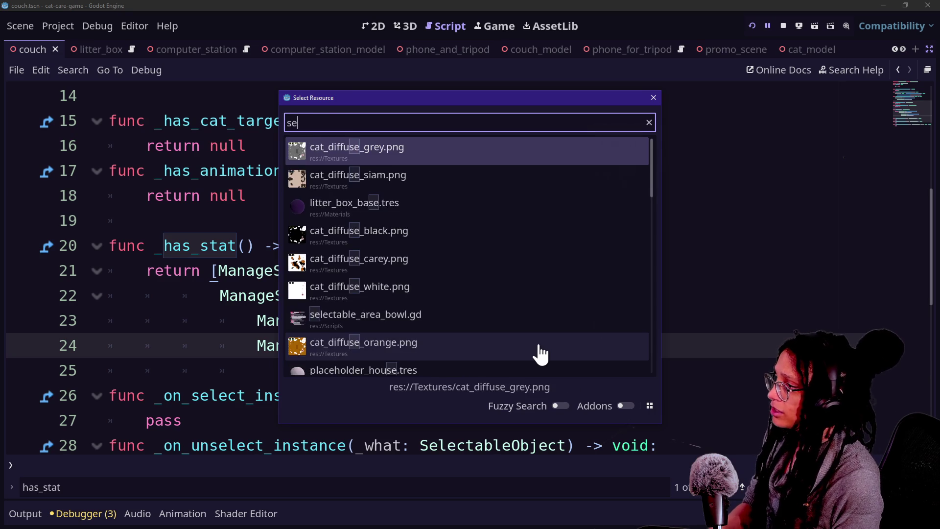
pyautogui.write('lectable')
pyautogui.press('Down')
pyautogui.press('Down')
pyautogui.press('Down')
pyautogui.press('Return')
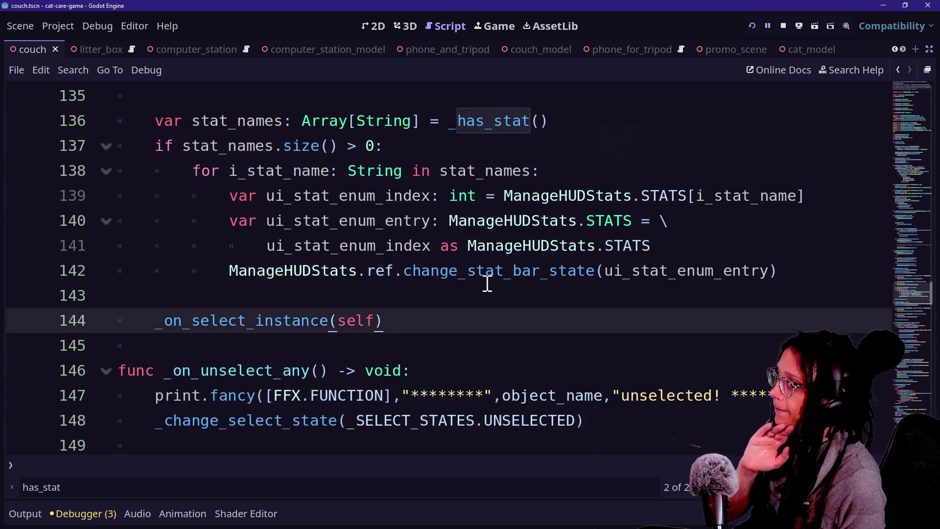
# Review the for loop and the enum-entry cast on lines 137–142.
pyautogui.click(495, 275)
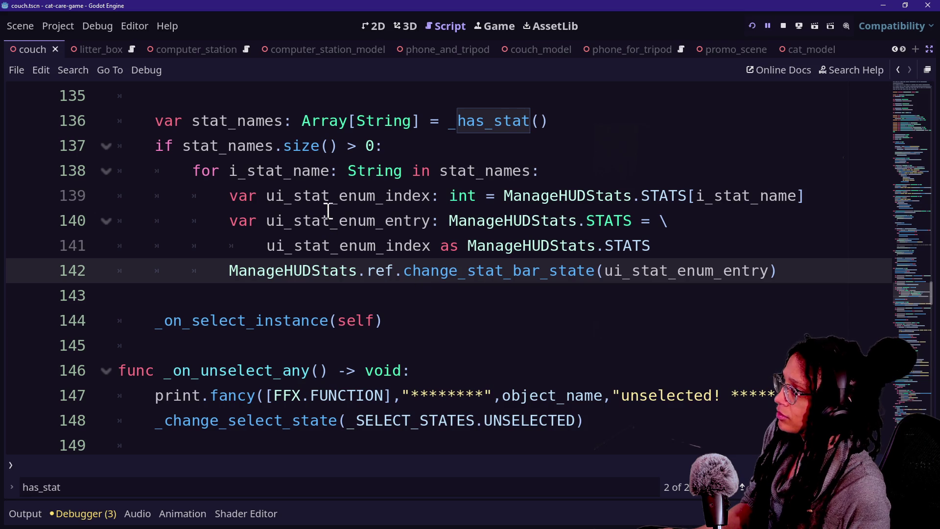
pyautogui.moveTo(201, 142); pyautogui.dragTo(434, 147)
pyautogui.press('Right')
pyautogui.moveTo(273, 171); pyautogui.dragTo(550, 168)
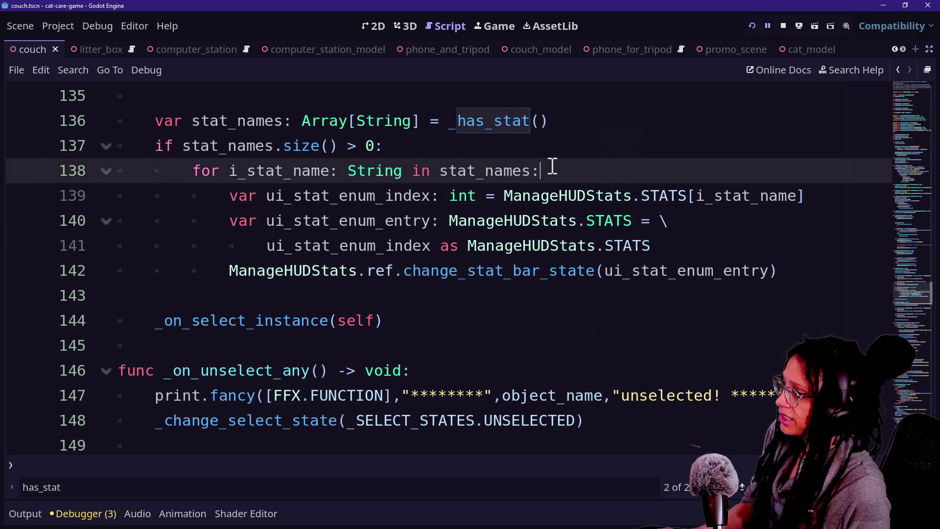
pyautogui.moveTo(341, 196); pyautogui.dragTo(608, 194)
pyautogui.click(607, 195)
pyautogui.moveTo(258, 250); pyautogui.dragTo(609, 273)
pyautogui.click(608, 273)
pyautogui.moveTo(302, 273)
pyautogui.mouseDown()
pyautogui.moveTo(615, 273)
pyautogui.moveTo(454, 254)
pyautogui.moveTo(578, 272)
pyautogui.moveTo(522, 273)
pyautogui.mouseUp()
pyautogui.click(239, 268)
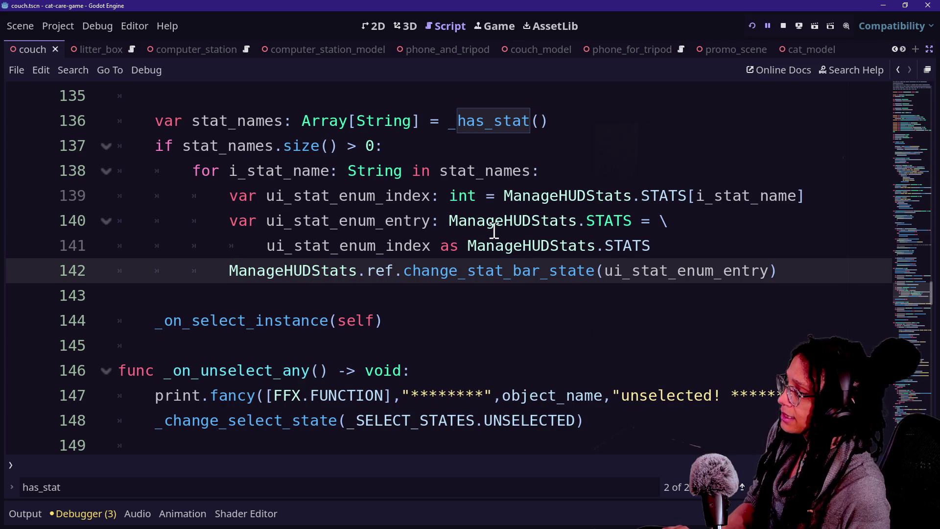
pyautogui.click(716, 241)
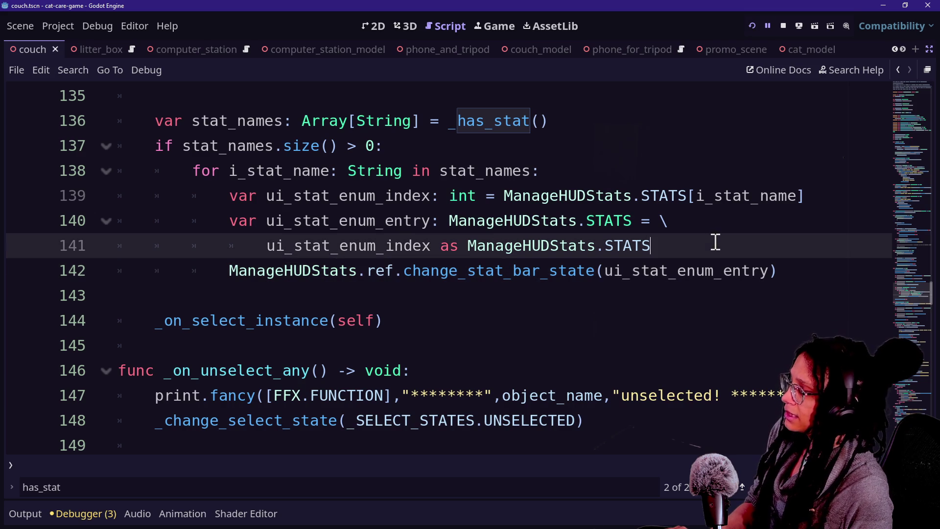
pyautogui.click(582, 155)
# Declare var stat_enum_array: Array[ManageStats.STATS] above the for loop.
pyautogui.press('Return')
pyautogui.write('var stat_enum_array:')
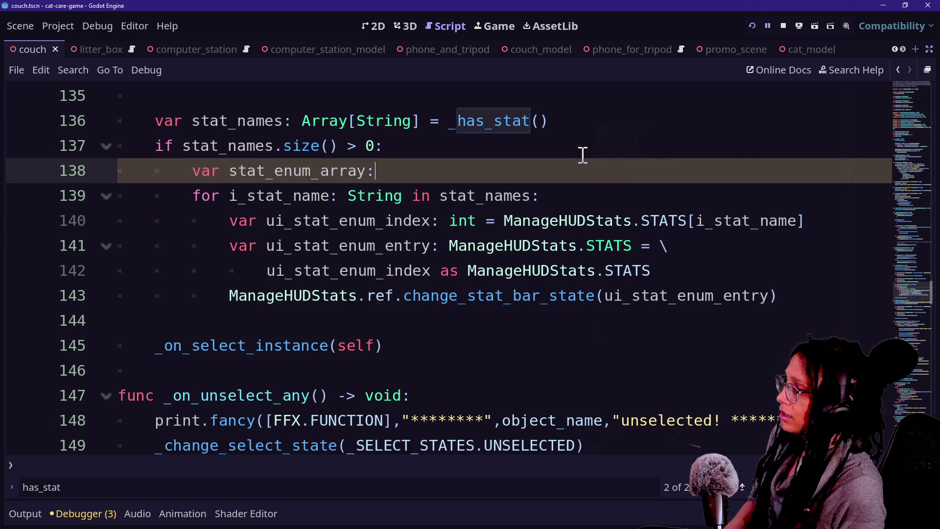
pyautogui.write(' Array[Manage')
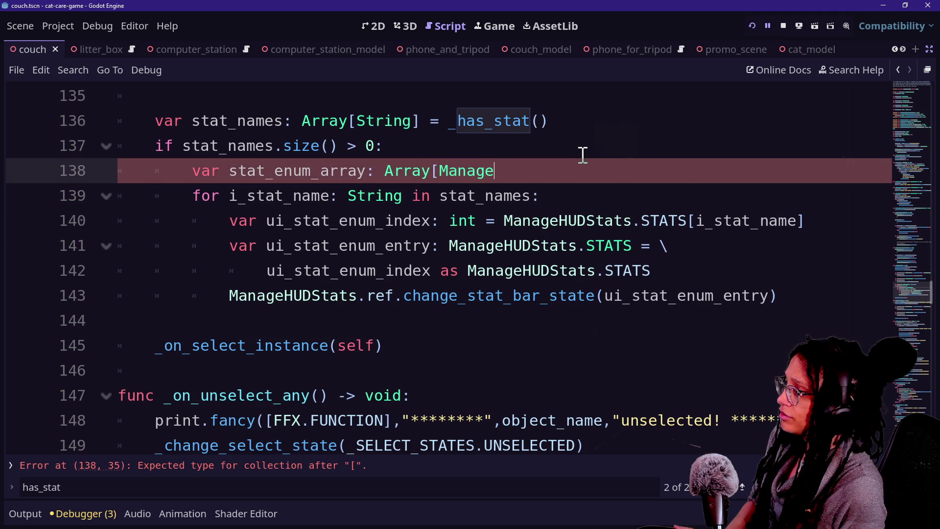
pyautogui.write('S')
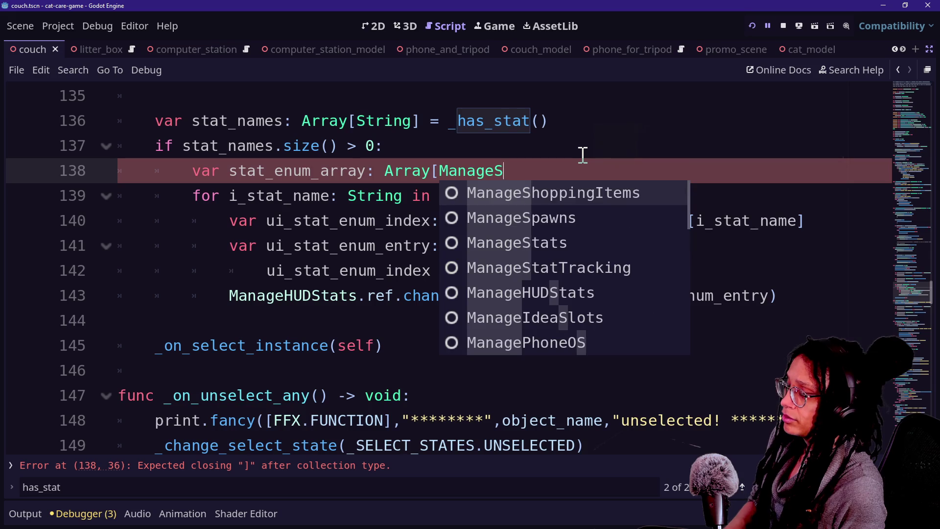
pyautogui.write('tats.')
pyautogui.press('Return')
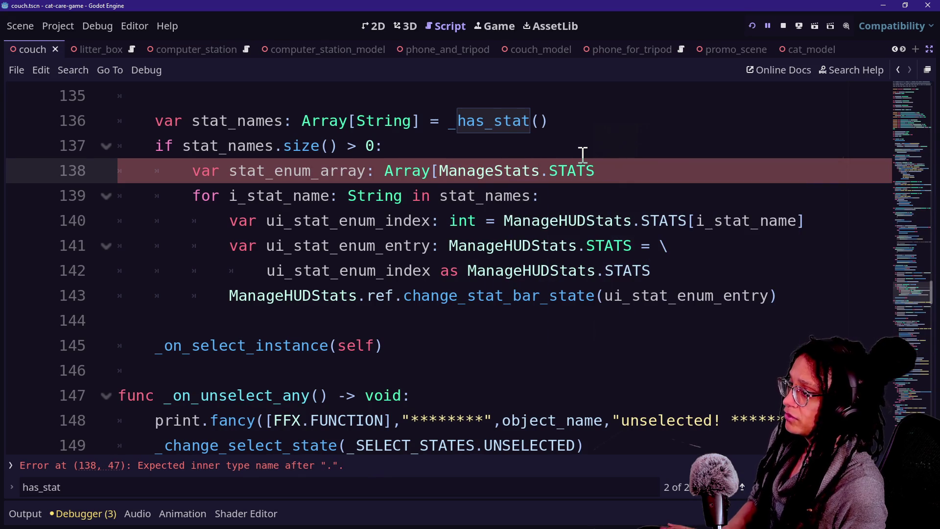
pyautogui.write(']')
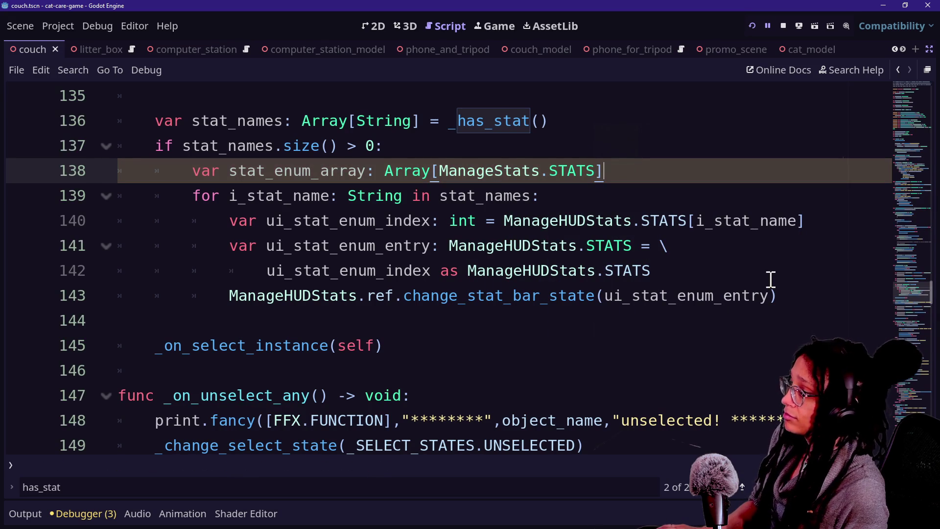
# Move the stat bar call out of the loop and open a new line in the loop body.
pyautogui.click(770, 279)
pyautogui.click(212, 300)
pyautogui.press('Delete')
pyautogui.click(744, 273)
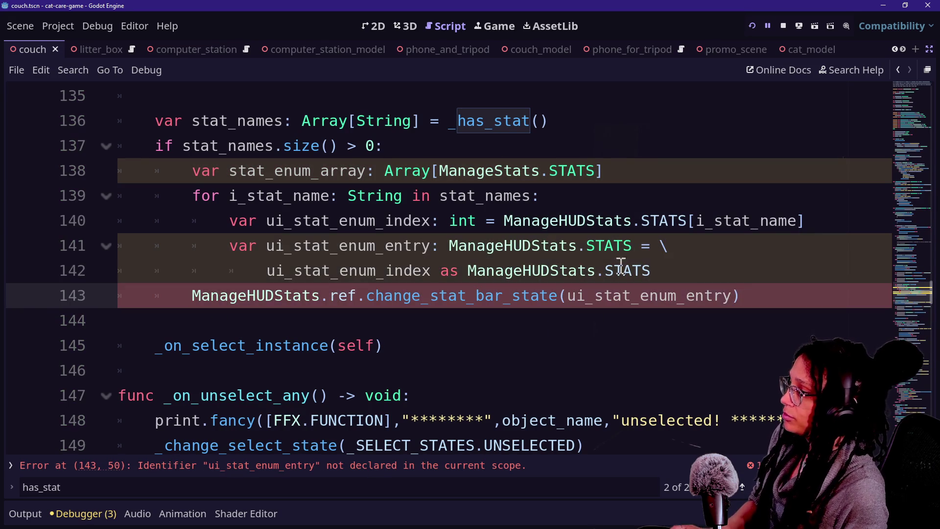
pyautogui.press('Return')
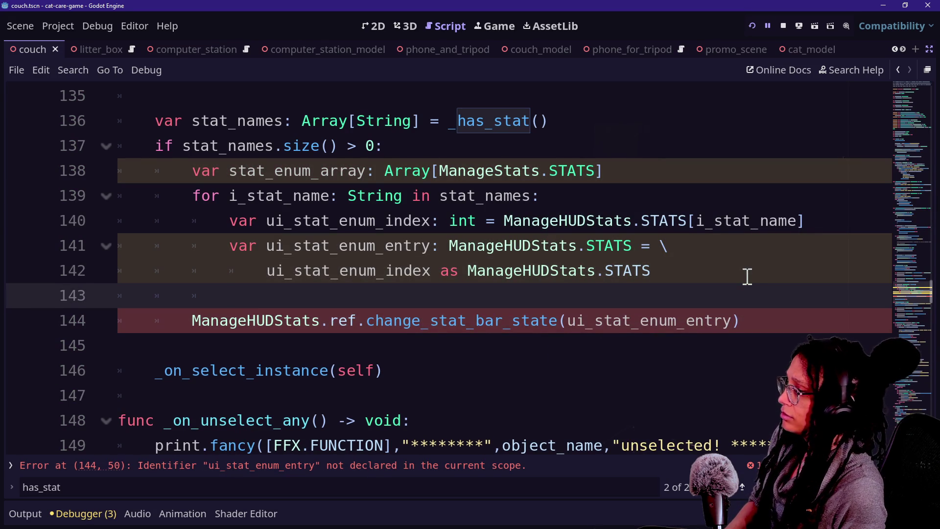
pyautogui.press('BackSpace')
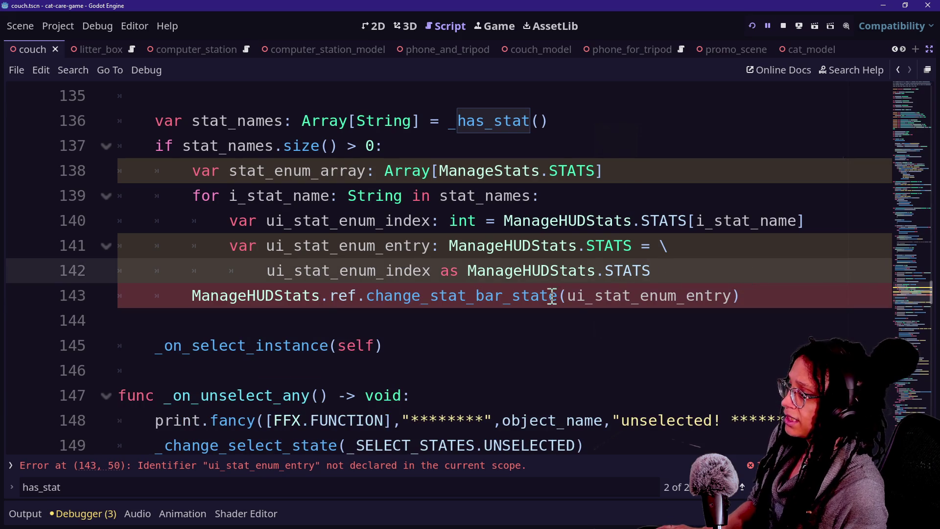
pyautogui.click(668, 270)
pyautogui.press('Return')
pyautogui.write('stat_')
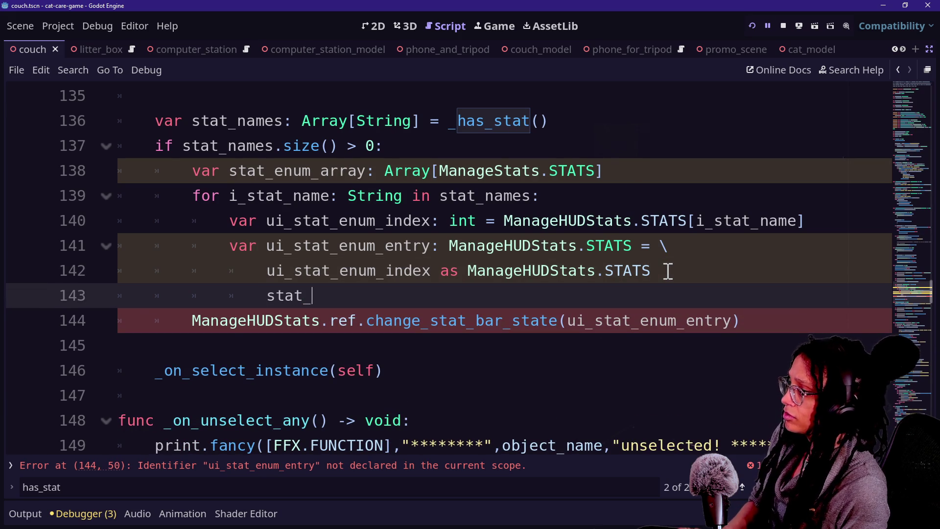
# Append ui_stat_enum_entry to stat_enum_array inside the loop.
pyautogui.write('enum')
pyautogui.hotkey('shift', 'Tab')
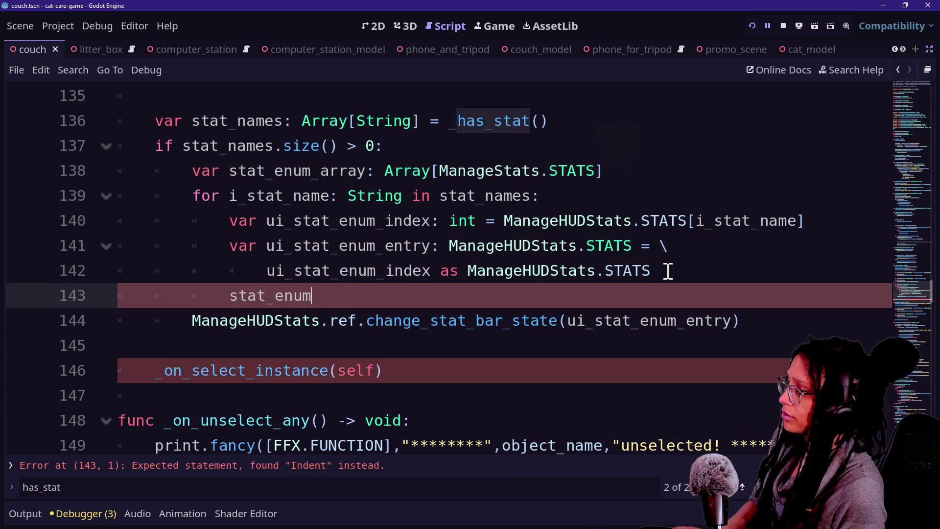
pyautogui.hotkey('ctrl', 'z')
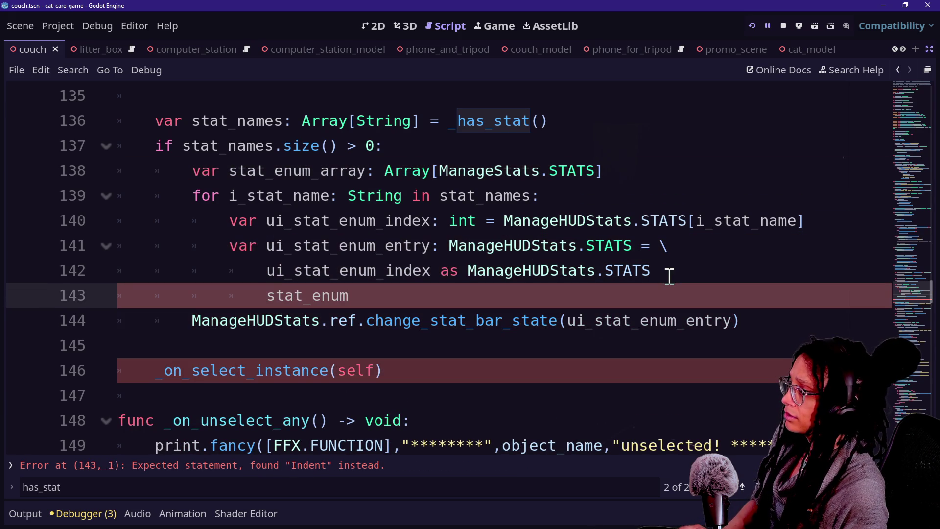
pyautogui.hotkey('shift', 'Tab')
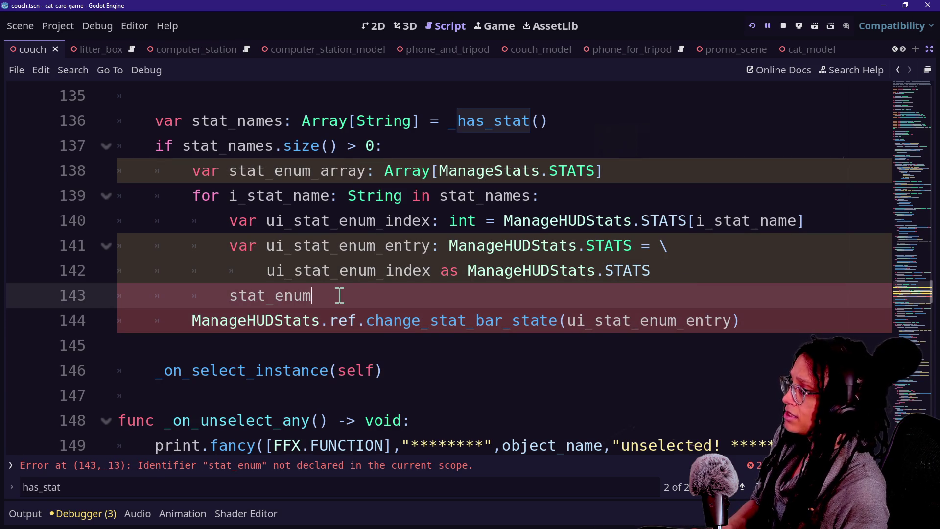
pyautogui.press('Home')
pyautogui.write('ui_')
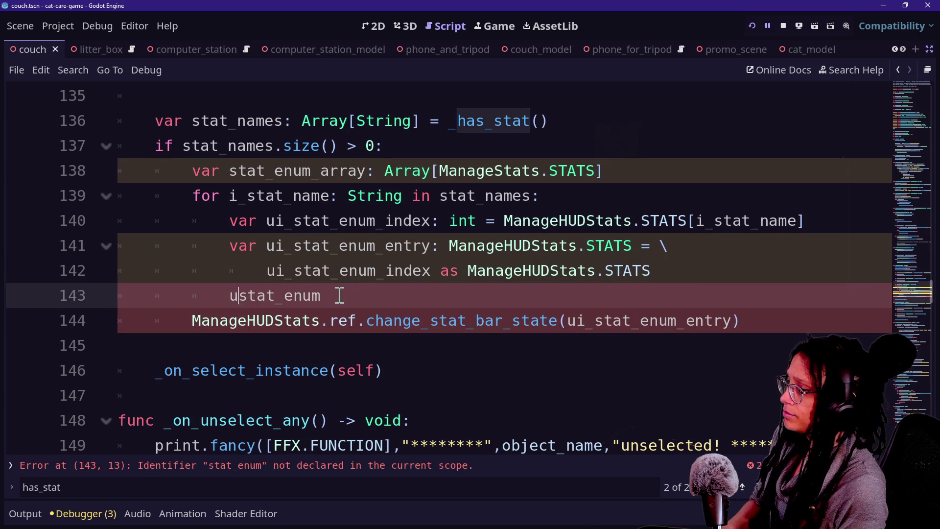
pyautogui.hotkey('ctrl', 'z')
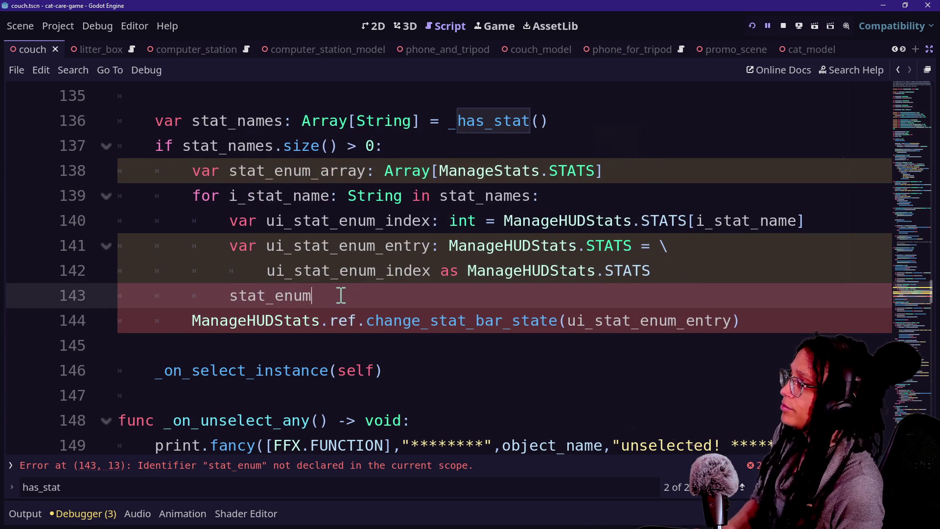
pyautogui.write('_array.append(ui_')
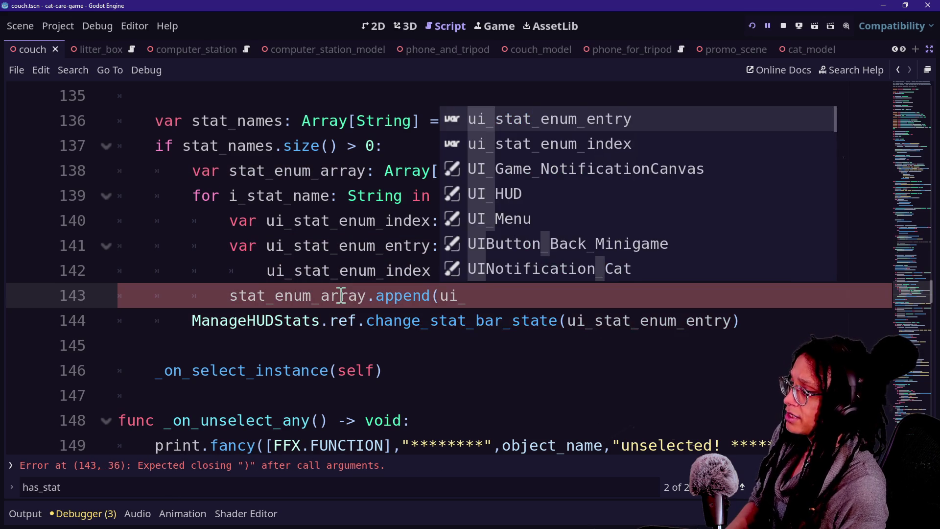
pyautogui.write('stat_enu')
pyautogui.press('Return')
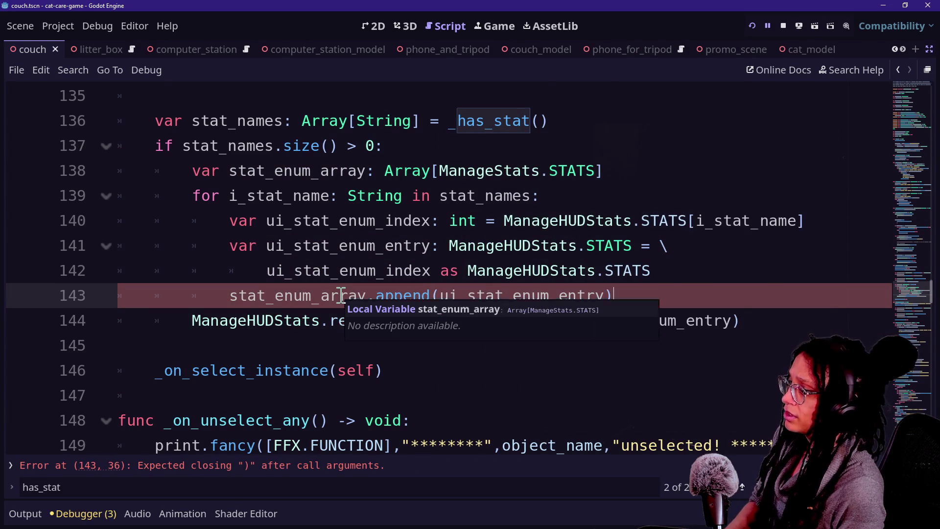
# Change the post-loop call to ManageHUDStats.ref.update_stat_bar_state(stat_enum_array).
pyautogui.click(267, 296)
pyautogui.moveTo(568, 321)
pyautogui.mouseDown()
pyautogui.moveTo(745, 319)
pyautogui.moveTo(733, 321)
pyautogui.mouseUp()
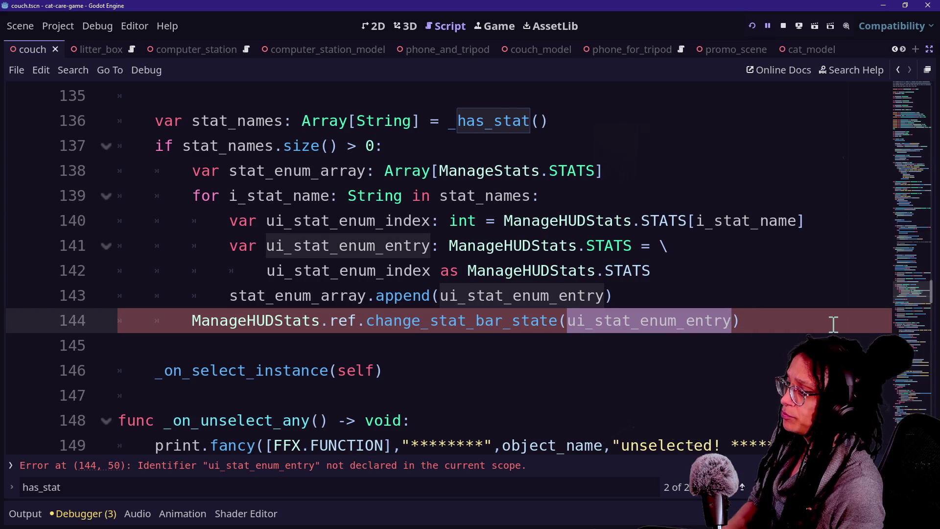
pyautogui.press('BackSpace')
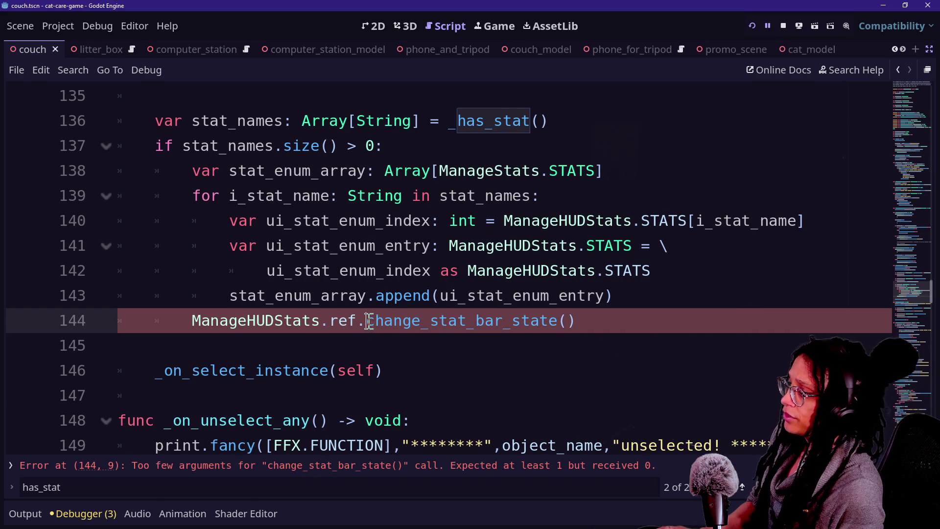
pyautogui.moveTo(367, 321); pyautogui.dragTo(421, 321)
pyautogui.write('update')
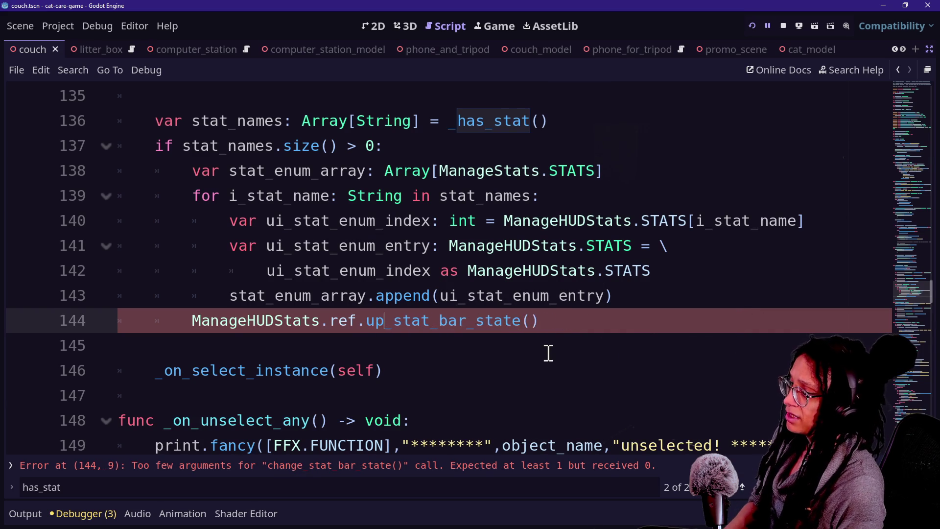
pyautogui.click(592, 320)
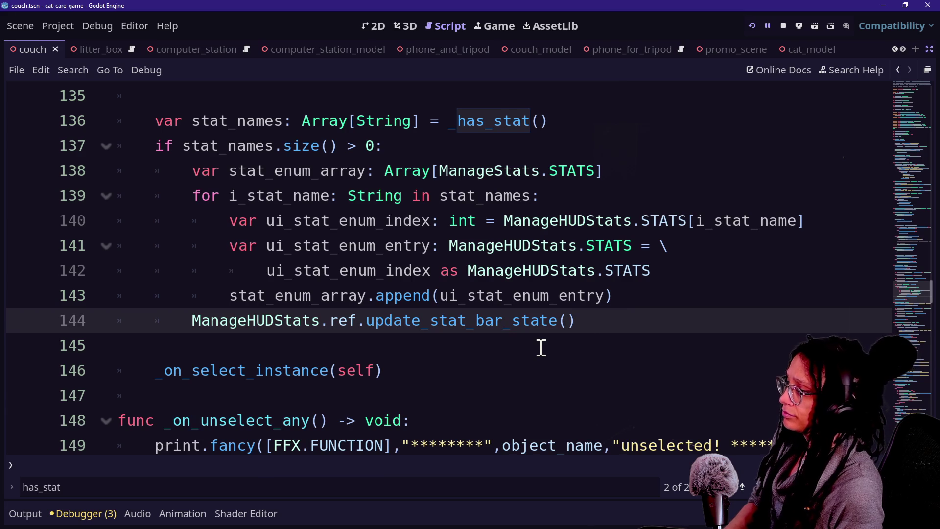
pyautogui.press('BackSpace')
pyautogui.write('U')
pyautogui.press('BackSpace')
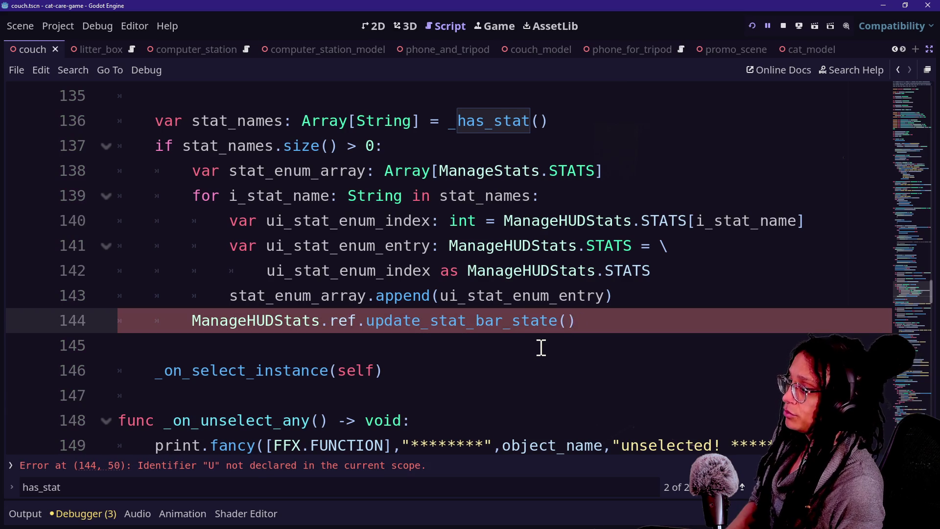
pyautogui.press('BackSpace')
pyautogui.press('BackSpace')
pyautogui.write('stat_enum_a')
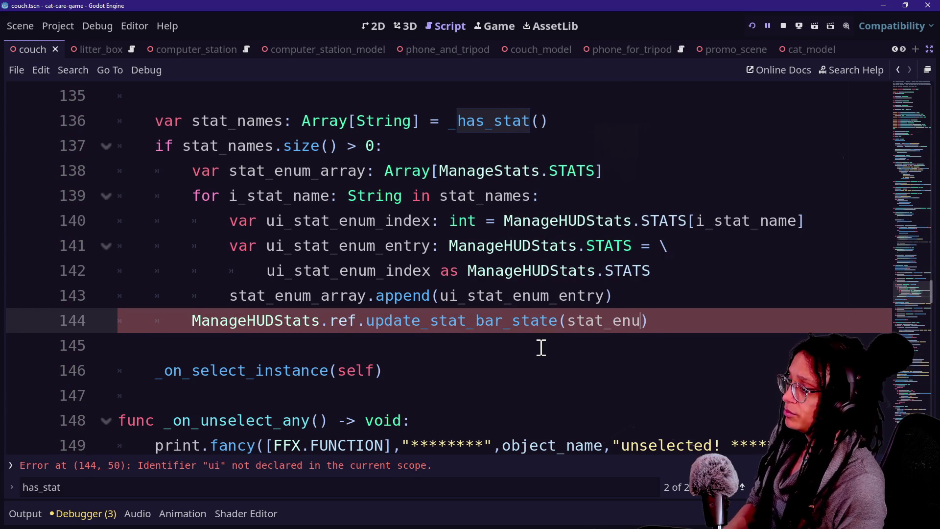
pyautogui.write('rray')
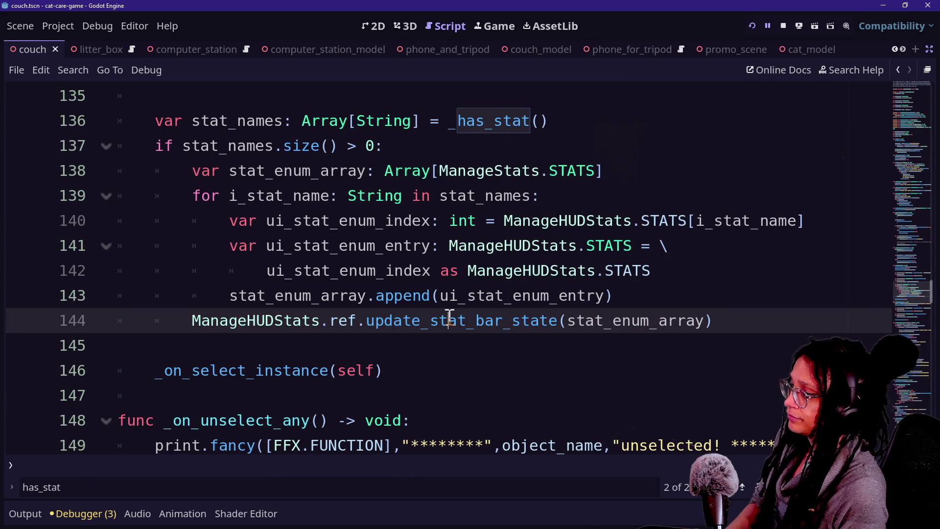
pyautogui.keyDown('ctrl'); pyautogui.click(263, 327); pyautogui.keyUp('ctrl')
# Rename the change_stat_bar_state function definition to update_stat_bar_state.
pyautogui.scroll(-5, 332, 262)
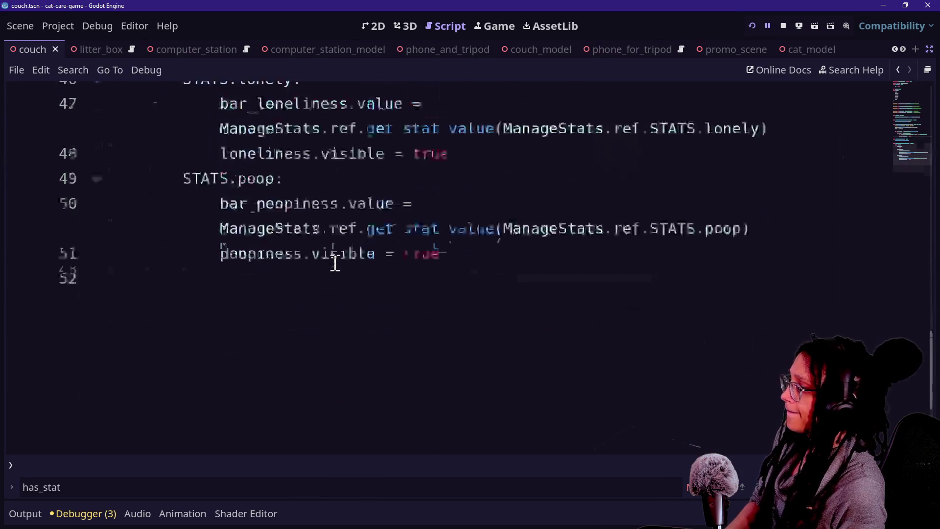
pyautogui.scroll(12, 335, 261)
pyautogui.scroll(-5, 335, 261)
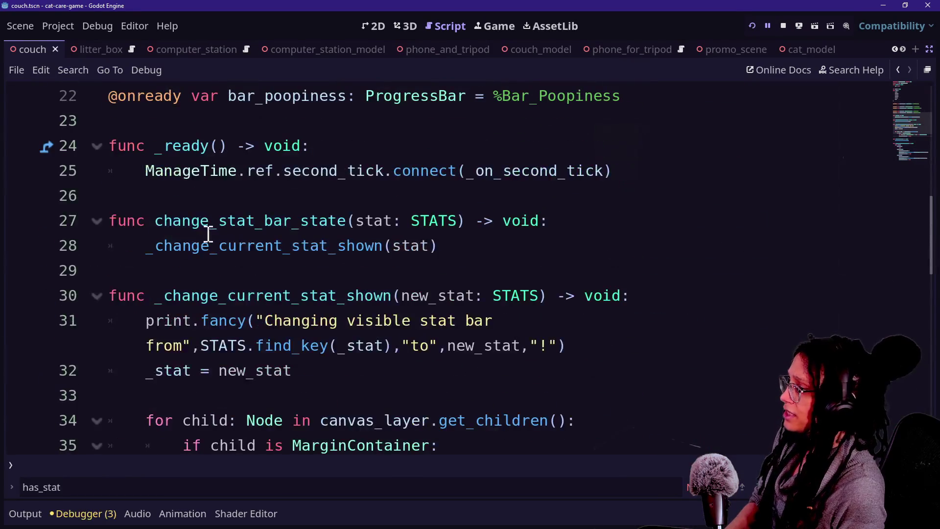
pyautogui.click(164, 220)
pyautogui.press('Delete')
pyautogui.press('Delete')
pyautogui.press('Delete')
pyautogui.press('BackSpace')
pyautogui.write('update')
# Rename the helper call on line 28 to _update_current_stat_shown.
pyautogui.moveTo(156, 244); pyautogui.dragTo(218, 244)
pyautogui.press('BackSpace')
pyautogui.write('upda')
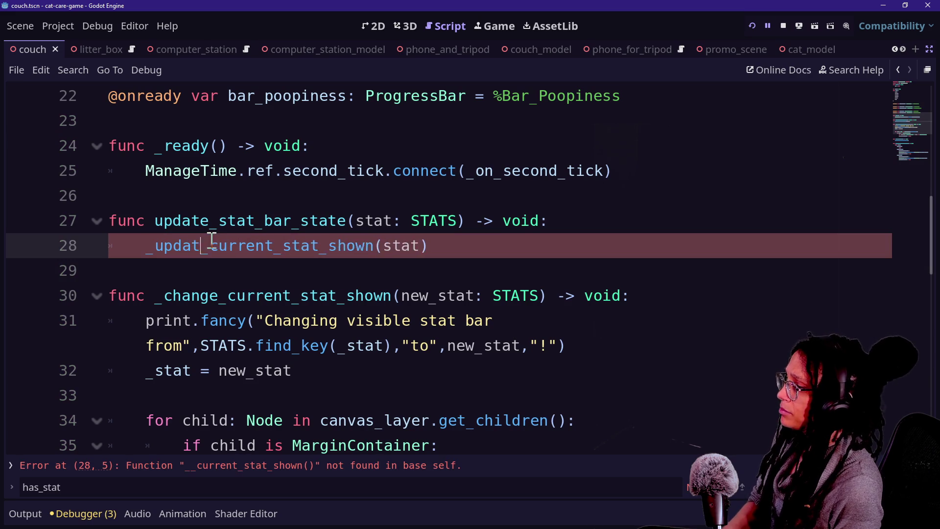
pyautogui.write('te')
pyautogui.click(177, 196)
pyautogui.moveTo(155, 245); pyautogui.dragTo(409, 295)
pyautogui.click(201, 266)
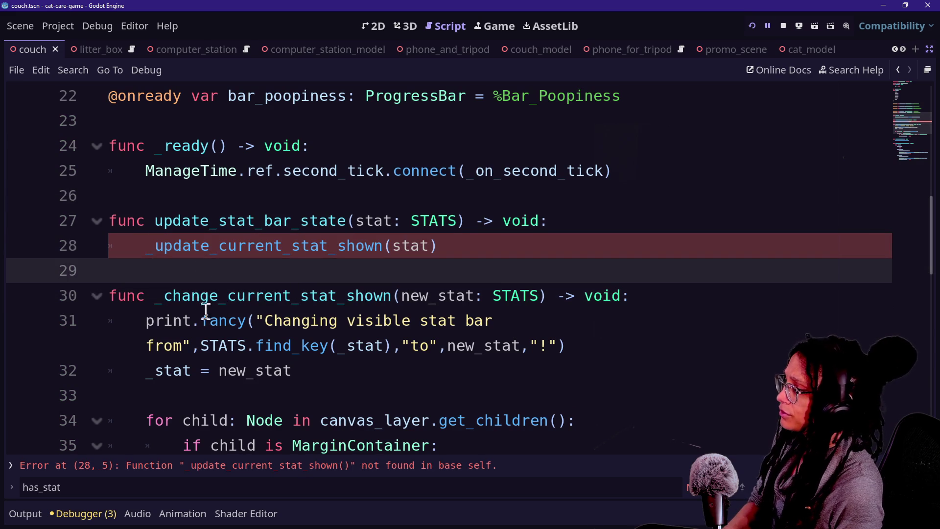
pyautogui.hotkey('ctrl', 'z')
pyautogui.hotkey('ctrl', 'z')
pyautogui.click(183, 250)
pyautogui.press('BackSpace')
pyautogui.press('BackSpace')
pyautogui.press('BackSpace')
pyautogui.press('Delete')
pyautogui.press('Delete')
pyautogui.press('Delete')
# Rename the line-30 function definition to _update_current_stat_shown to match the call.
pyautogui.write('update')
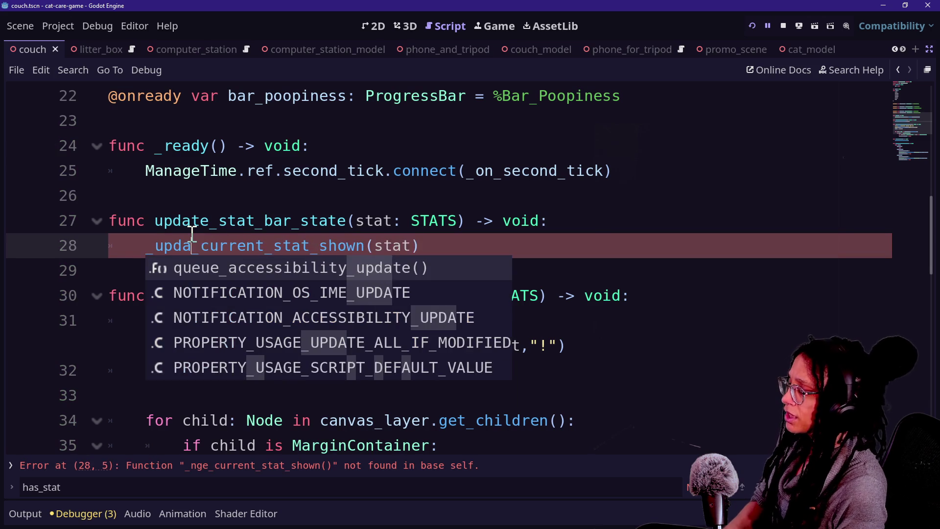
pyautogui.click(144, 223)
pyautogui.scroll(-2, 215, 293)
pyautogui.scroll(-8, 215, 293)
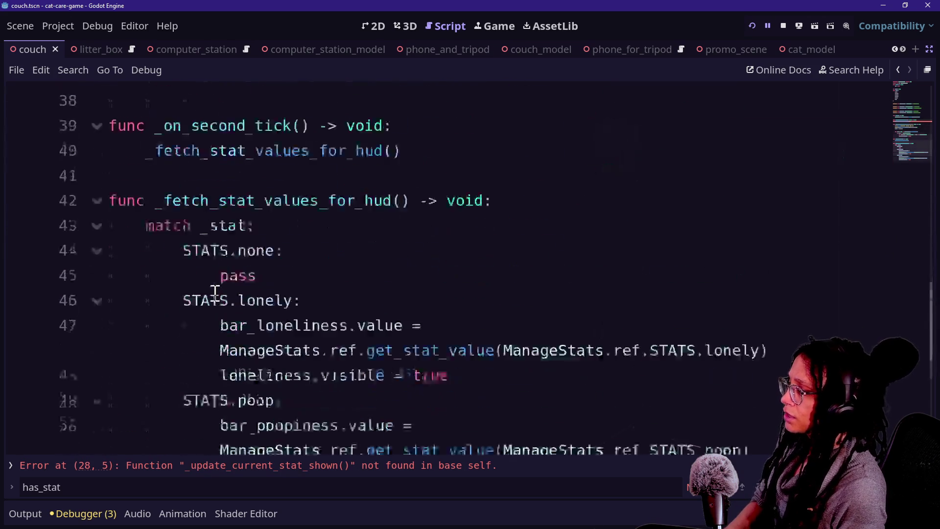
pyautogui.scroll(8, 215, 293)
pyautogui.scroll(2, 214, 292)
pyautogui.click(212, 277)
pyautogui.click(217, 294)
pyautogui.press('BackSpace')
pyautogui.press('BackSpace')
pyautogui.press('BackSpace')
pyautogui.press('BackSpace')
pyautogui.press('BackSpace')
pyautogui.press('BackSpace')
pyautogui.write('update')
pyautogui.click(221, 268)
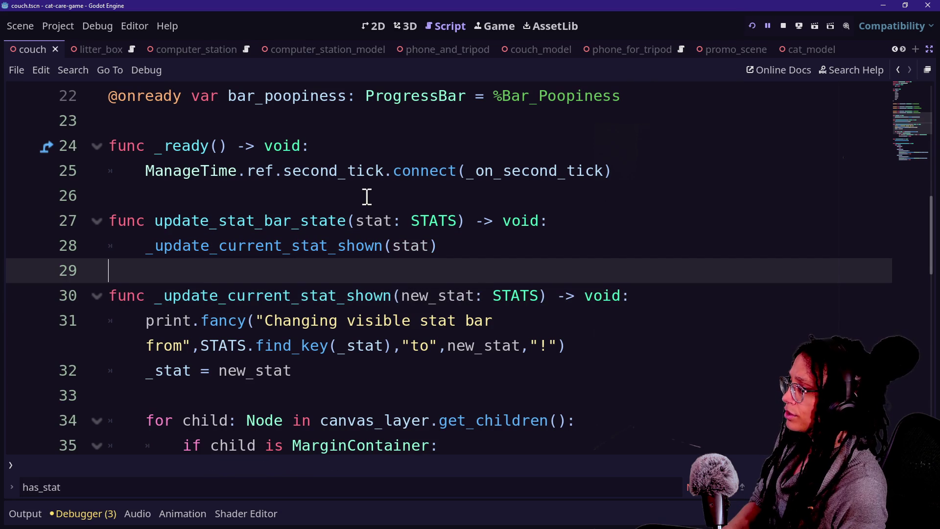
pyautogui.click(357, 222)
pyautogui.moveTo(358, 222)
pyautogui.mouseDown()
pyautogui.moveTo(420, 222)
pyautogui.moveTo(344, 221)
pyautogui.moveTo(358, 220)
pyautogui.mouseUp()
pyautogui.click(358, 220)
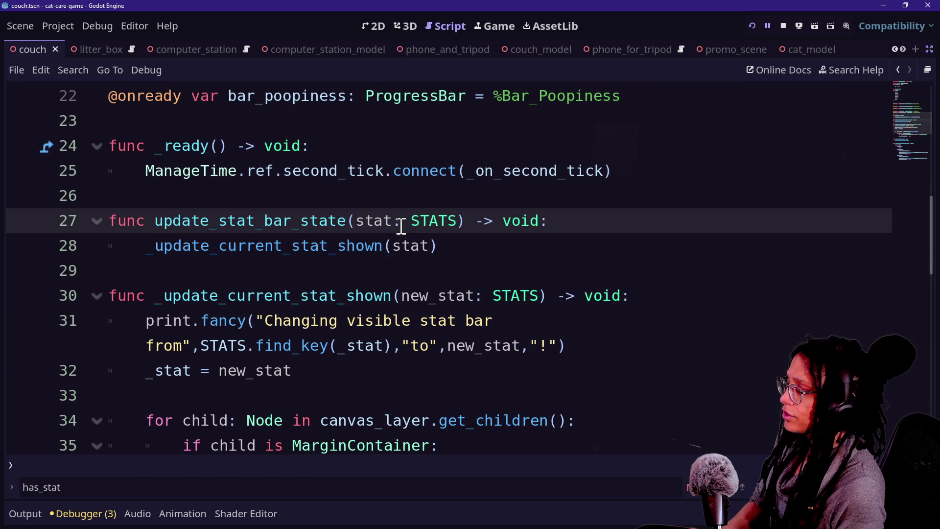
# Rename the parameter to stat_array and type it as Array[STATS].
pyautogui.write('_array')
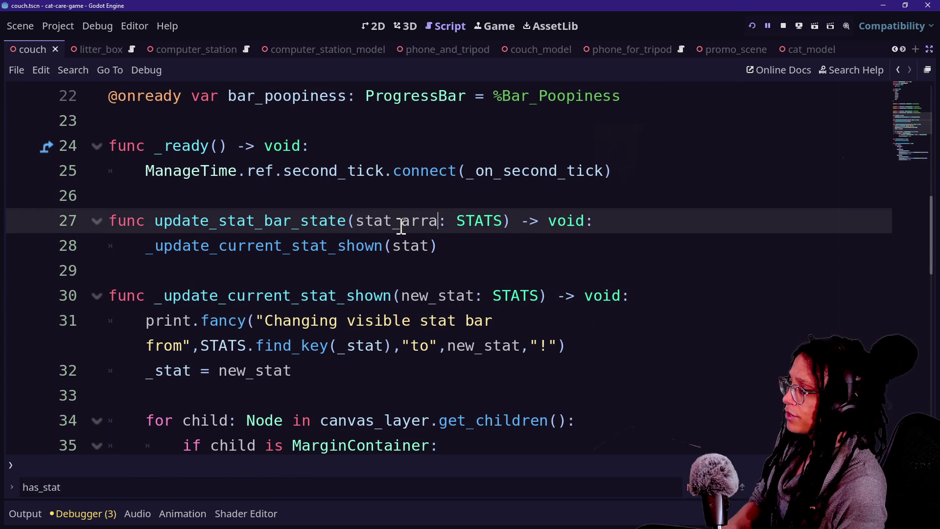
pyautogui.click(470, 228)
pyautogui.write('Array[STATS')
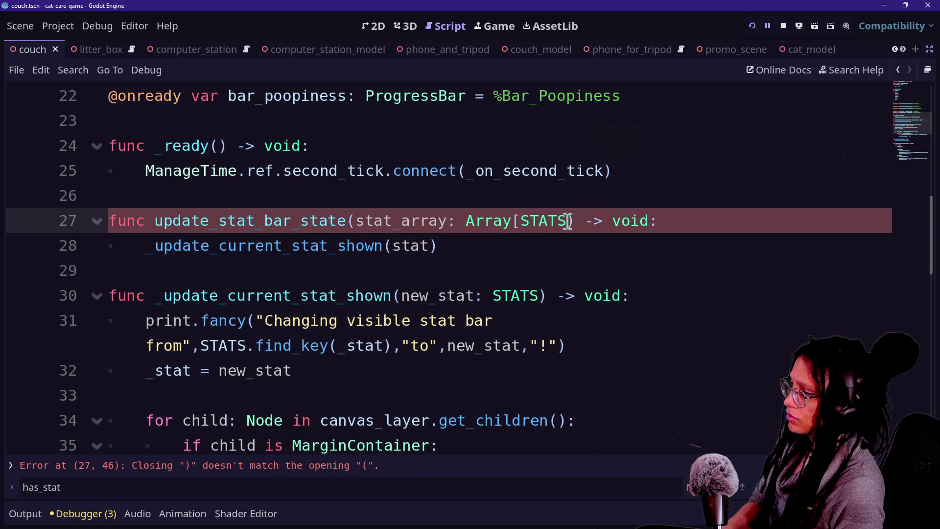
pyautogui.write(']')
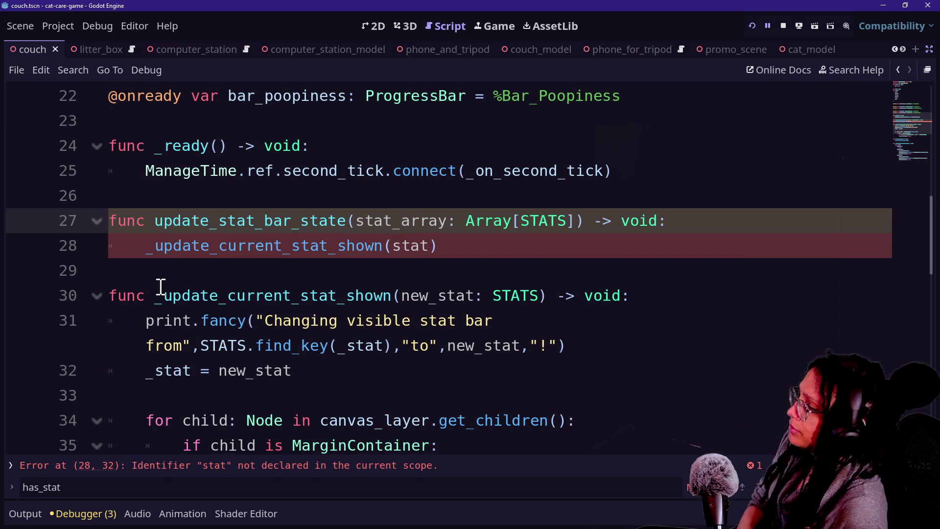
# Add 'var stat_count: int = stat_array.size()' as the first line of the function body.
pyautogui.click(680, 220)
pyautogui.press('Return')
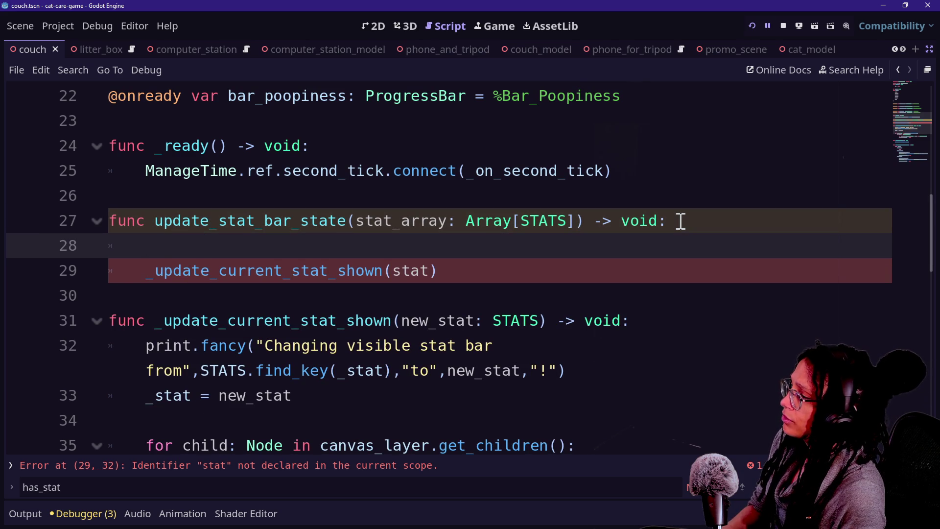
pyautogui.write('mat')
pyautogui.press('BackSpace')
pyautogui.press('BackSpace')
pyautogui.press('BackSpace')
pyautogui.write('var')
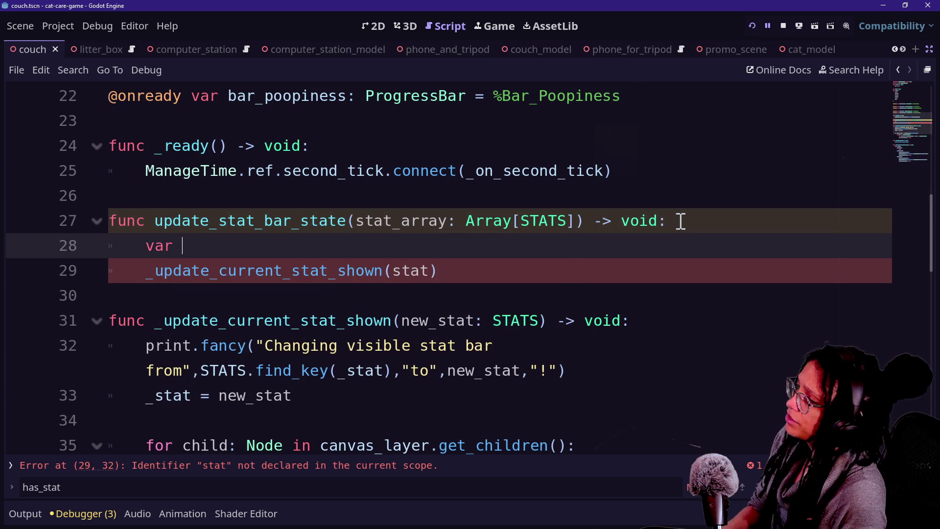
pyautogui.write(' stat_count: int = ')
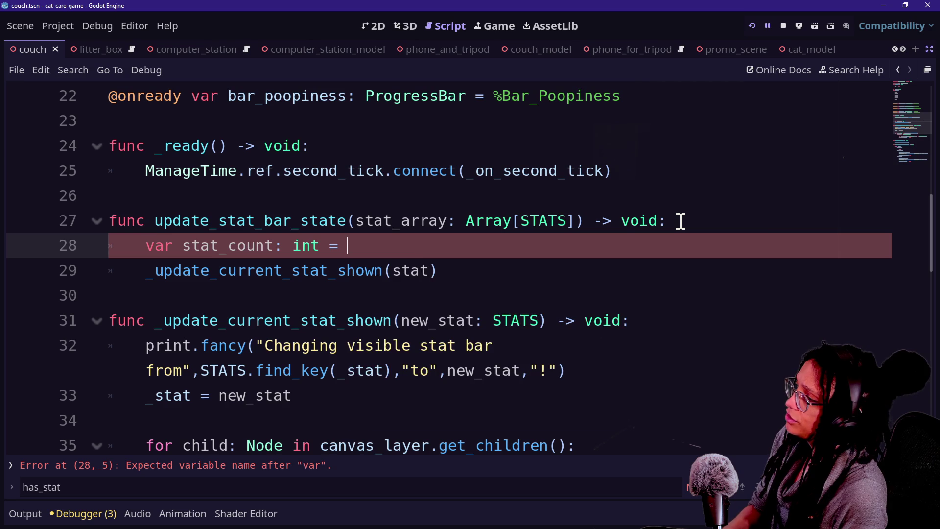
pyautogui.write('stat_ar')
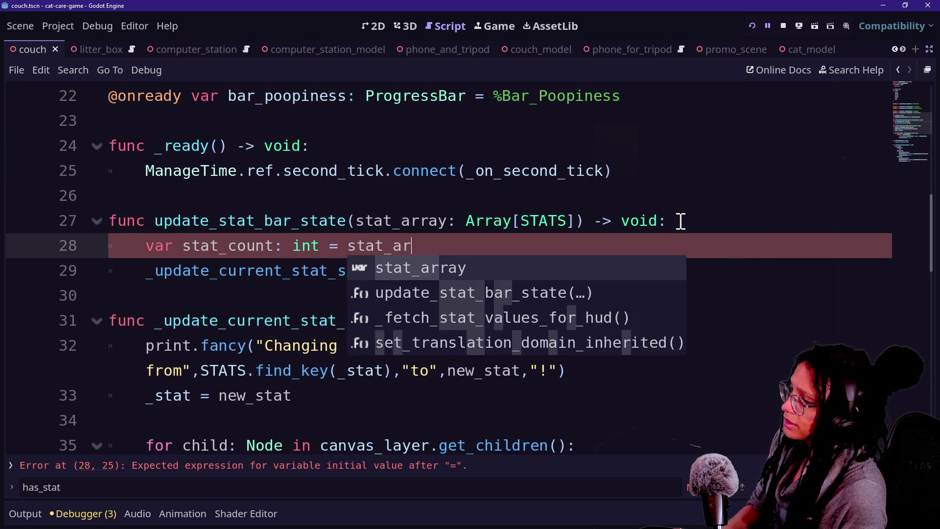
pyautogui.press('Return')
pyautogui.write('.size()')
# Draft a 'match stat_count:' block with the existing call under a 1: case, passing stat_array[0].
pyautogui.press('Return')
pyautogui.write('match ')
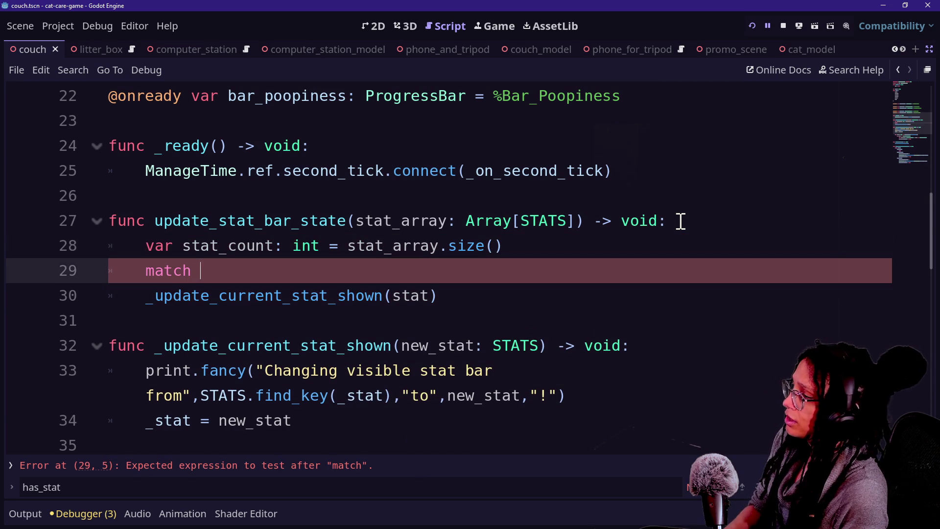
pyautogui.write('stat_count:')
pyautogui.press('Return')
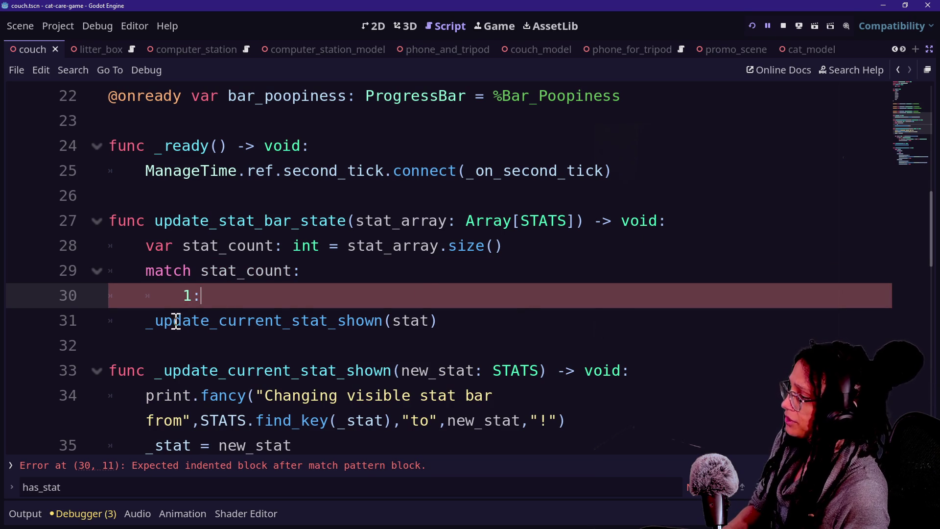
pyautogui.click(127, 325)
pyautogui.press('BackSpace')
pyautogui.press('Tab')
pyautogui.press('Tab')
pyautogui.press('Tab')
pyautogui.click(518, 321)
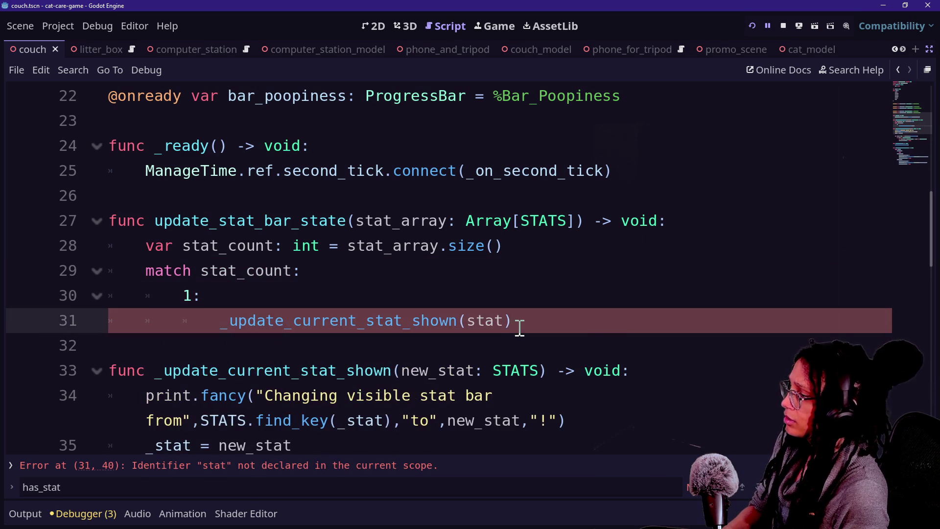
pyautogui.doubleClick(483, 322)
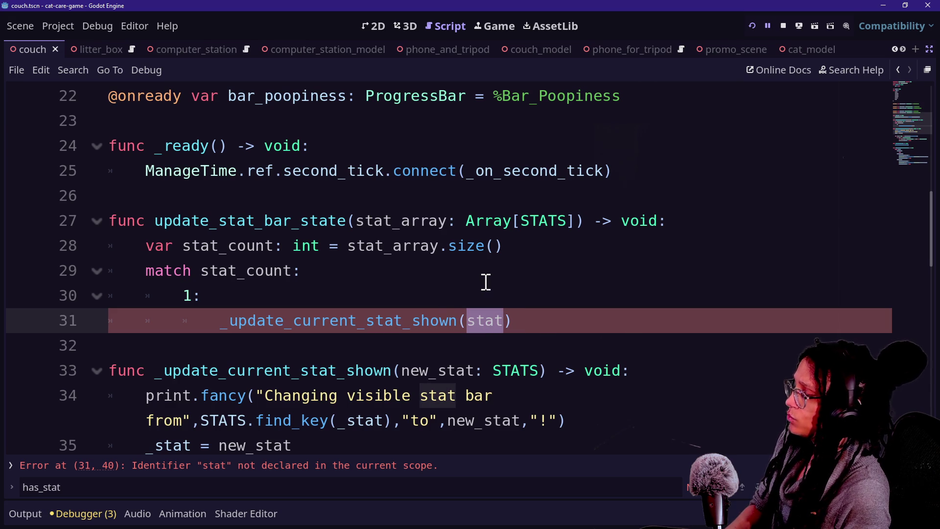
pyautogui.click(339, 249)
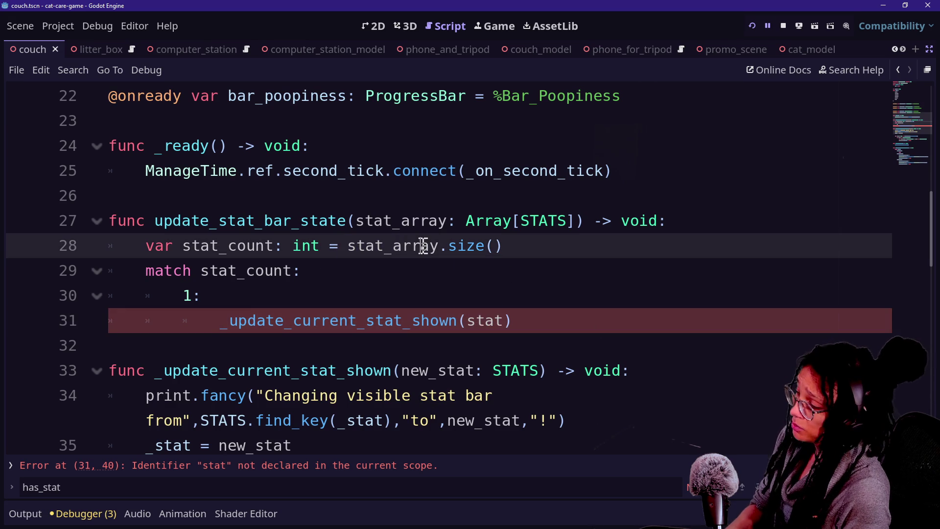
pyautogui.click(418, 305)
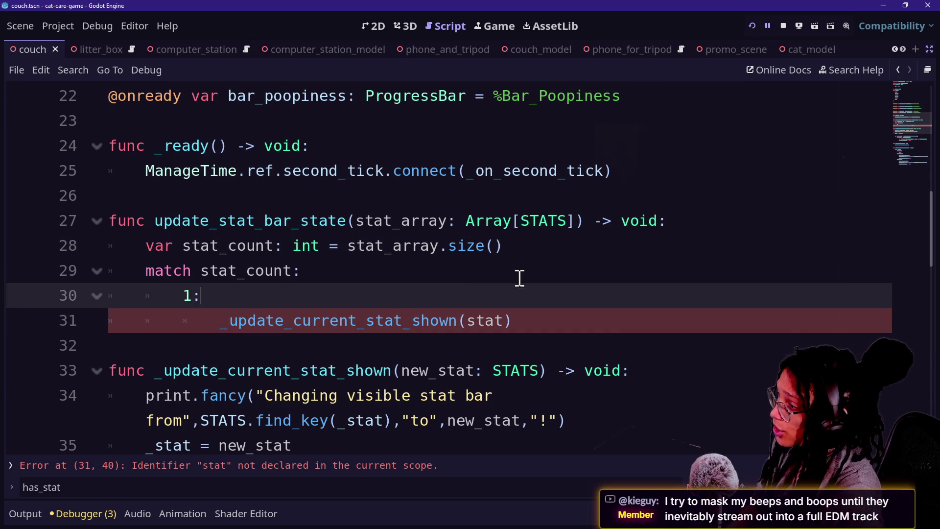
pyautogui.click(503, 324)
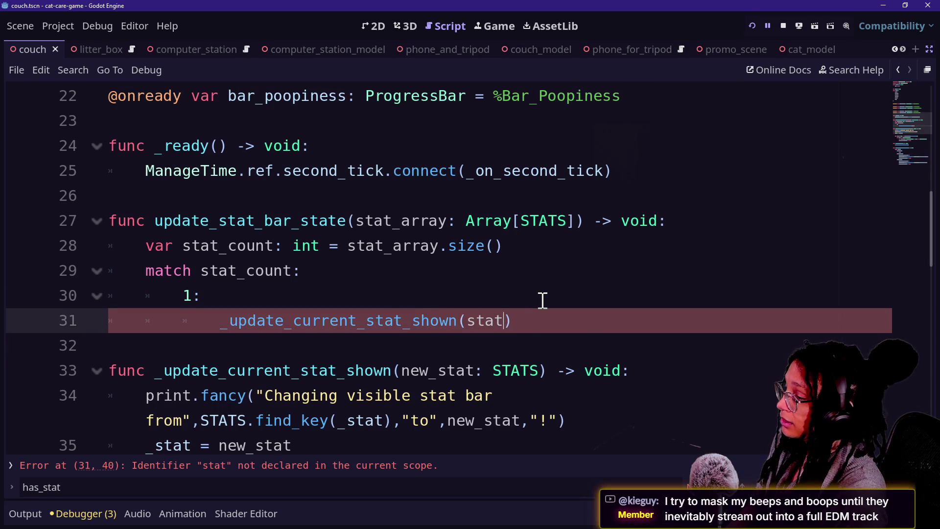
pyautogui.write('_array[')
pyautogui.write('0])')
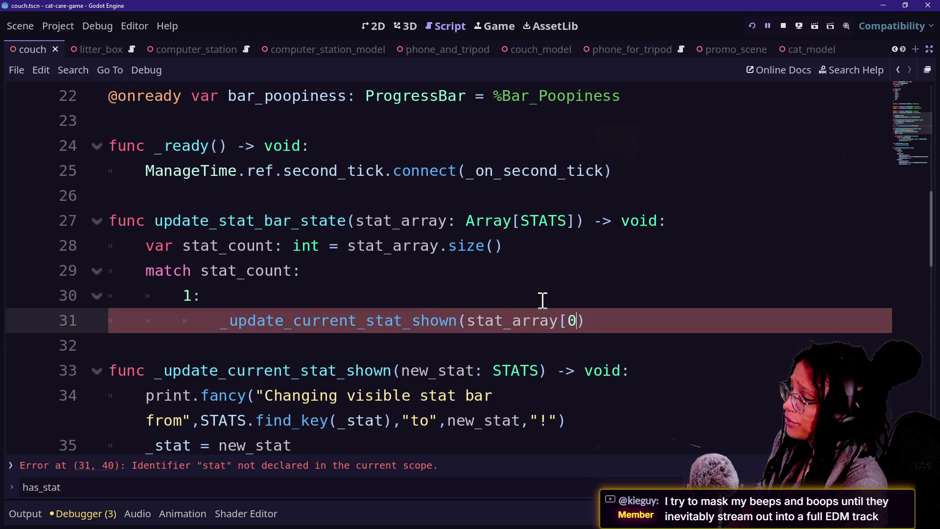
# Add a 2: case below the first case in the match block.
pyautogui.press('Return')
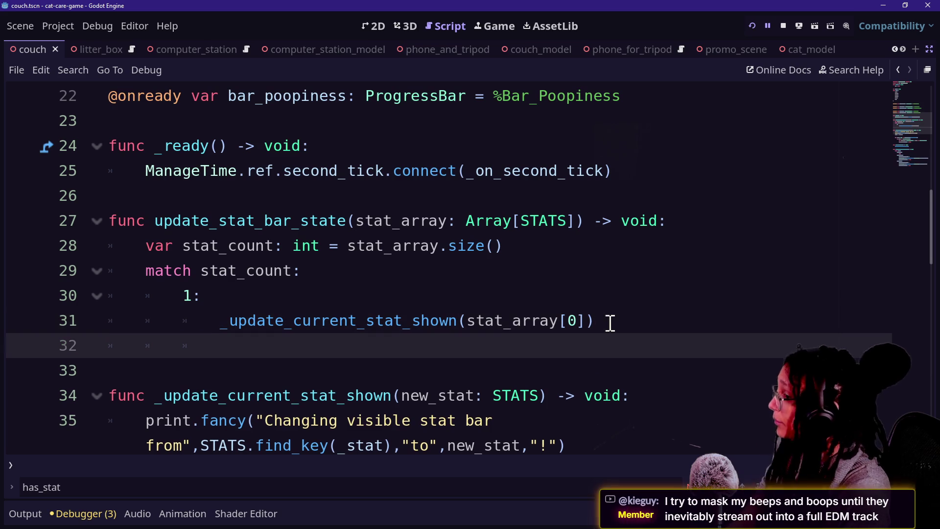
pyautogui.write('2:')
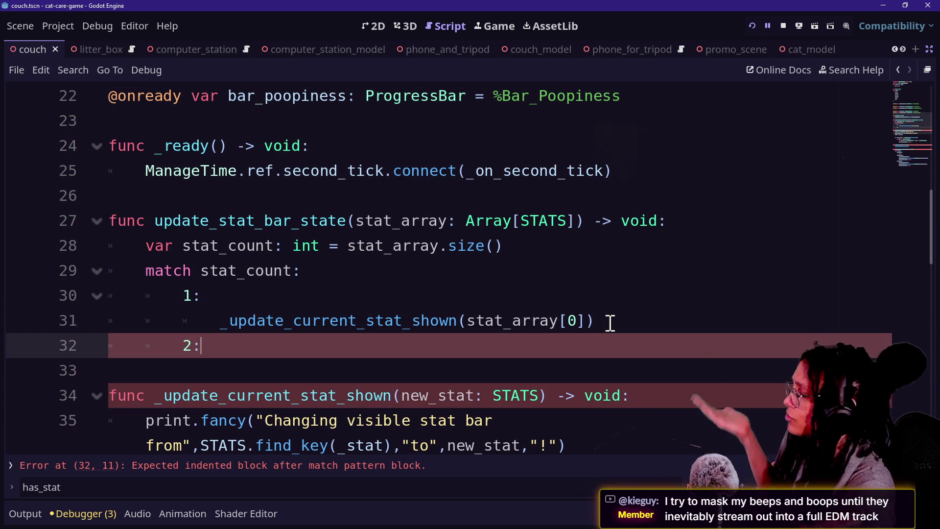
pyautogui.press('Return')
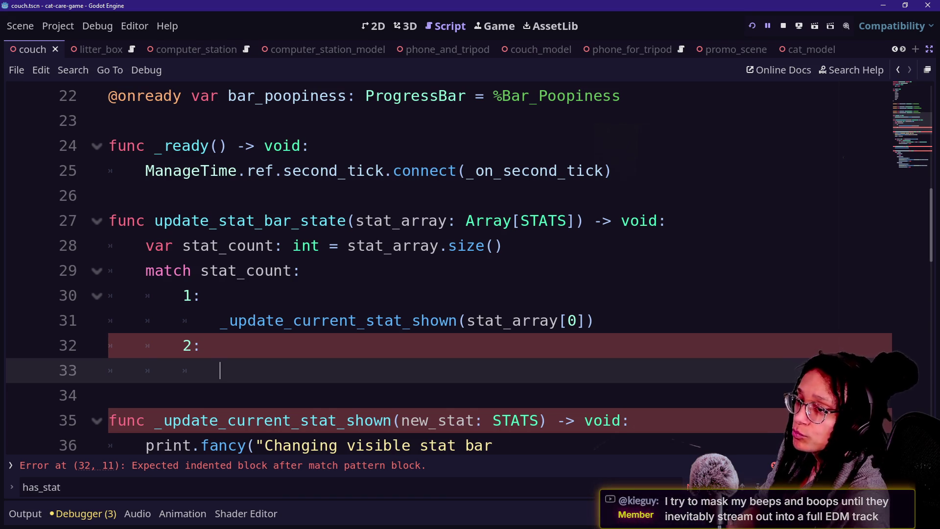
pyautogui.write('f')
pyautogui.press('BackSpace')
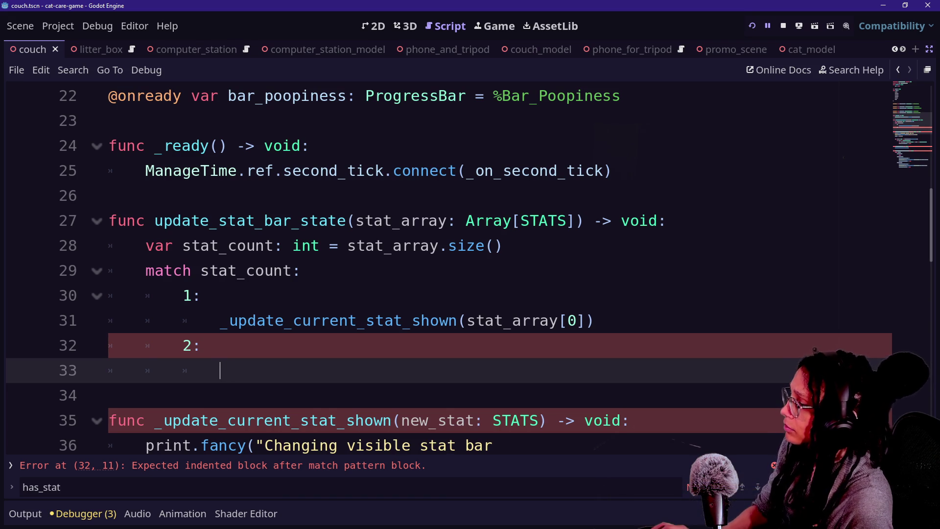
pyautogui.write('_')
pyautogui.press('BackSpace')
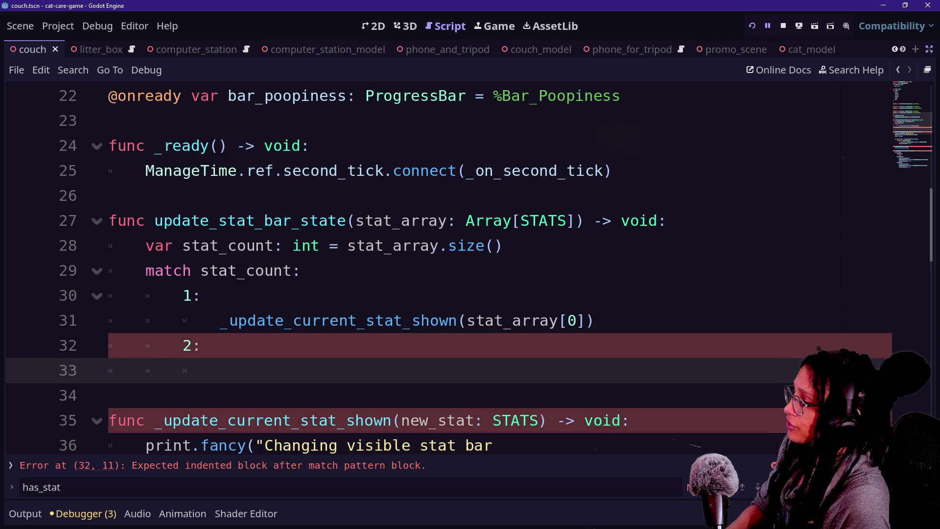
# Delete the whole match block, leaving only the stat_count line.
pyautogui.scroll(-3, 797, 350)
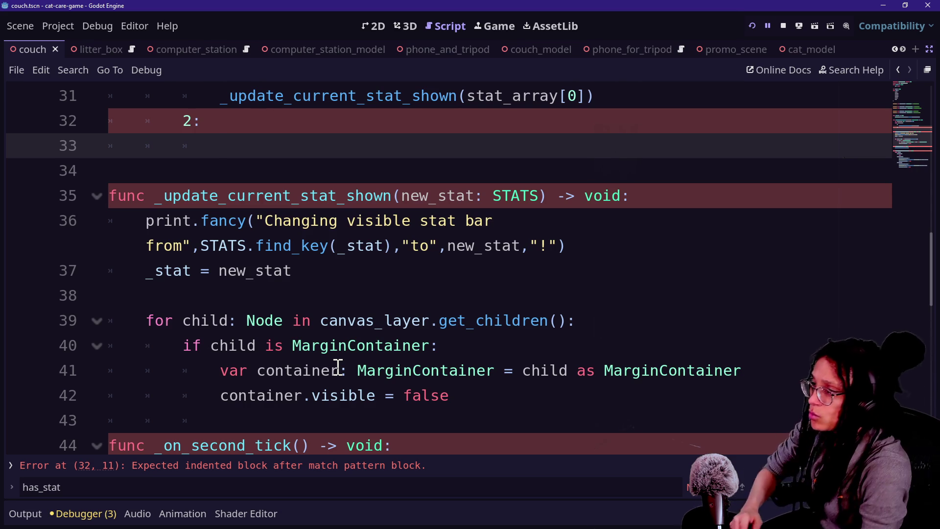
pyautogui.scroll(2, 495, 372)
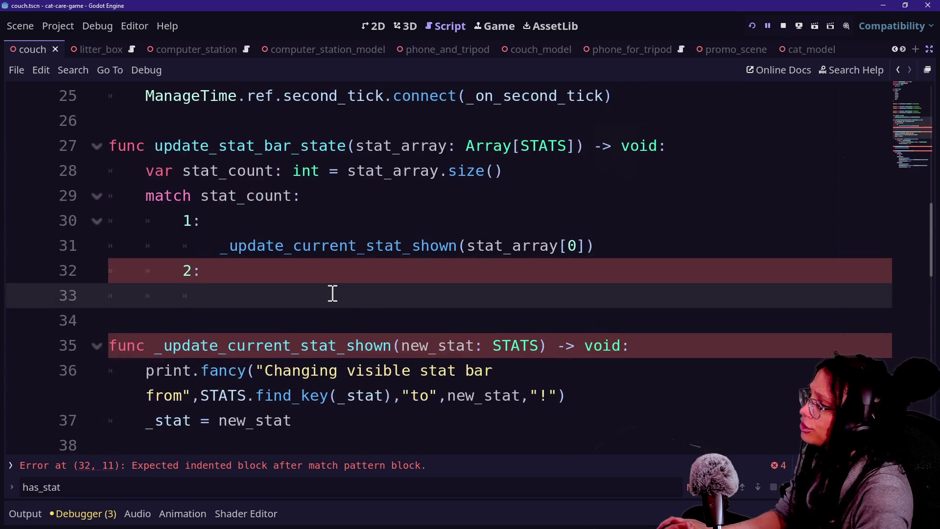
pyautogui.moveTo(332, 293); pyautogui.dragTo(571, 174)
pyautogui.press('BackSpace')
pyautogui.click(592, 176)
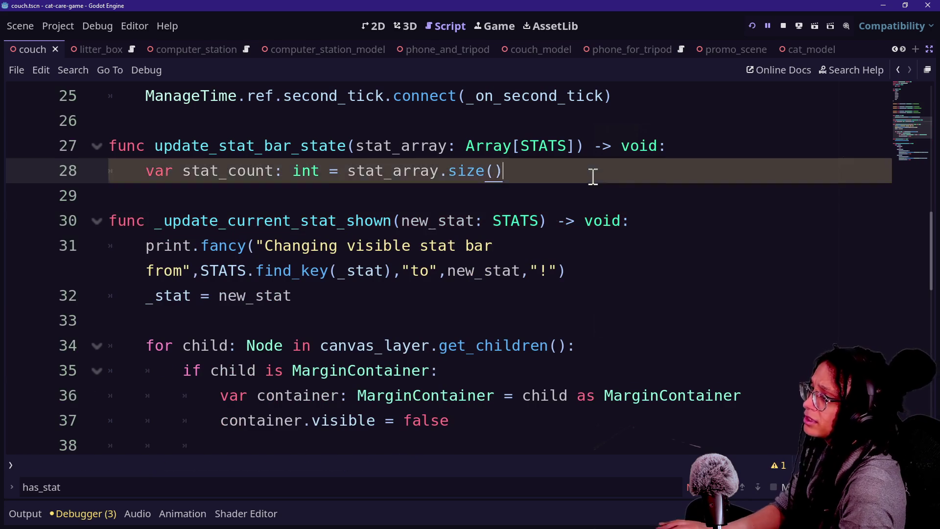
# Replace line 28 with 'for stat: STATS in stat_array:' calling _update_current_stat_shown(stat), then save.
pyautogui.hotkey('shift', 'Home')
pyautogui.write('gf')
pyautogui.press('BackSpace')
pyautogui.press('BackSpace')
pyautogui.write('for')
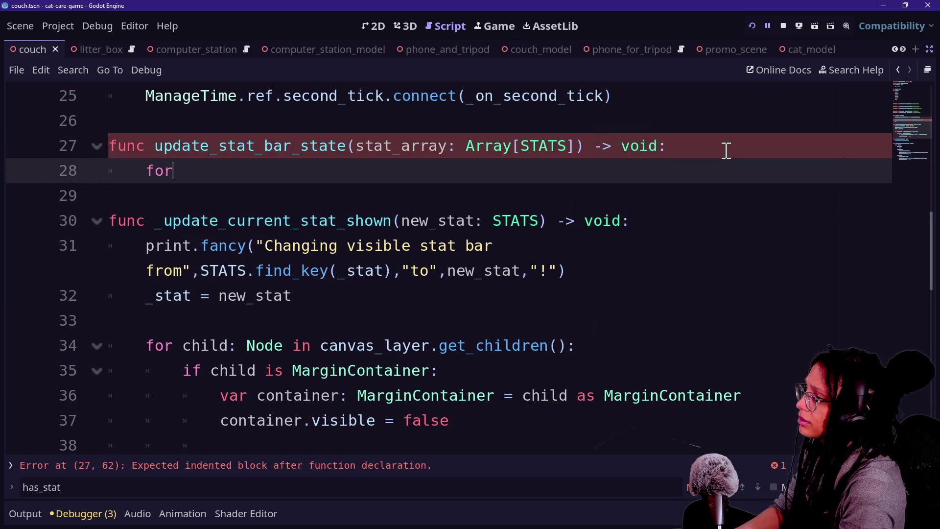
pyautogui.write('or')
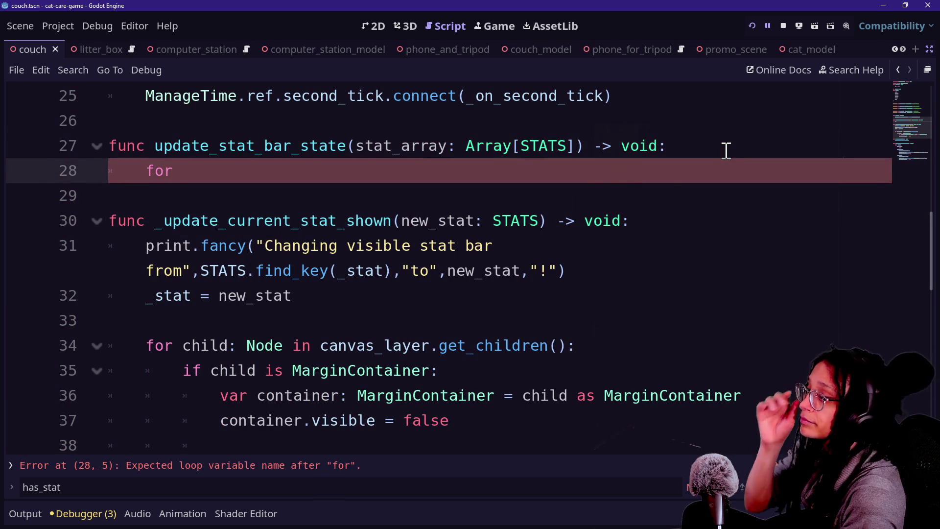
pyautogui.write('stat: ')
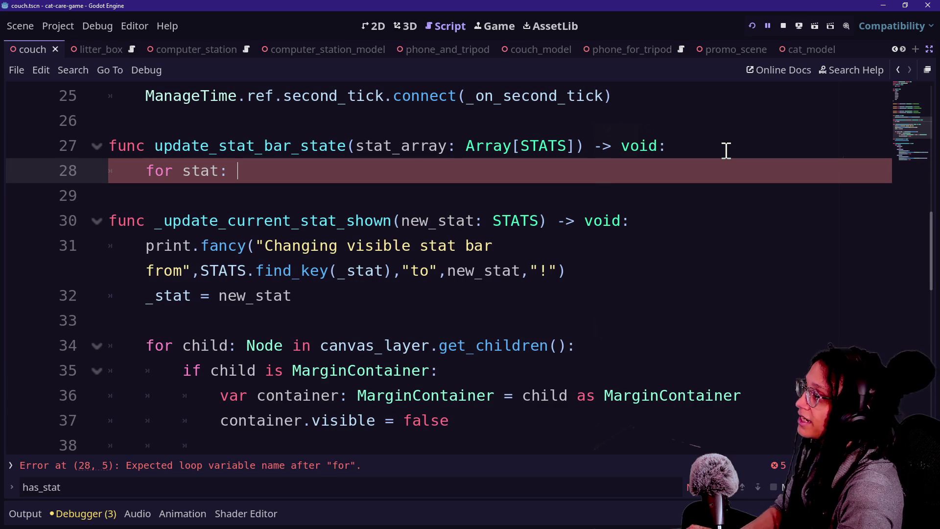
pyautogui.write('STATS i')
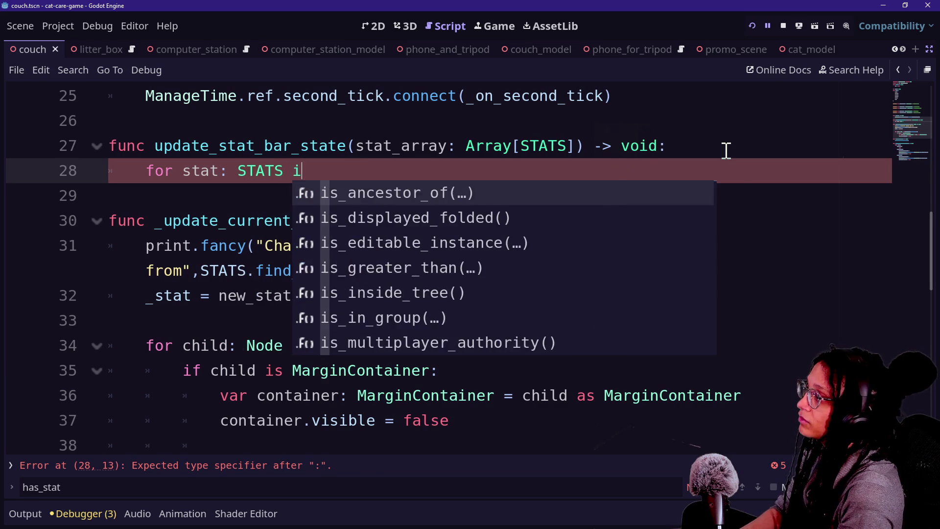
pyautogui.write('n stat_array:')
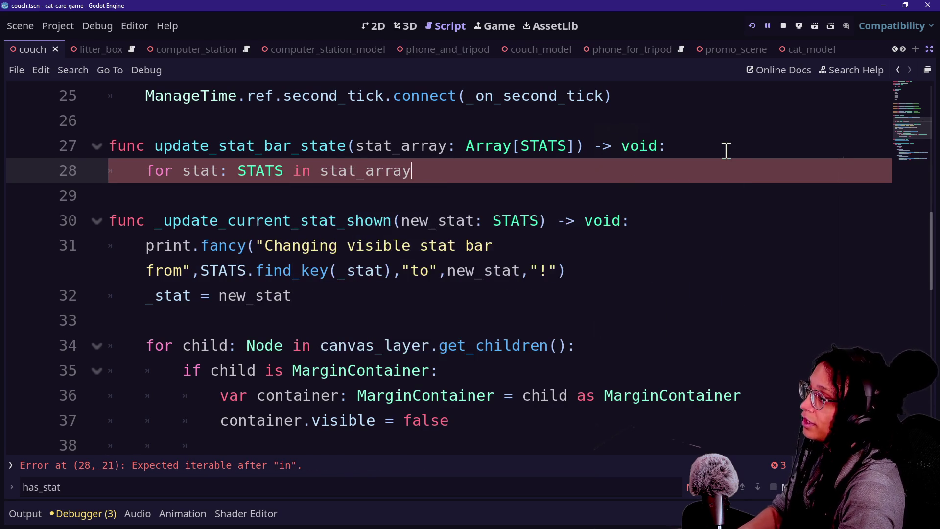
pyautogui.press('Return')
pyautogui.write('up')
pyautogui.press('Return')
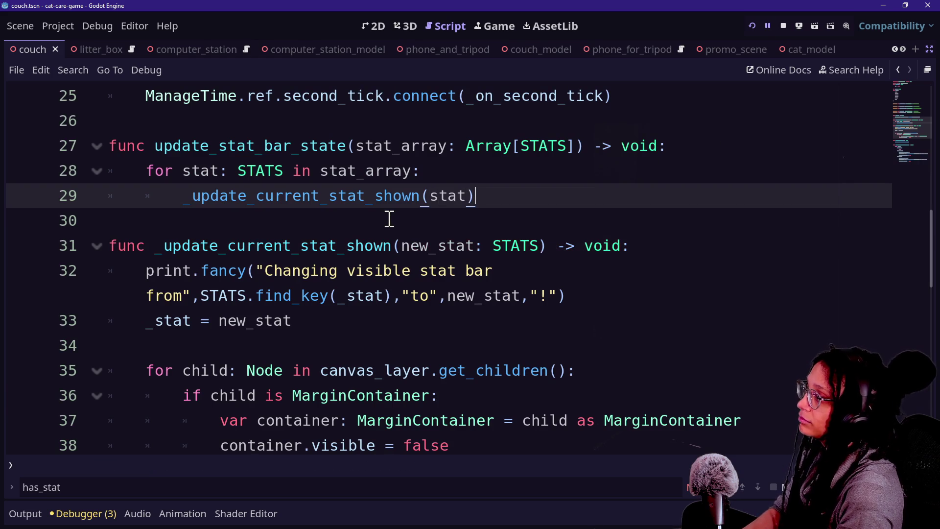
pyautogui.hotkey('ctrl', 's')
pyautogui.scroll(8, 473, 199)
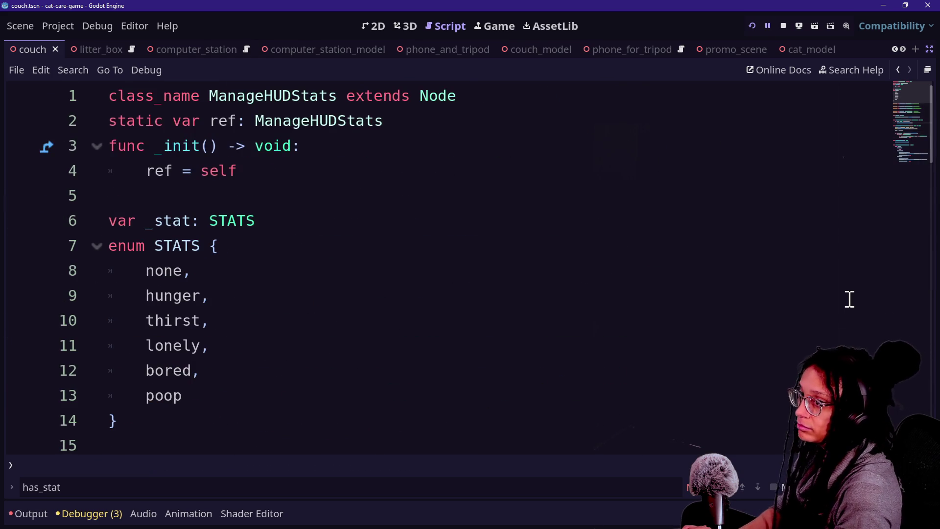
# Restore the side docks and review the STATS enum entries and the _ready function.
pyautogui.hotkey('ctrl', 'shift', 'F11')
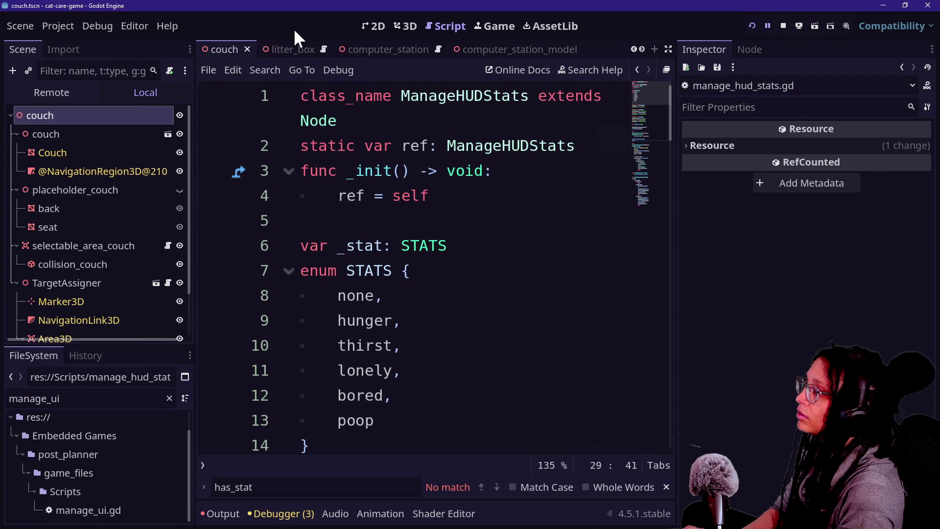
pyautogui.scroll(-5, 469, 39)
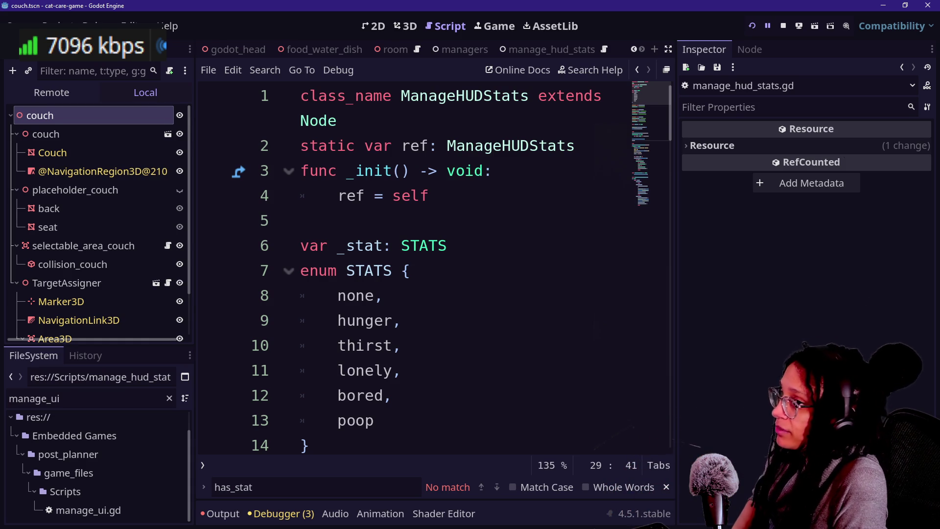
pyautogui.click(269, 321)
pyautogui.click(482, 356)
pyautogui.press('Down')
pyautogui.press('Down')
pyautogui.press('Down')
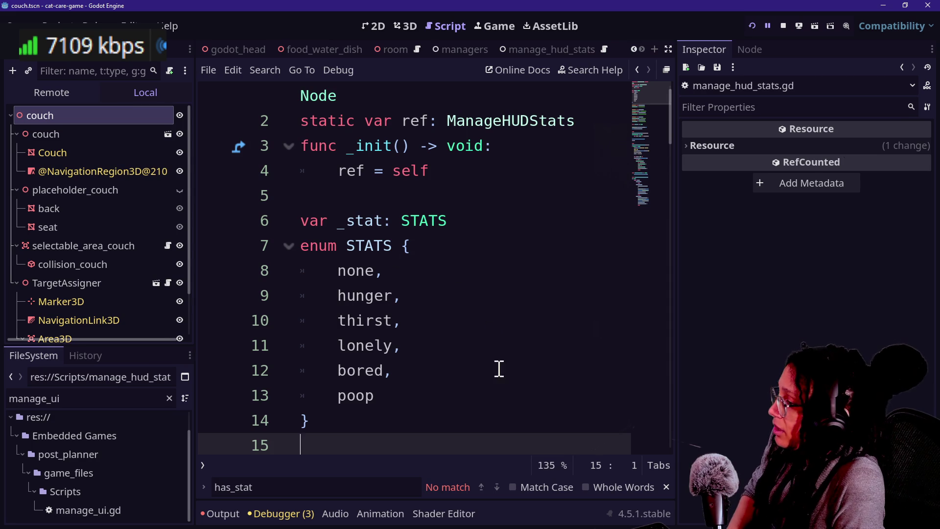
pyautogui.click(497, 370)
pyautogui.scroll(-6, 497, 386)
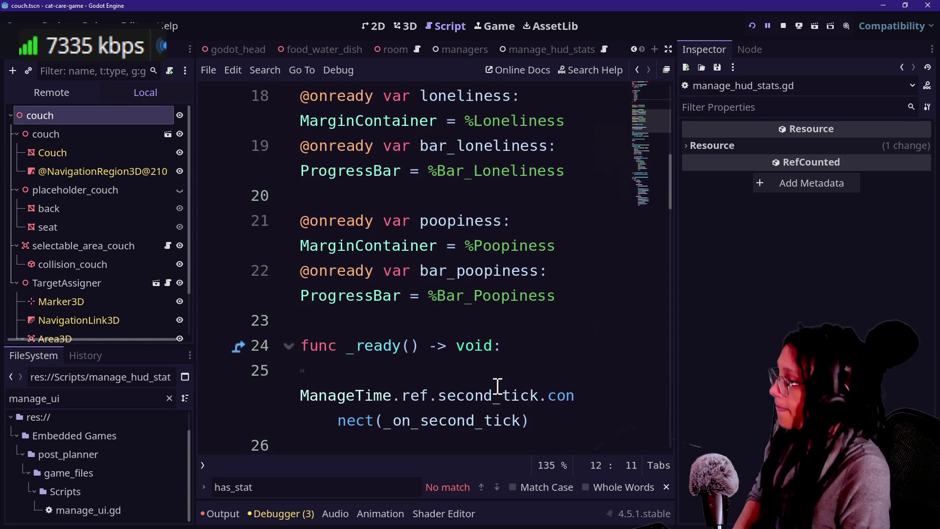
pyautogui.click(498, 395)
pyautogui.moveTo(639, 120); pyautogui.dragTo(640, 130)
# Hide the side panels to check the loop body, then bring the docks back.
pyautogui.hotkey('ctrl', 'shift', 'F11')
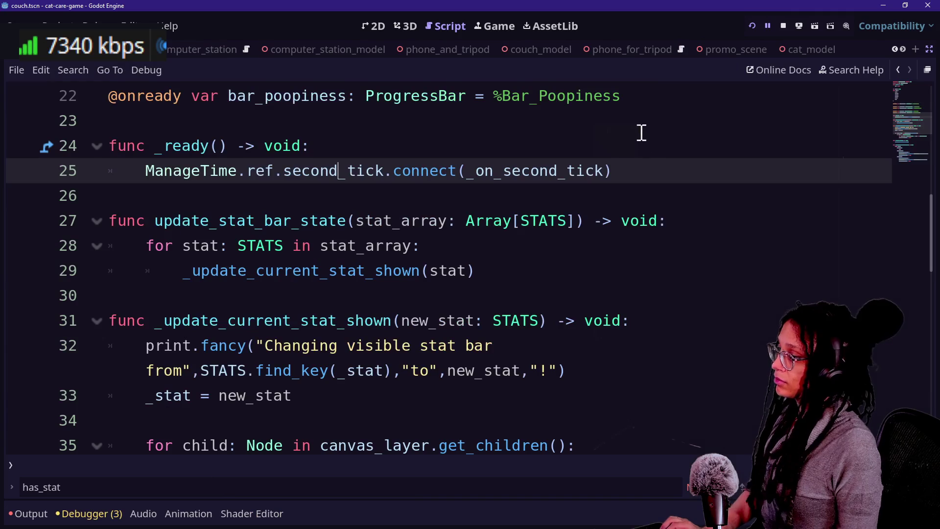
pyautogui.click(451, 271)
pyautogui.scroll(-4, 445, 277)
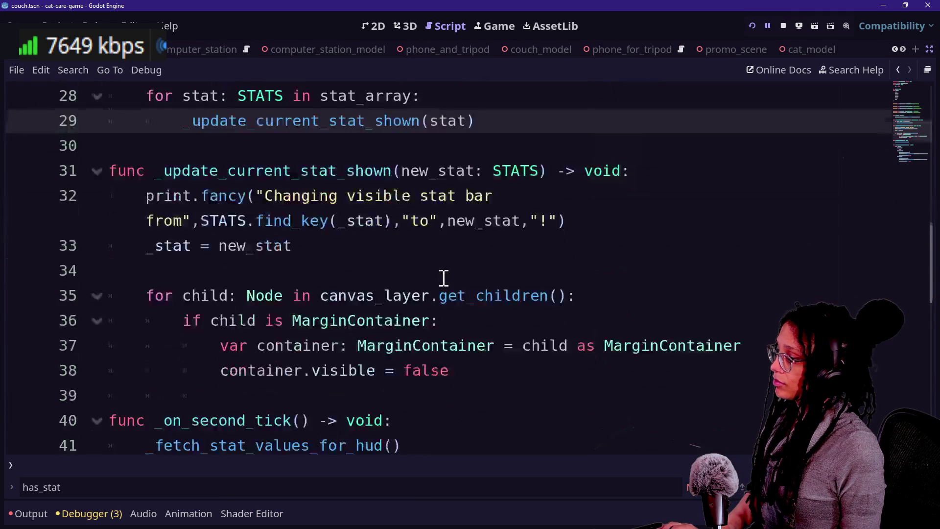
pyautogui.scroll(3, 443, 278)
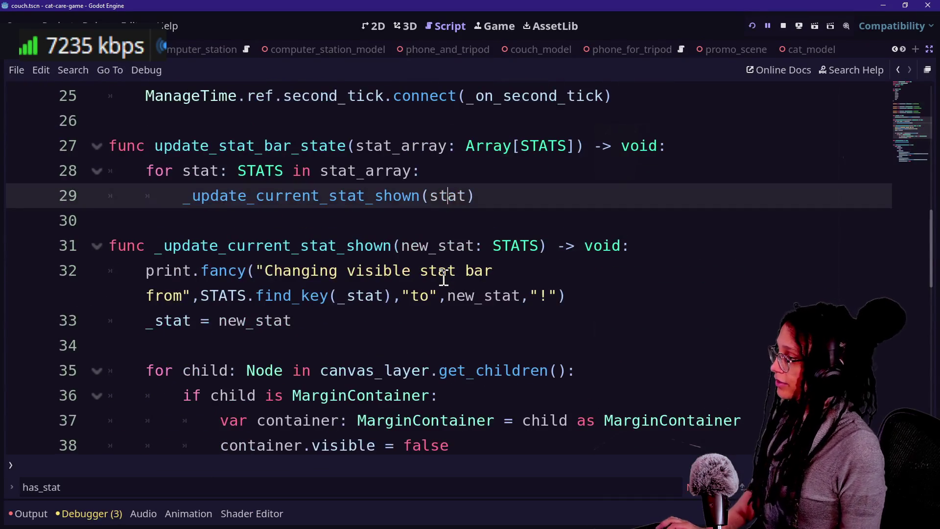
pyautogui.hotkey('ctrl', 'shift', 'F11')
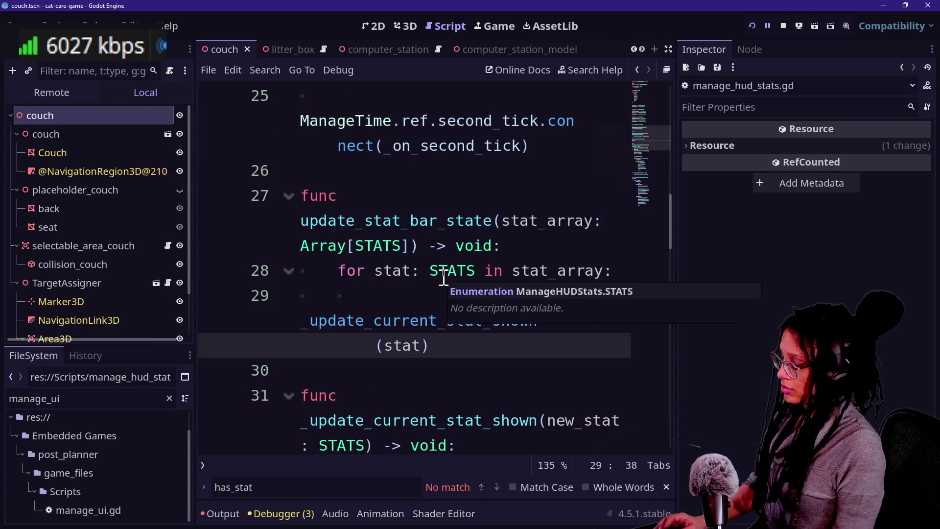
# Quick-open manage_ui.gd, then the manage_hud_stats scene file.
pyautogui.hotkey('shift', 'alt', 'o')
pyautogui.write('manage_u')
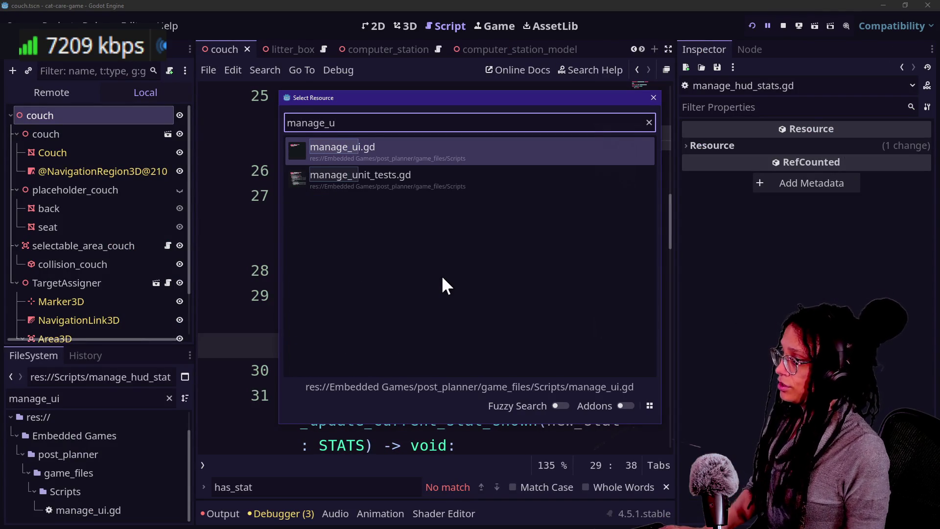
pyautogui.press('Return')
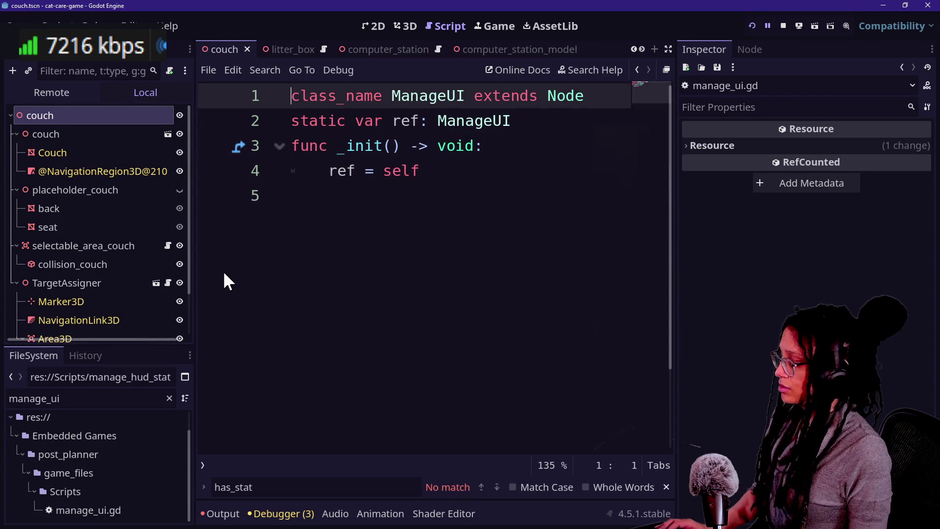
pyautogui.hotkey('shift', 'alt', 'o')
pyautogui.write('manageha')
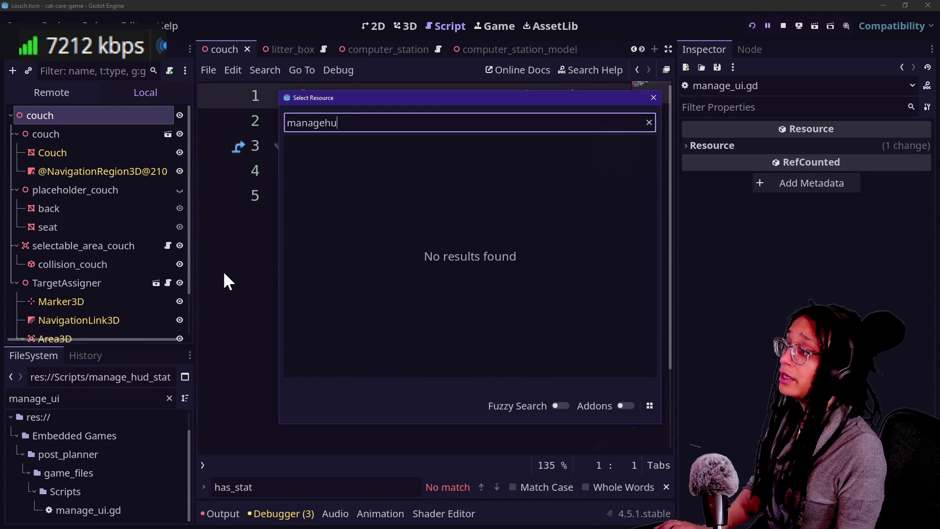
pyautogui.press('BackSpace')
pyautogui.press('BackSpace')
pyautogui.press('BackSpace')
pyautogui.write('_hud')
pyautogui.press('Down')
pyautogui.press('Return')
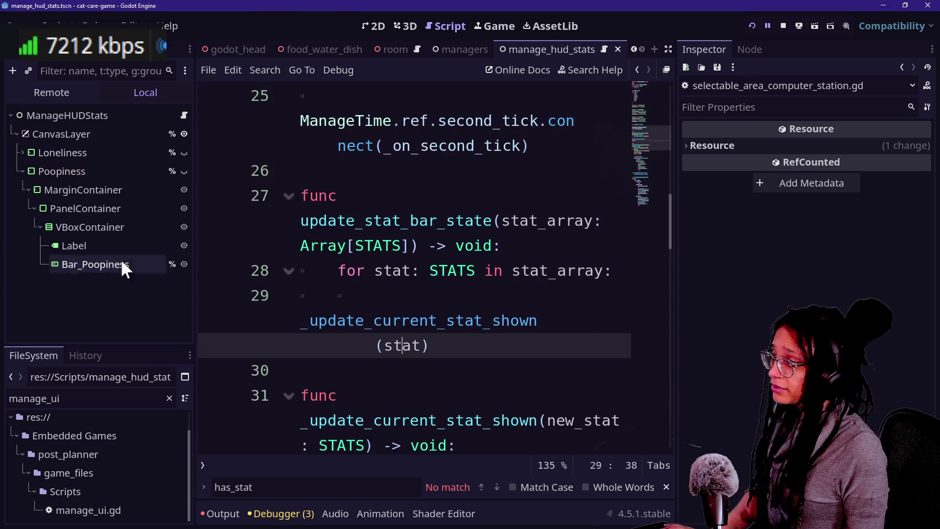
# In the 2D view, show Loneliness, keep Poopiness hidden, and duplicate Loneliness into Loneliness2.
pyautogui.click(372, 25)
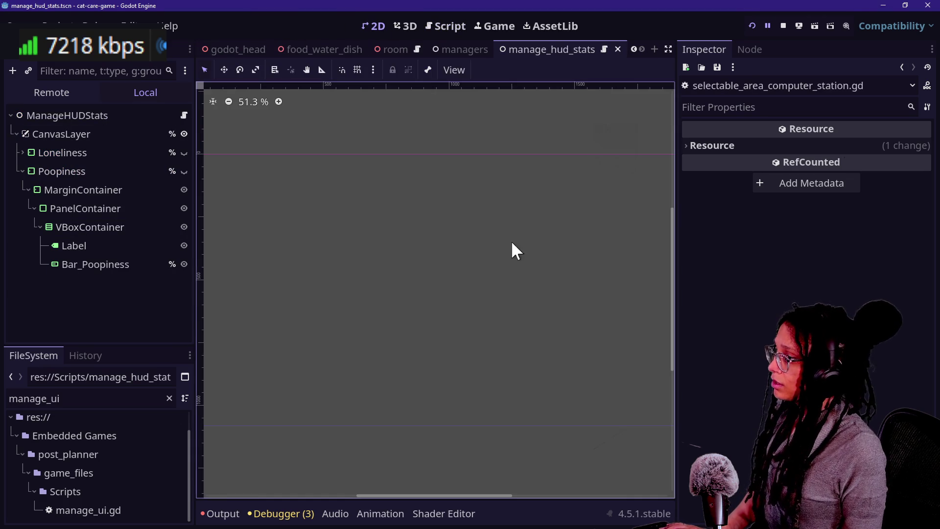
pyautogui.scroll(-5, 501, 253)
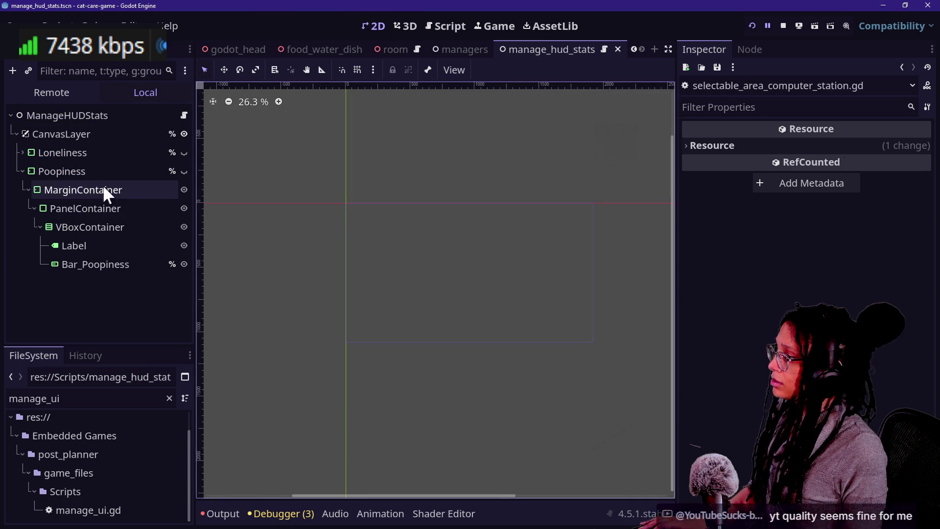
pyautogui.click(184, 153)
pyautogui.click(184, 171)
pyautogui.click(184, 171)
pyautogui.click(45, 173)
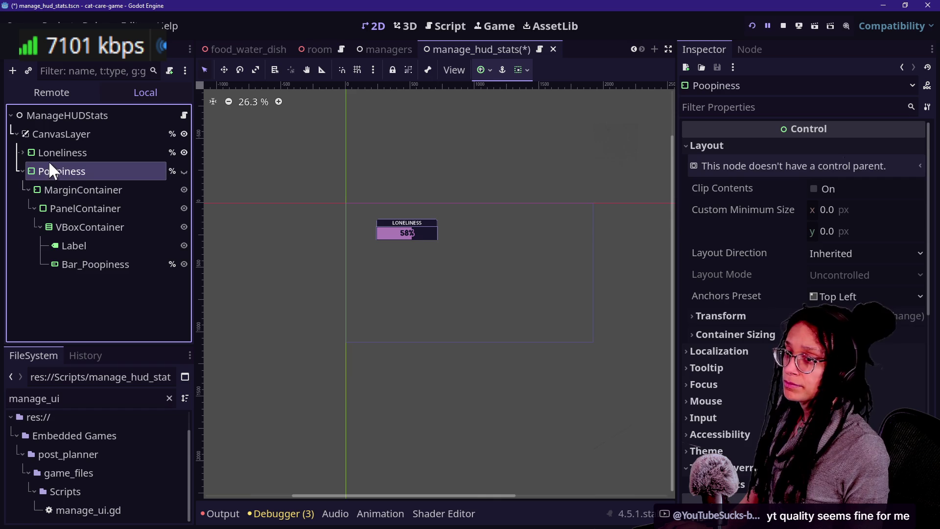
pyautogui.click(36, 190)
pyautogui.click(40, 152)
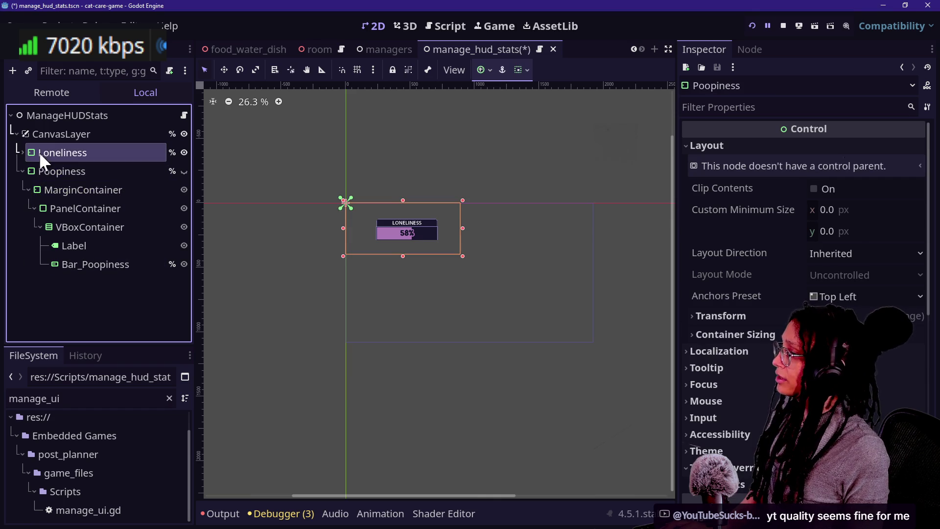
pyautogui.hotkey('ctrl', 'd')
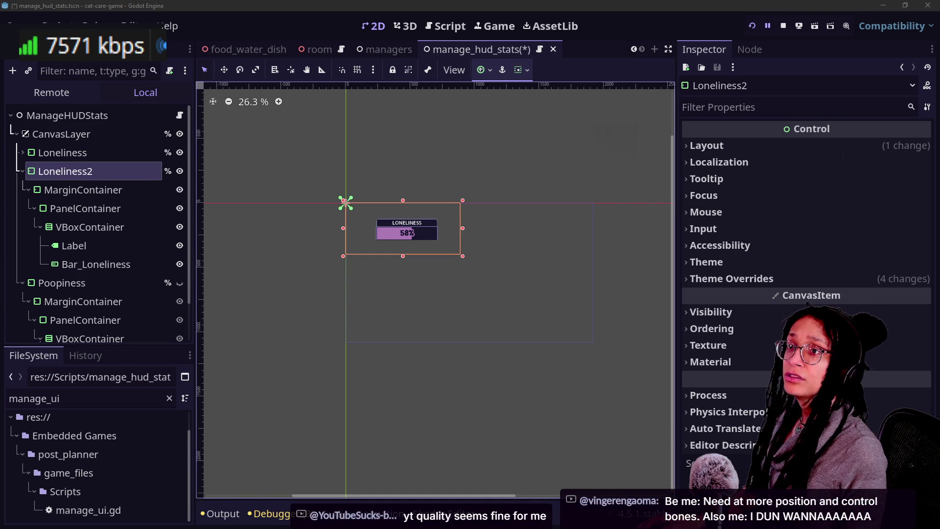
pyautogui.moveTo(939, 35); pyautogui.dragTo(578, 18)
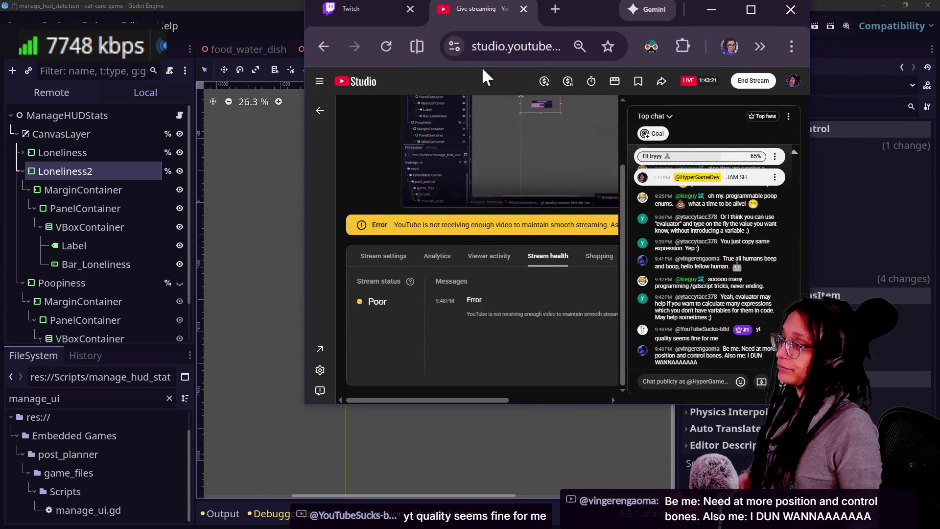
# Drag the YouTube Studio stream window off the right edge of the screen.
pyautogui.moveTo(580, 10)
pyautogui.mouseDown()
pyautogui.moveTo(641, 27)
pyautogui.moveTo(939, 29)
pyautogui.mouseUp()
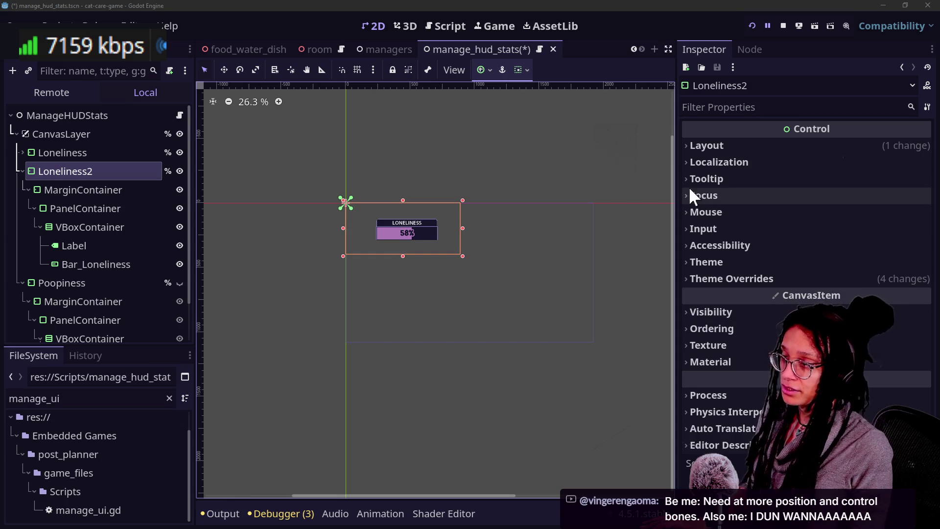
# Nudge Loneliness2 down on the canvas and begin renaming it, keeping the name.
pyautogui.moveTo(542, 203); pyautogui.dragTo(542, 214)
pyautogui.scroll(4, 543, 214)
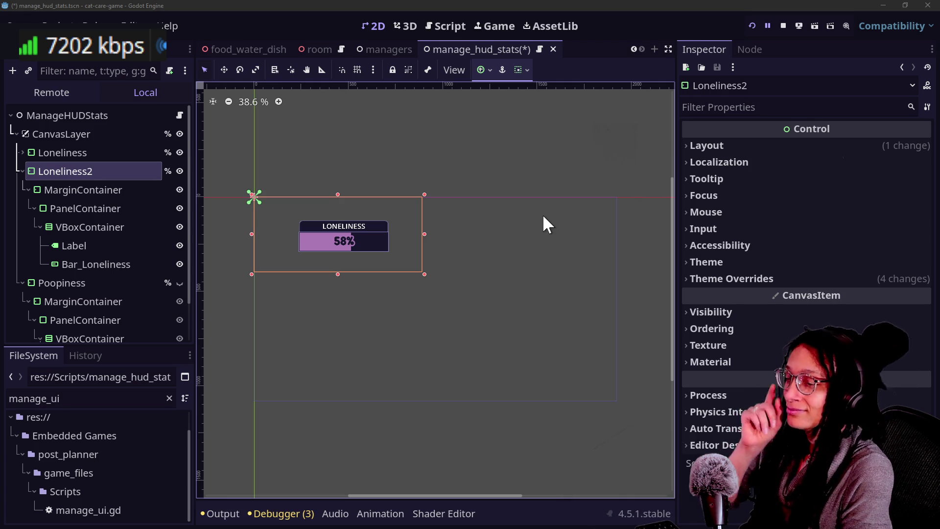
pyautogui.click(504, 212)
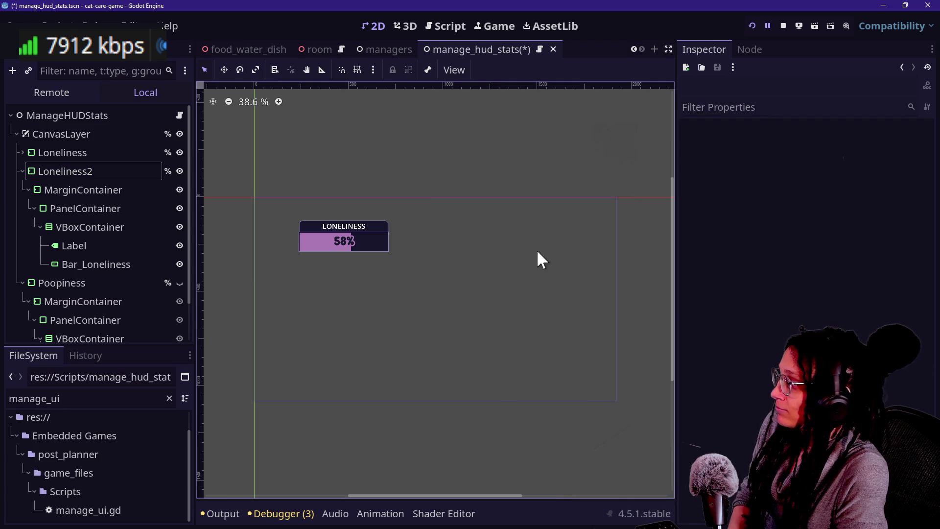
pyautogui.click(122, 152)
pyautogui.click(135, 171)
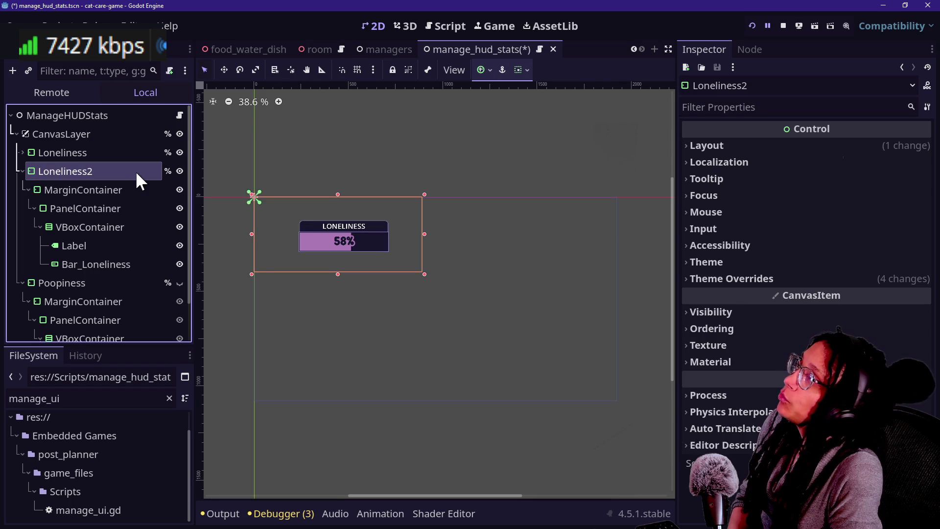
pyautogui.click(136, 174)
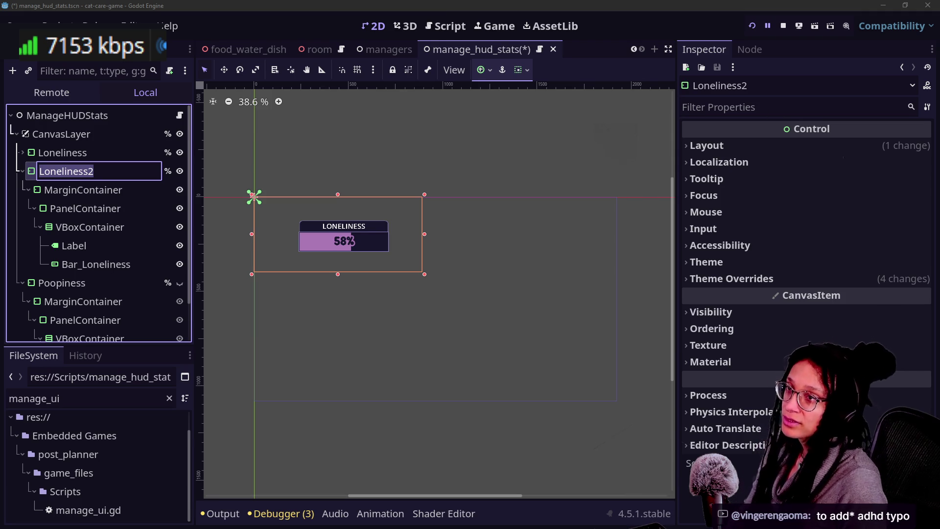
pyautogui.press('Return')
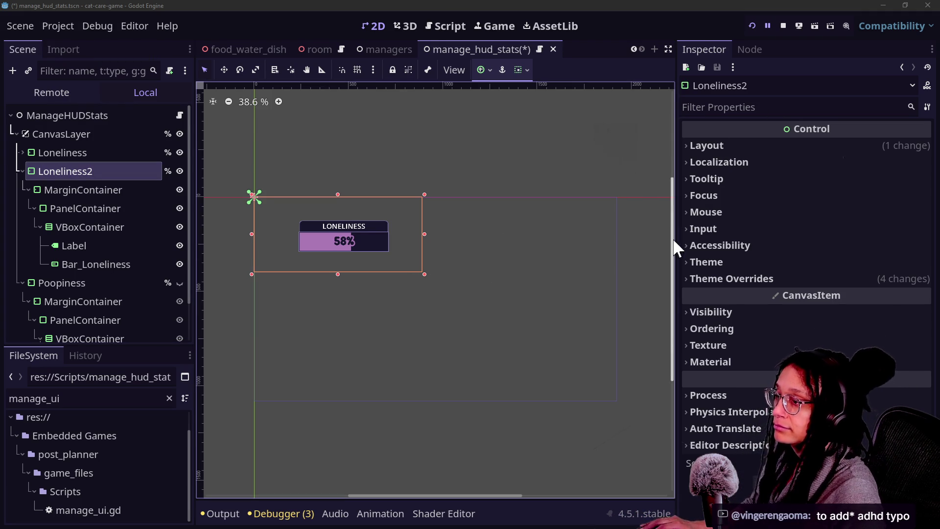
# Select the full Loneliness2 name for renaming, then switch to the manage_hud_stats.gd script.
pyautogui.moveTo(676, 247); pyautogui.dragTo(756, 251)
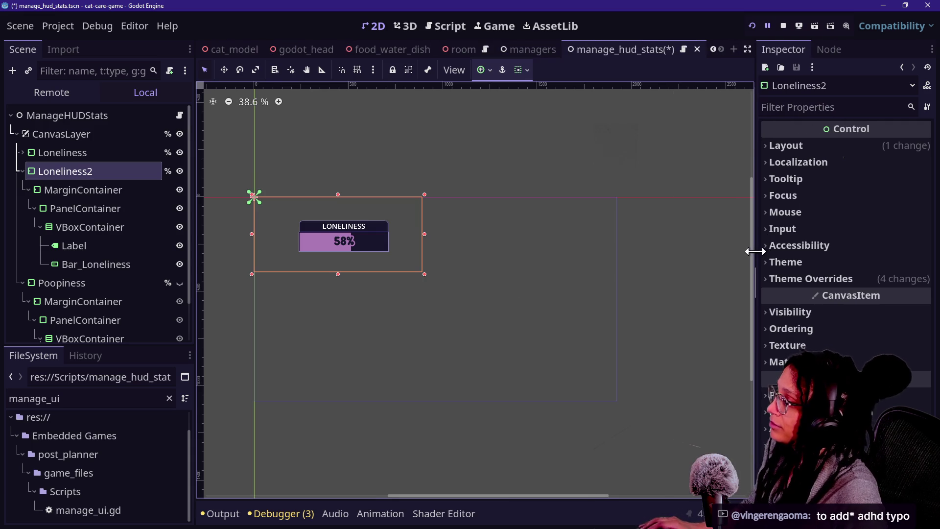
pyautogui.scroll(1, 371, 328)
pyautogui.moveTo(404, 495)
pyautogui.mouseDown()
pyautogui.moveTo(344, 489)
pyautogui.moveTo(404, 493)
pyautogui.mouseUp()
pyautogui.click(99, 175)
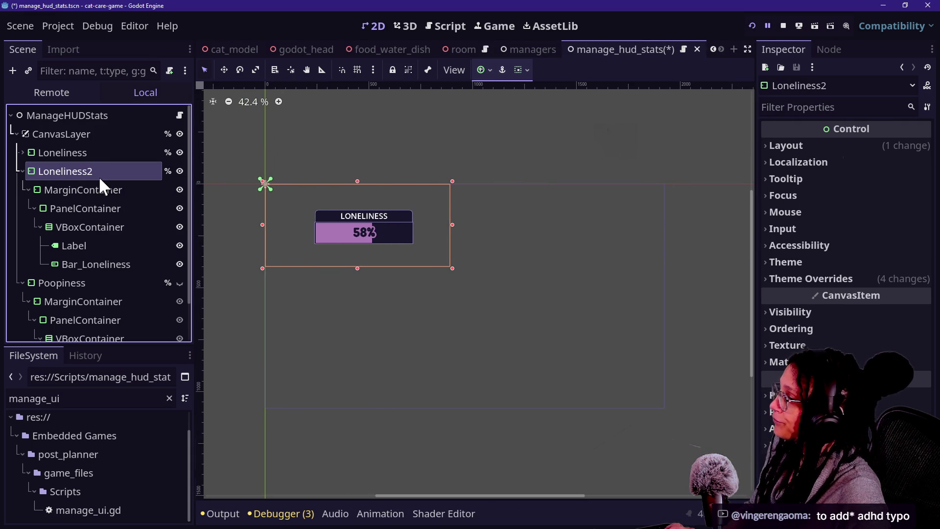
pyautogui.doubleClick(123, 175)
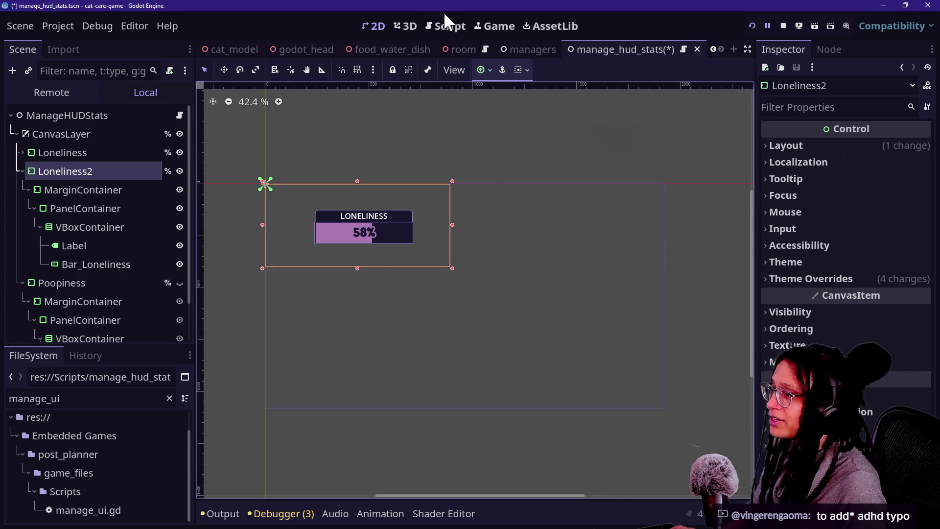
pyautogui.click(445, 25)
pyautogui.click(486, 292)
# Inspect the ManageStats and bar_loneliness code on line 48, toggling the side docks and checking the Label node.
pyautogui.hotkey('ctrl', 'shift', 'F11')
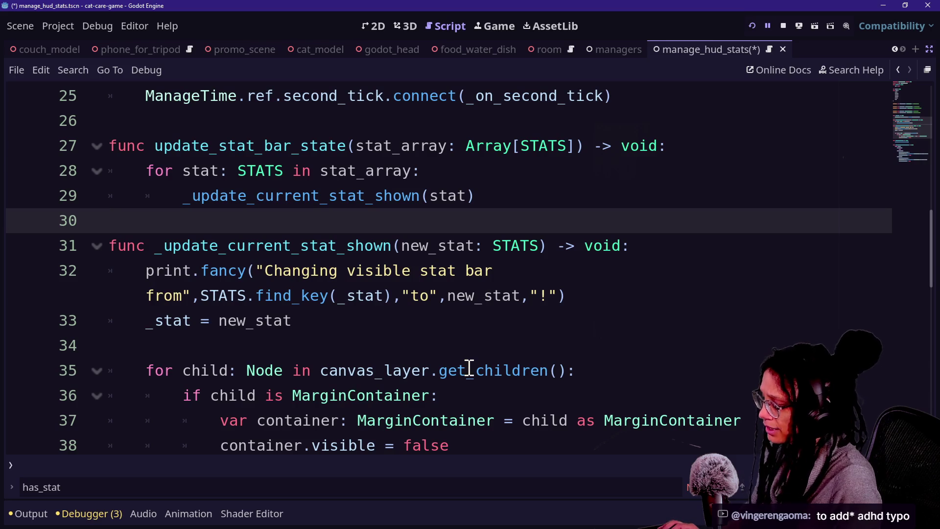
pyautogui.scroll(-4, 469, 367)
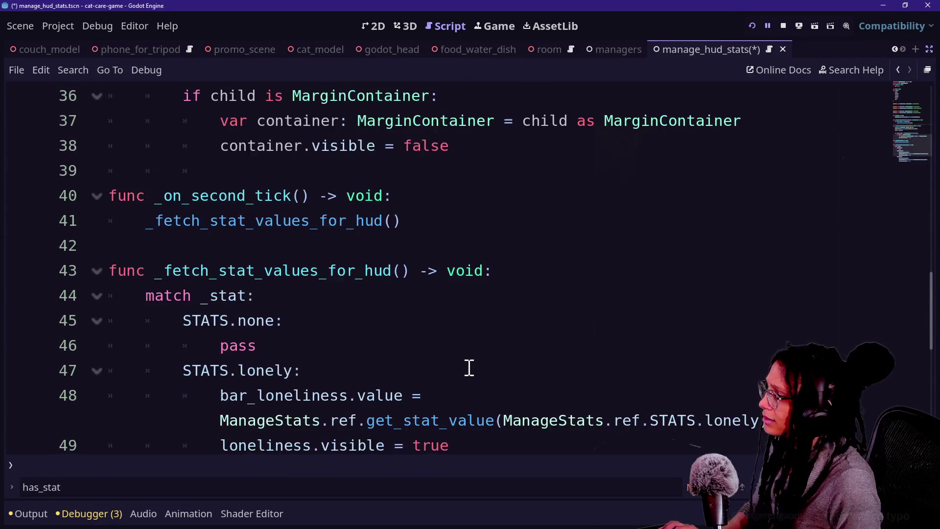
pyautogui.scroll(1, 321, 292)
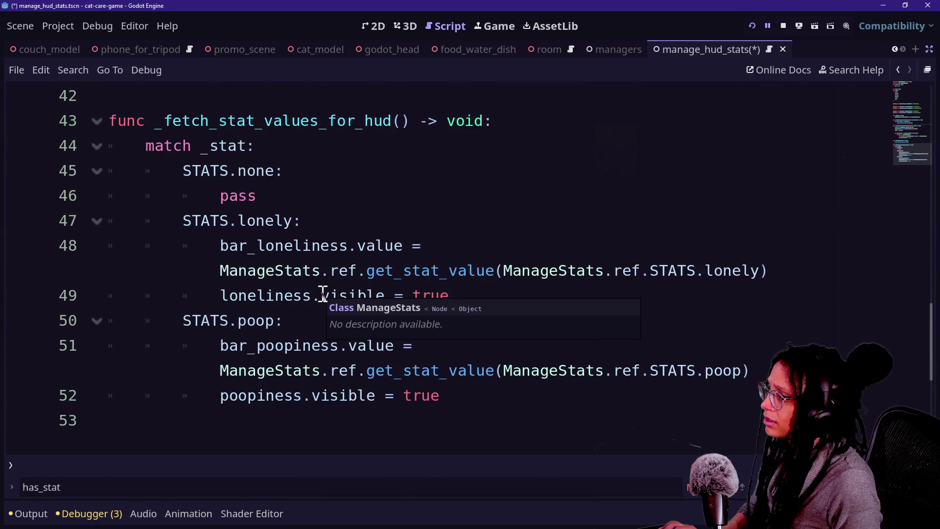
pyautogui.click(238, 270)
pyautogui.click(201, 293)
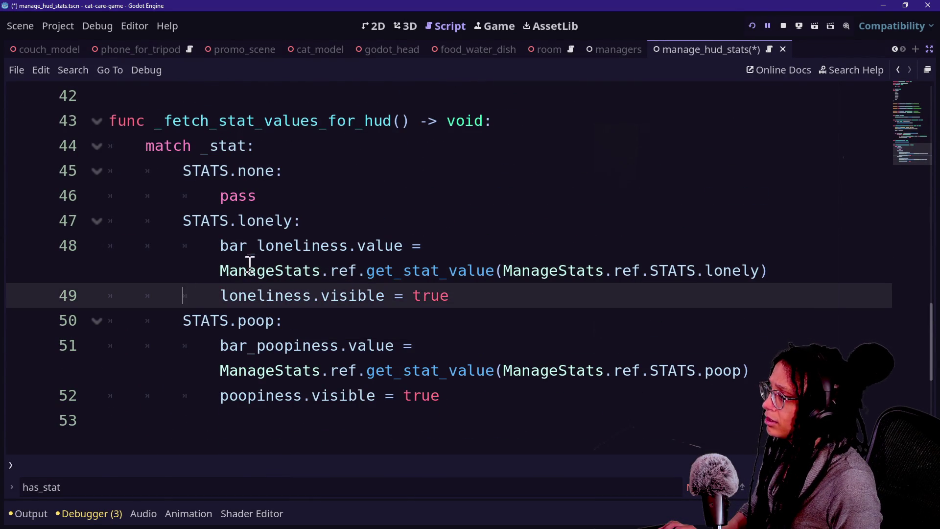
pyautogui.doubleClick(231, 255)
pyautogui.click(383, 247)
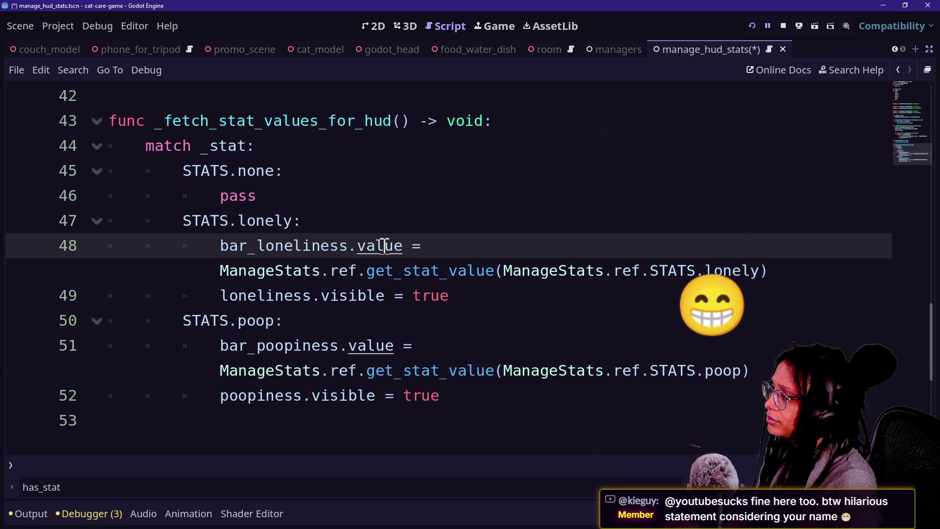
pyautogui.hotkey('ctrl', 'shift', 'F11')
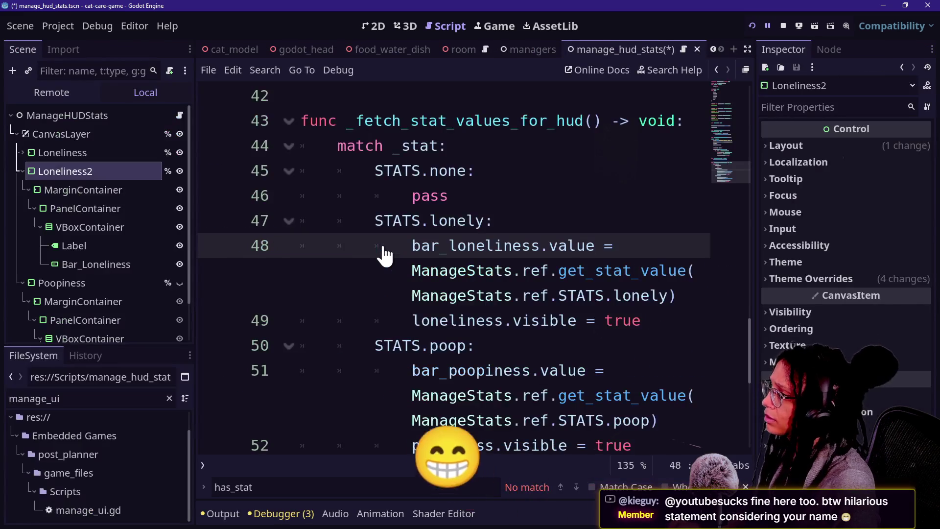
pyautogui.hotkey('ctrl', 'shift', 'F11')
pyautogui.hotkey('ctrl', 'shift', 'F11')
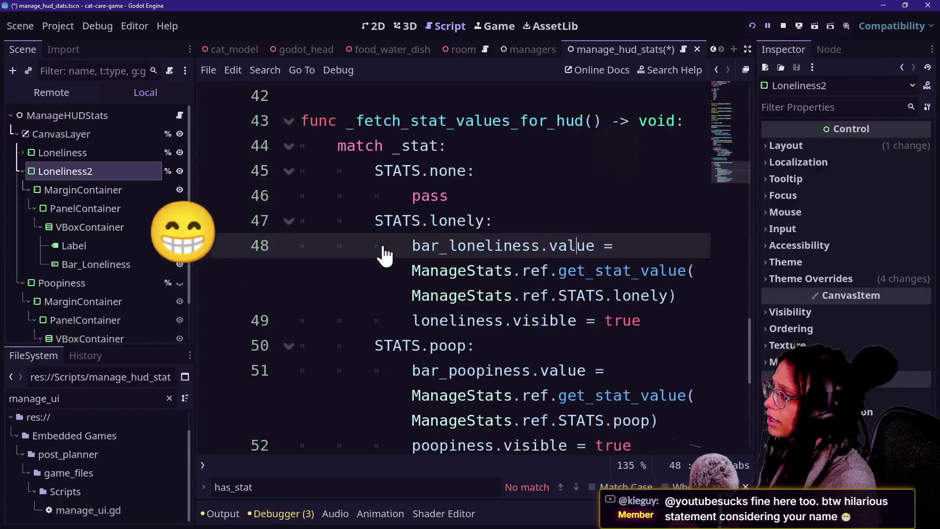
pyautogui.click(125, 248)
pyautogui.click(457, 223)
pyautogui.hotkey('ctrl', 'shift', 'F11')
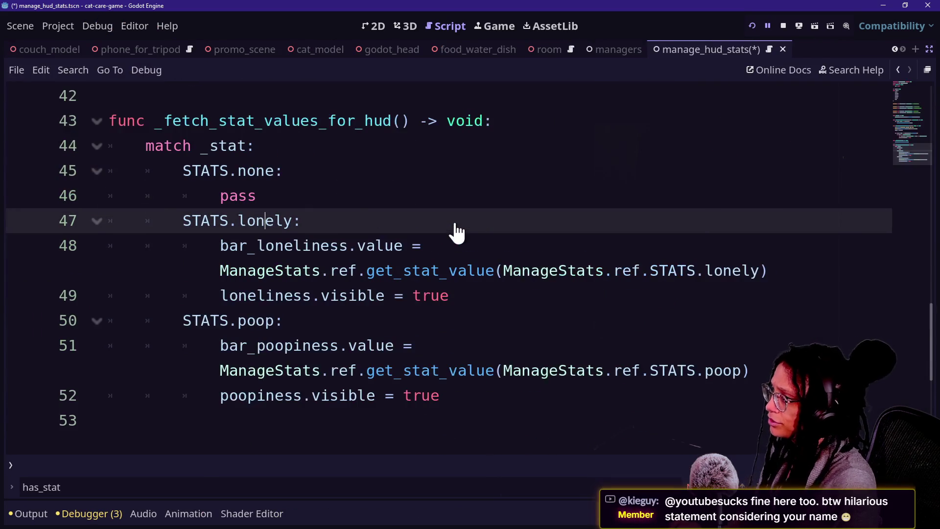
# Highlight every ManageStats occurrence around the get_stat_value call on line 48.
pyautogui.scroll(8, 455, 231)
pyautogui.scroll(6, 456, 230)
pyautogui.scroll(-15, 456, 225)
pyautogui.scroll(1, 456, 224)
pyautogui.scroll(1, 456, 221)
pyautogui.moveTo(193, 342); pyautogui.dragTo(325, 343)
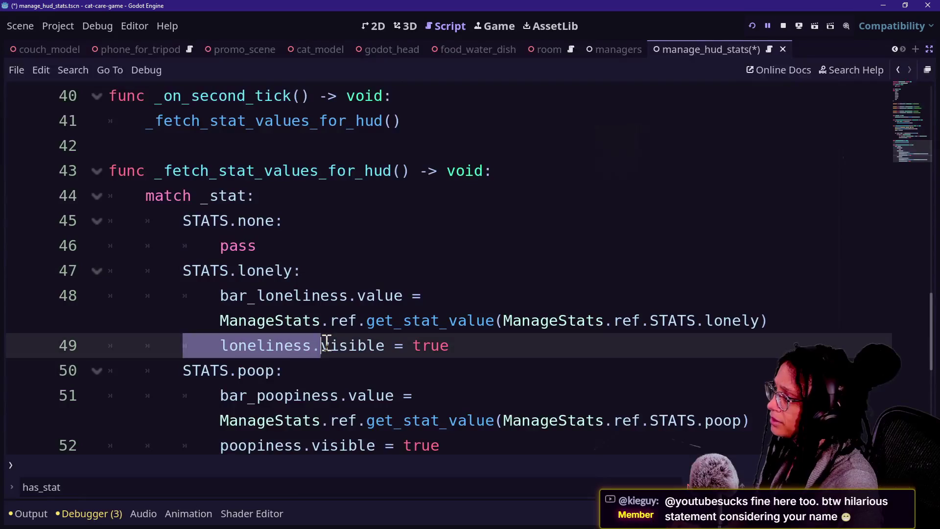
pyautogui.click(413, 323)
pyautogui.doubleClick(538, 323)
pyautogui.click(541, 323)
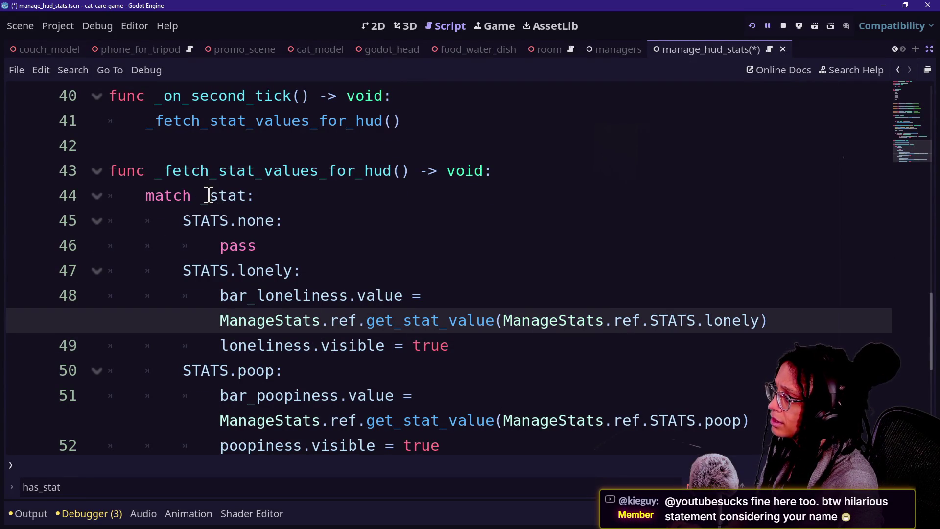
pyautogui.scroll(3, 208, 195)
pyautogui.scroll(1, 208, 196)
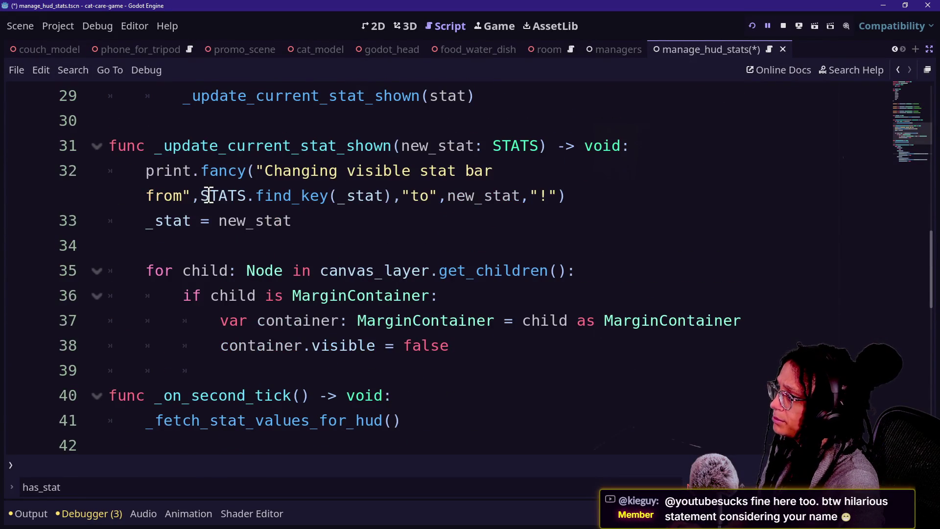
# Review lines 31–38 of _update_current_stat_shown, including the MarginContainer check and container lines.
pyautogui.click(210, 222)
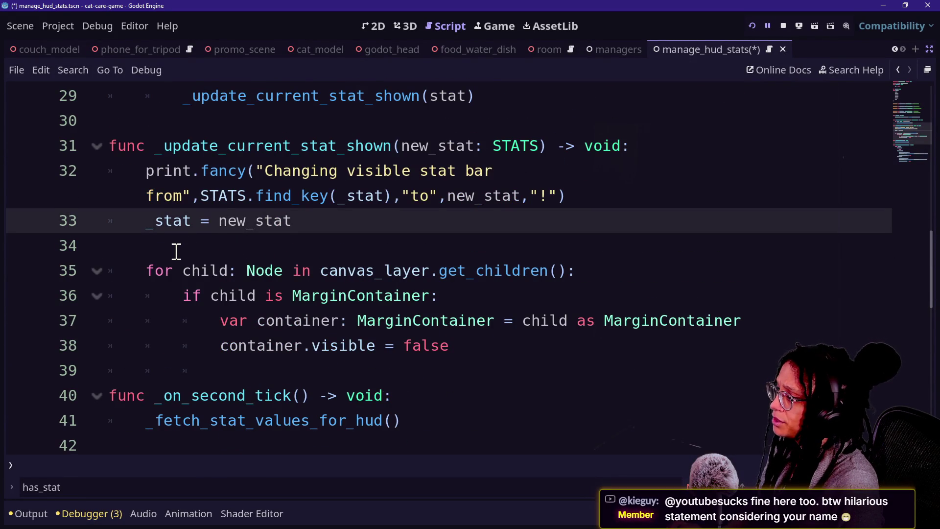
pyautogui.scroll(-1, 217, 271)
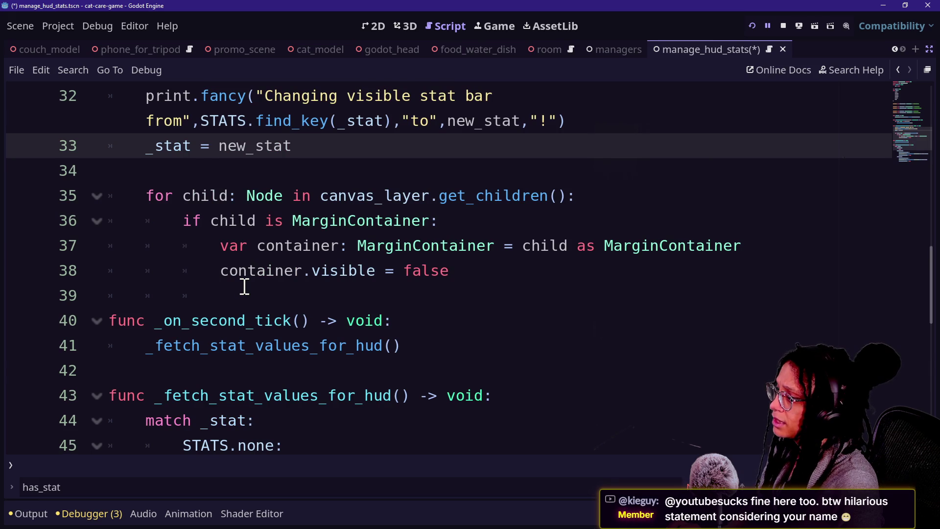
pyautogui.scroll(3, 245, 287)
pyautogui.click(173, 303)
pyautogui.scroll(-1, 174, 304)
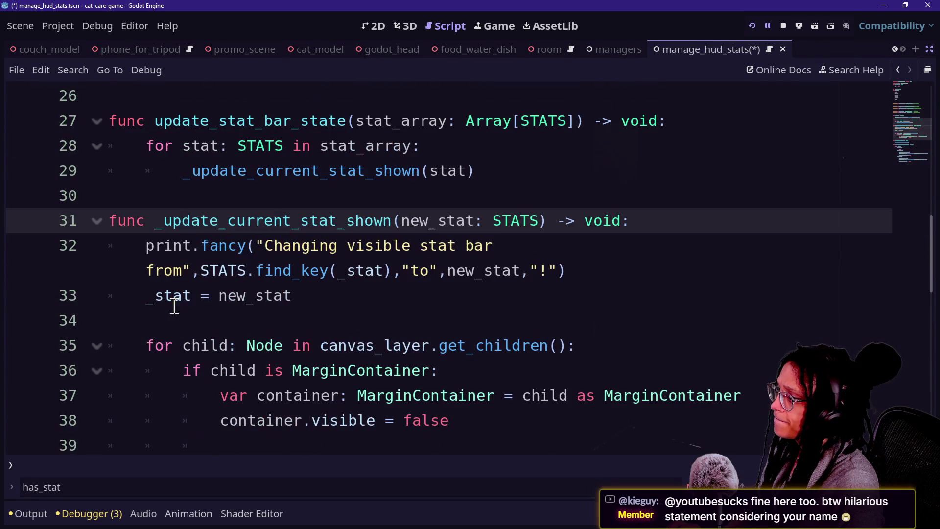
pyautogui.click(345, 253)
pyautogui.click(287, 296)
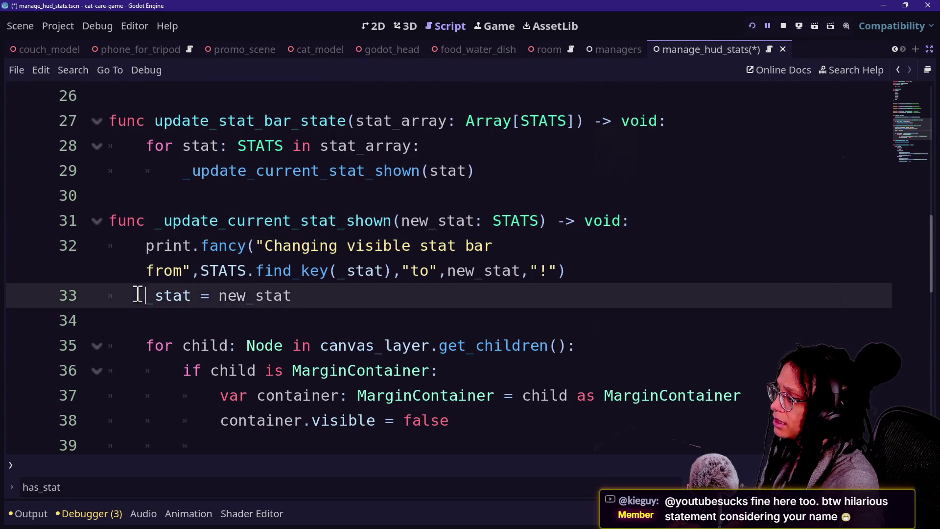
pyautogui.scroll(-1, 222, 338)
pyautogui.click(431, 296)
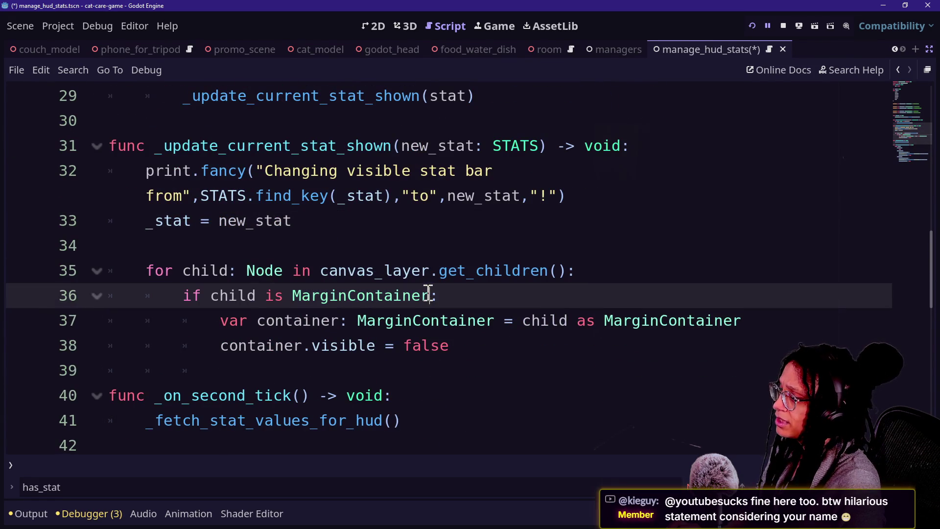
pyautogui.click(368, 298)
pyautogui.moveTo(273, 321); pyautogui.dragTo(470, 319)
pyautogui.click(512, 318)
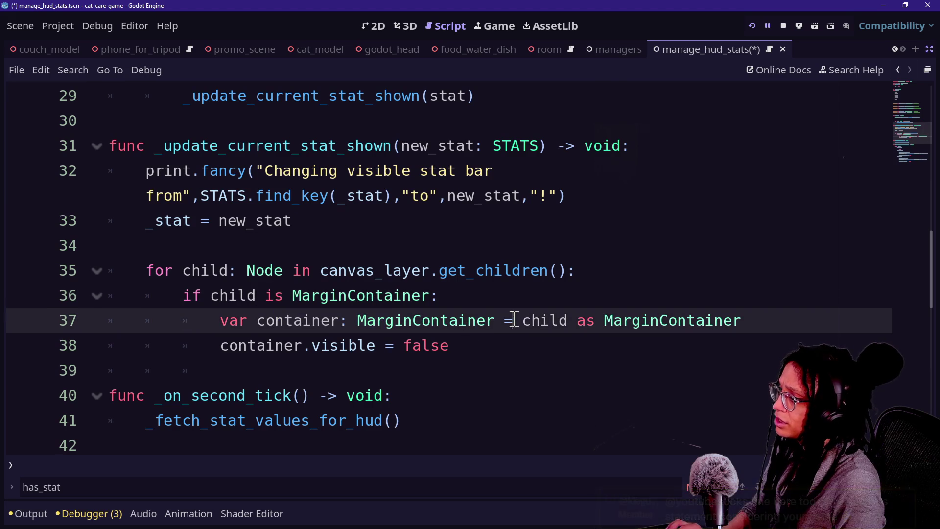
pyautogui.click(245, 345)
pyautogui.click(267, 345)
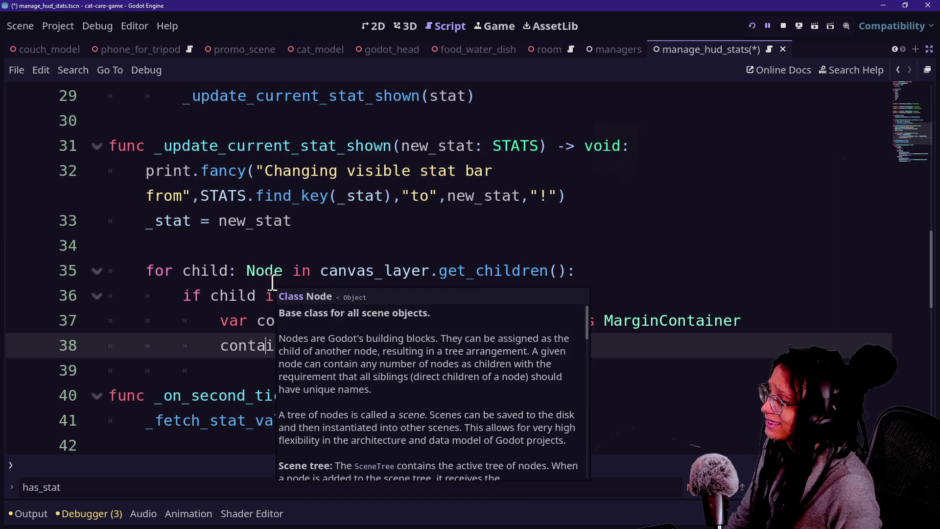
pyautogui.click(196, 327)
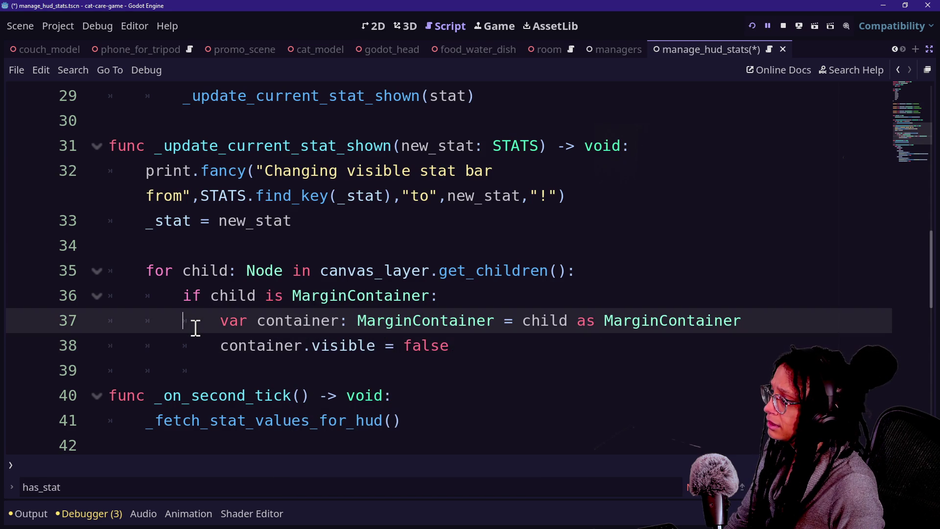
# Select container.visible = false on line 38 and restore the scene, file and inspector panels.
pyautogui.doubleClick(434, 299)
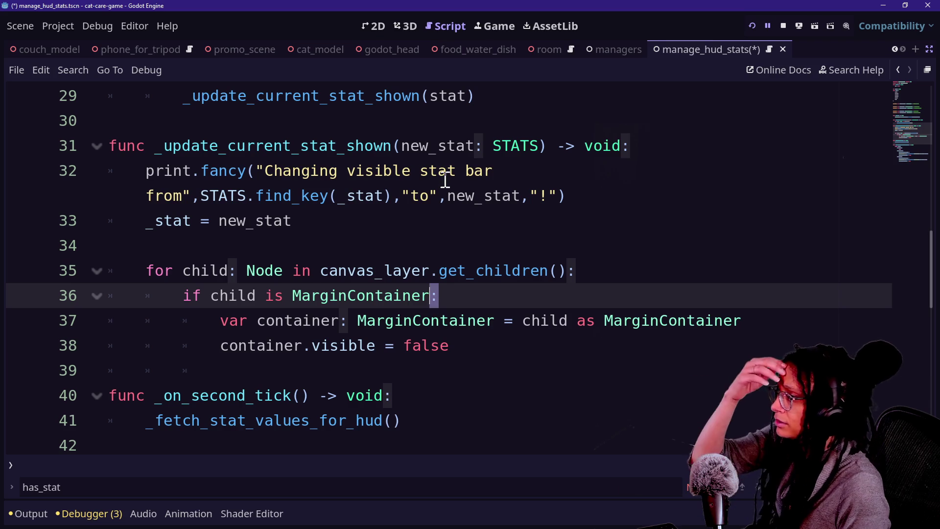
pyautogui.scroll(1, 443, 185)
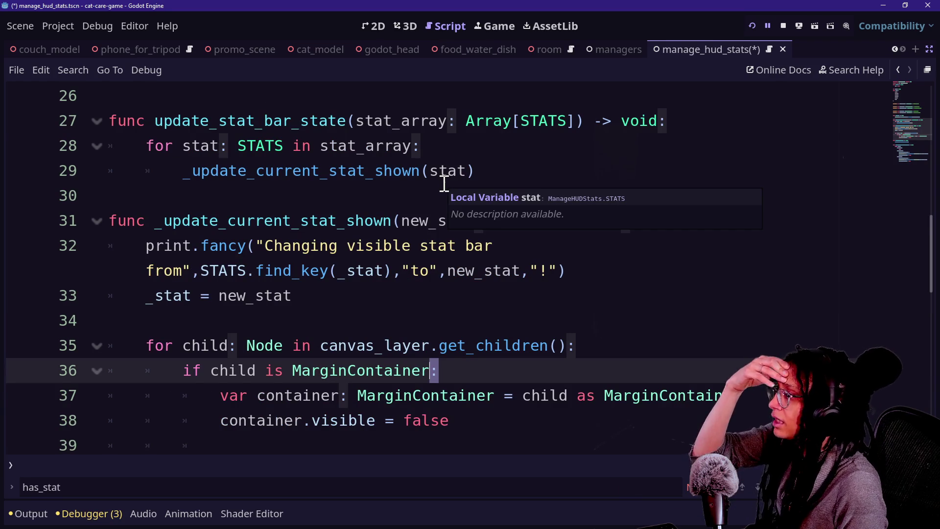
pyautogui.scroll(-1, 417, 203)
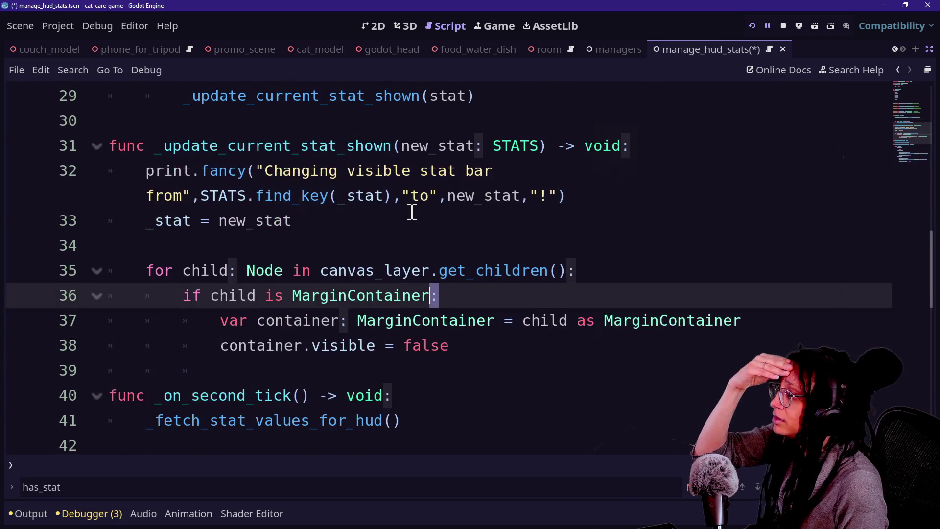
pyautogui.scroll(-1, 412, 212)
pyautogui.click(368, 266)
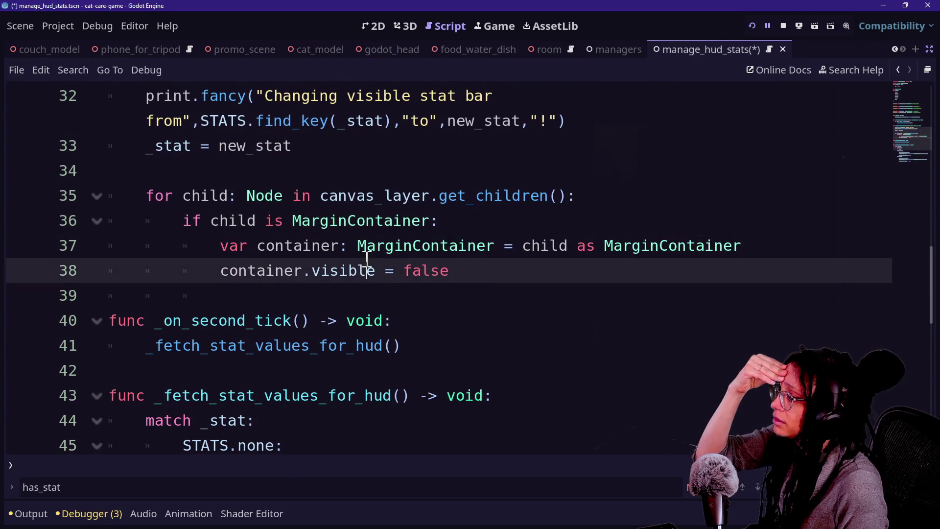
pyautogui.scroll(-2, 367, 259)
pyautogui.scroll(-1, 367, 258)
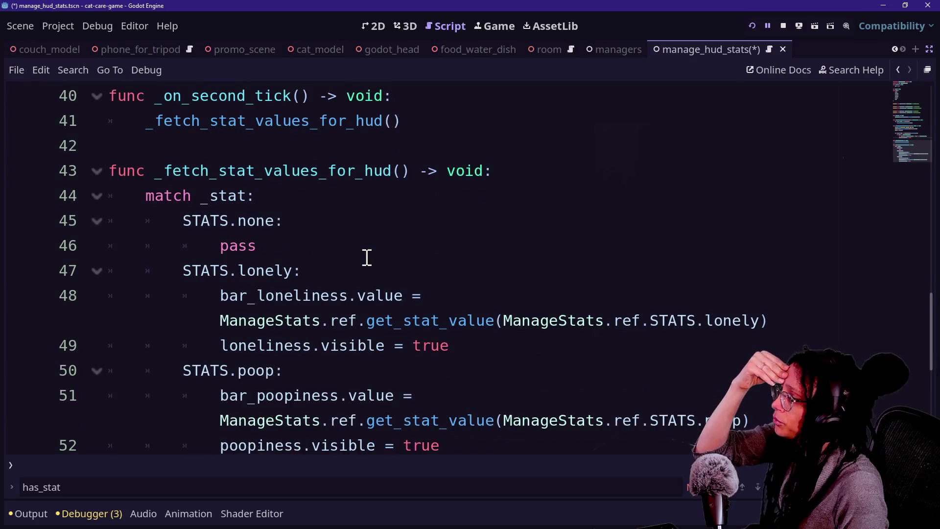
pyautogui.scroll(-1, 367, 258)
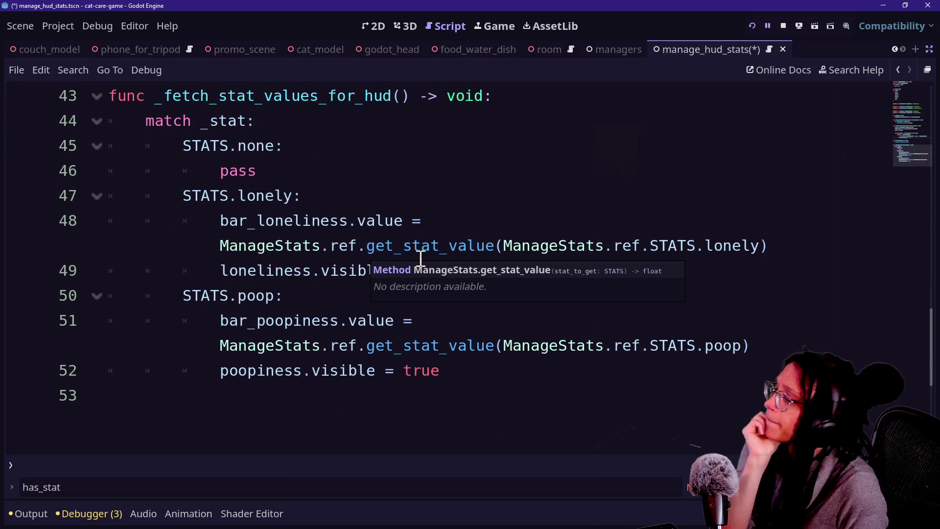
pyautogui.keyDown('shift'); pyautogui.click(395, 283); pyautogui.keyUp('shift')
pyautogui.scroll(4, 394, 286)
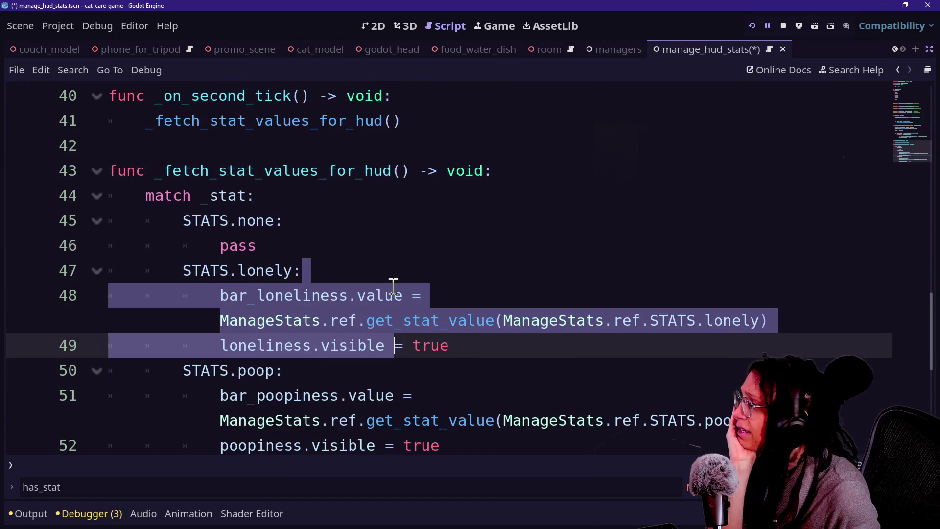
pyautogui.click(400, 288)
pyautogui.moveTo(401, 288); pyautogui.dragTo(388, 421)
pyautogui.scroll(-3, 432, 225)
pyautogui.click(433, 225)
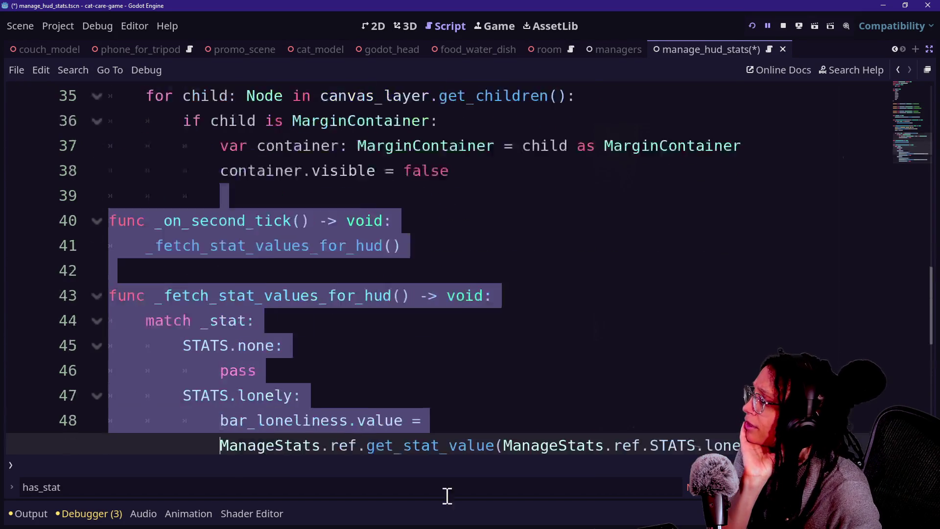
pyautogui.scroll(4, 432, 225)
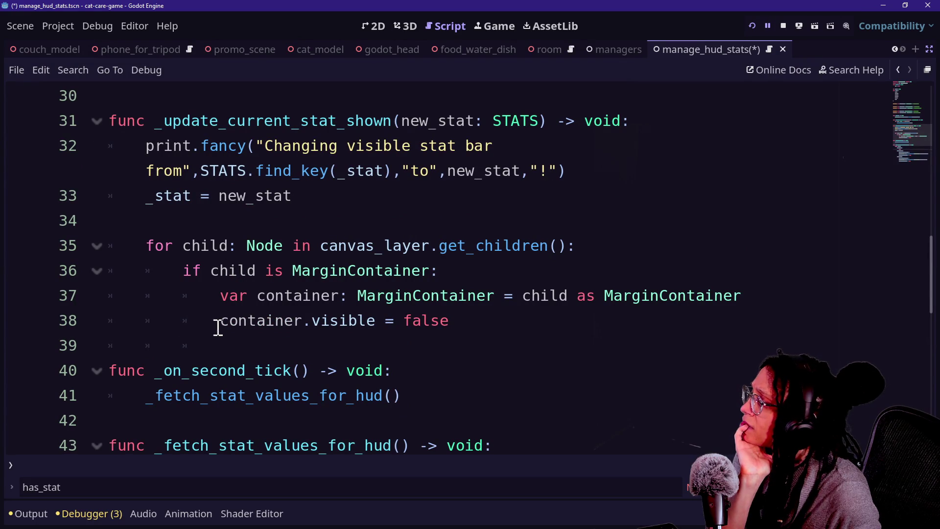
pyautogui.moveTo(216, 323); pyautogui.dragTo(539, 321)
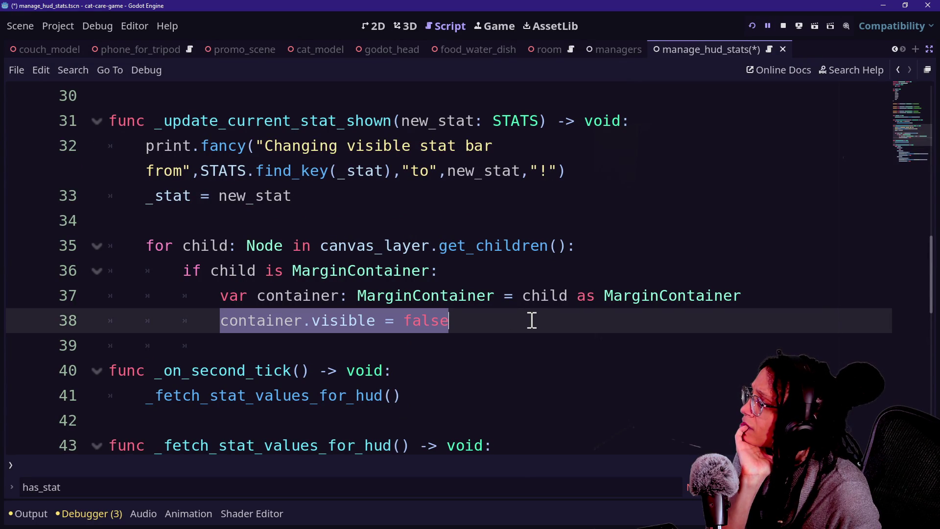
pyautogui.scroll(4, 461, 312)
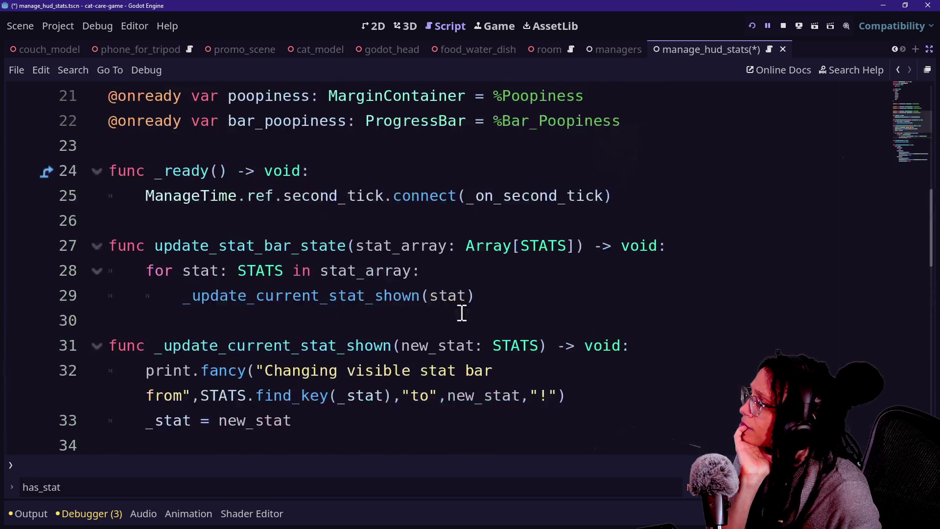
pyautogui.click(928, 51)
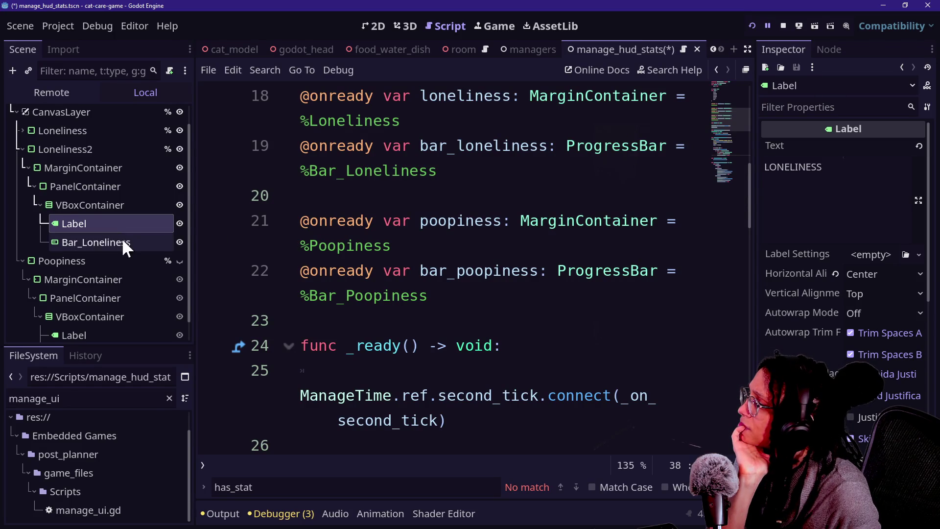
# Delete the duplicate Loneliness2 node and its children from the HUD scene.
pyautogui.scroll(1, 102, 228)
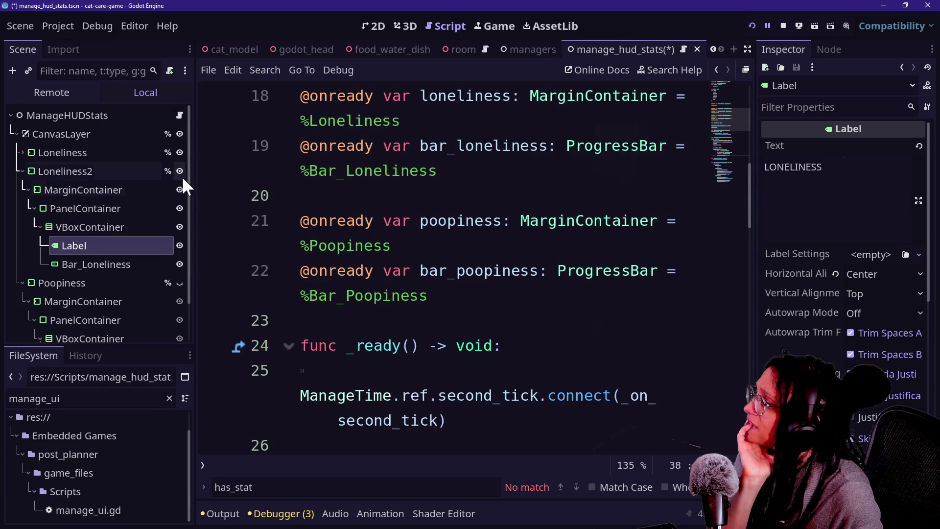
pyautogui.click(143, 170)
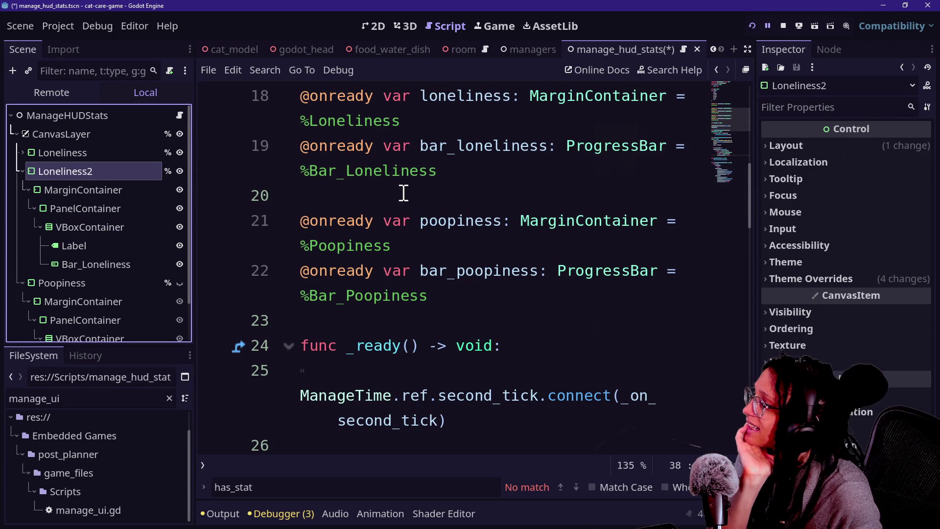
pyautogui.scroll(-5, 411, 202)
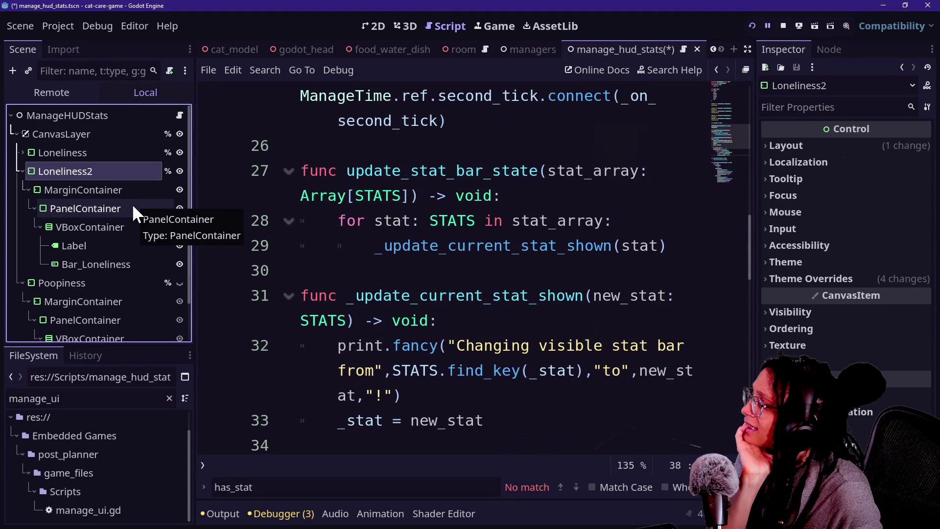
pyautogui.click(106, 182)
pyautogui.click(102, 171)
pyautogui.press('Delete')
pyautogui.press('Return')
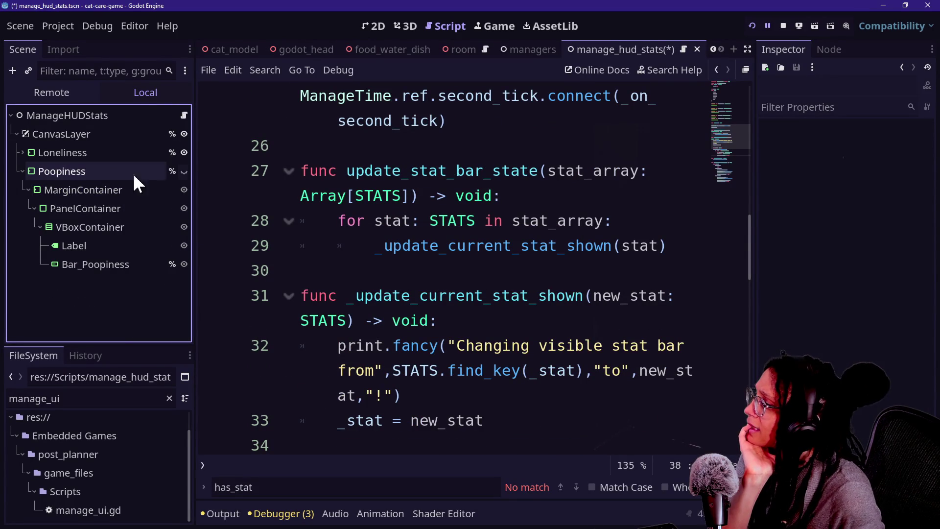
# Hide the Loneliness stat panel and select the Poopiness node.
pyautogui.click(184, 152)
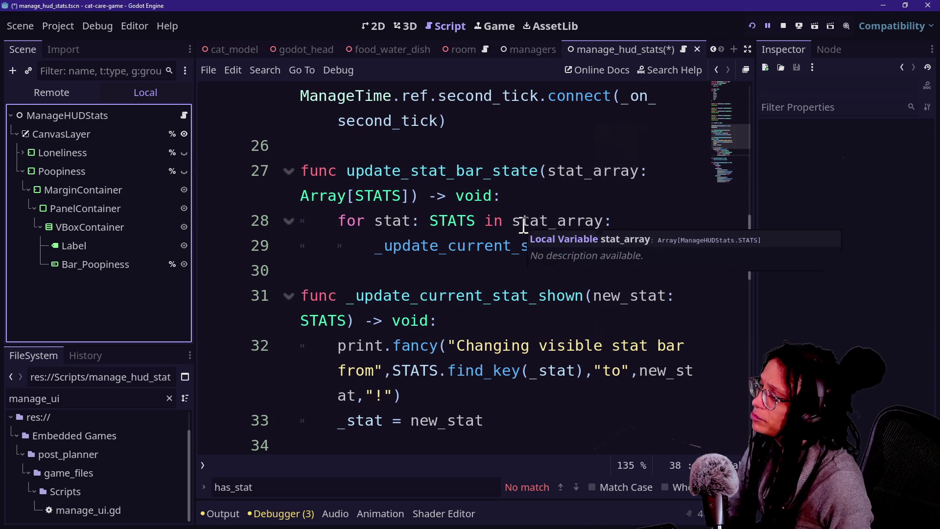
pyautogui.click(91, 153)
pyautogui.click(87, 169)
pyautogui.click(85, 151)
pyautogui.click(87, 171)
# Look over the stat loop on line 28 and restart the game to test.
pyautogui.click(606, 211)
pyautogui.scroll(-5, 739, 142)
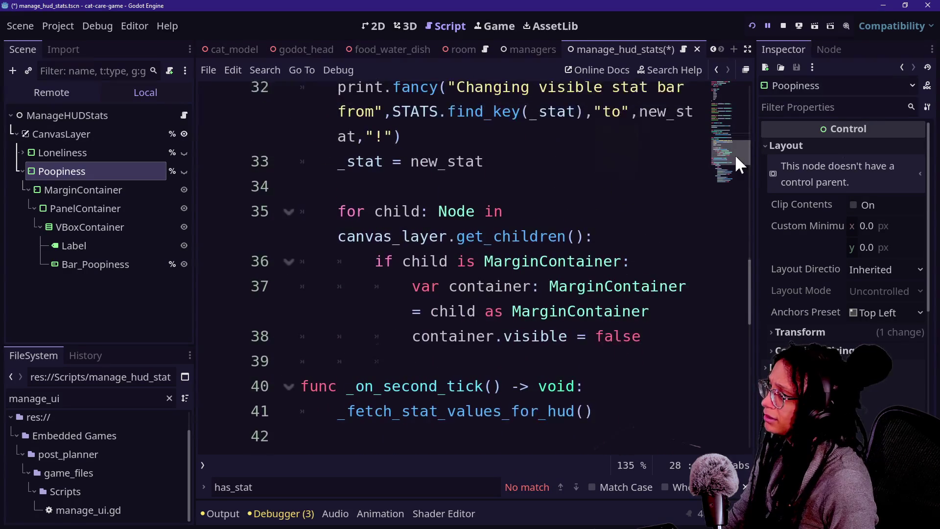
pyautogui.scroll(2, 735, 155)
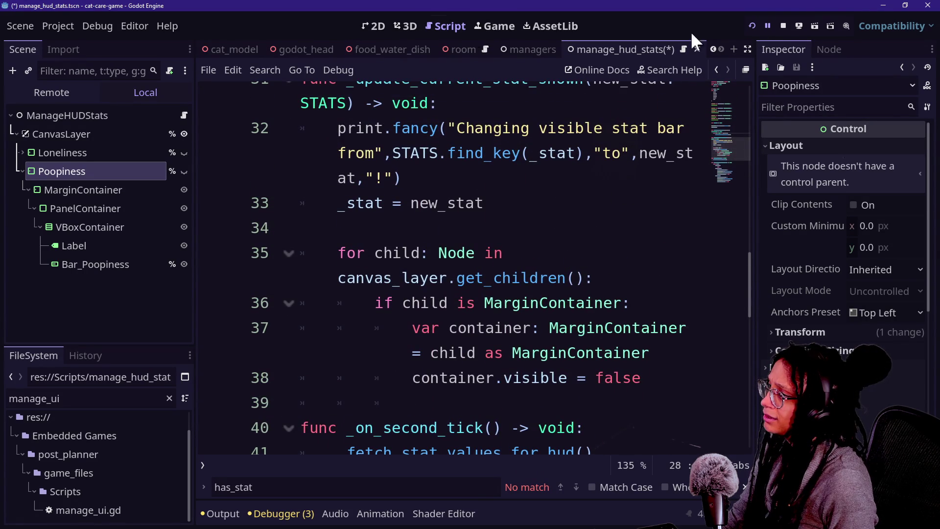
pyautogui.click(752, 25)
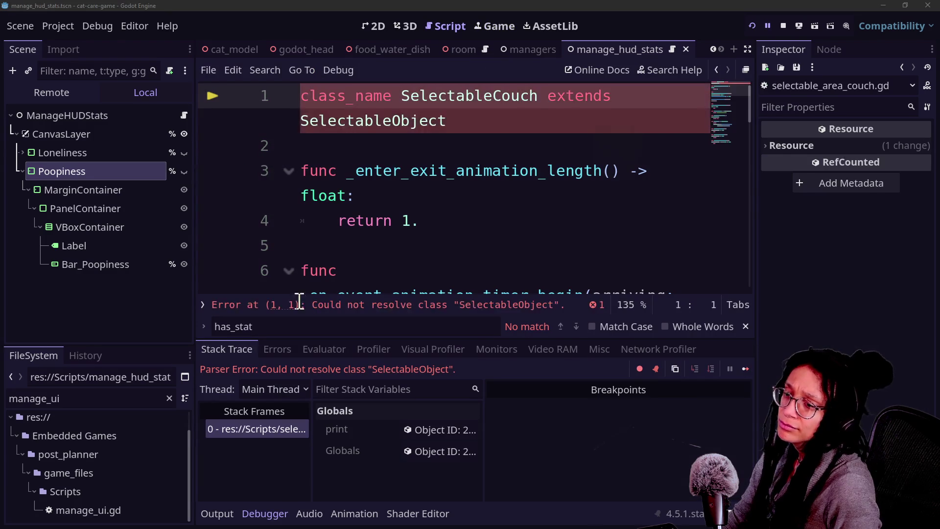
# Jump to the script reporting the error and inspect the code around line 142.
pyautogui.keyDown('ctrl'); pyautogui.click(438, 121); pyautogui.keyUp('ctrl')
pyautogui.hotkey('ctrl', 'shift', 'F11')
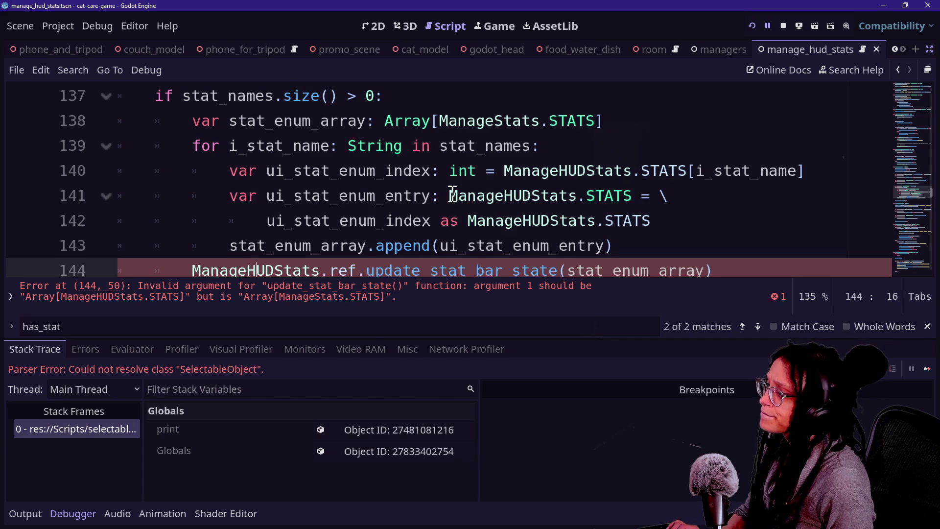
pyautogui.scroll(-1, 452, 195)
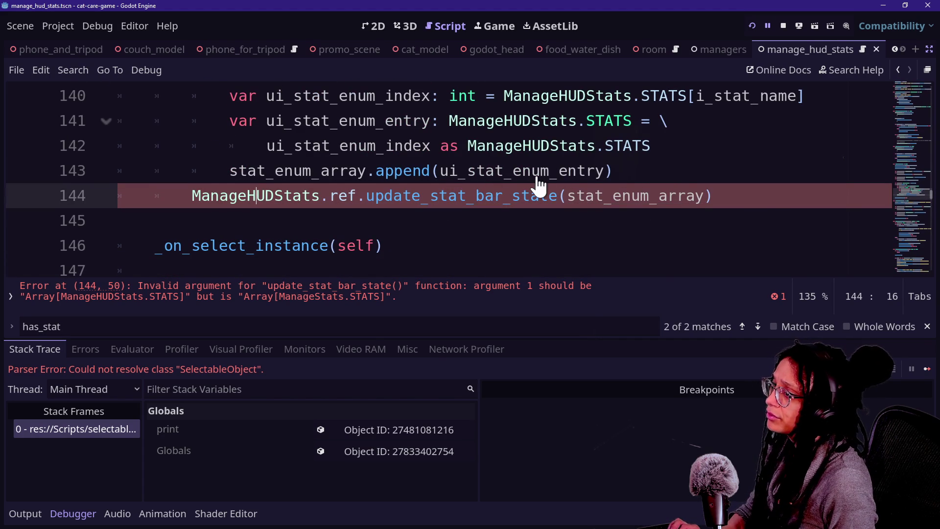
pyautogui.moveTo(538, 177)
pyautogui.click(584, 155)
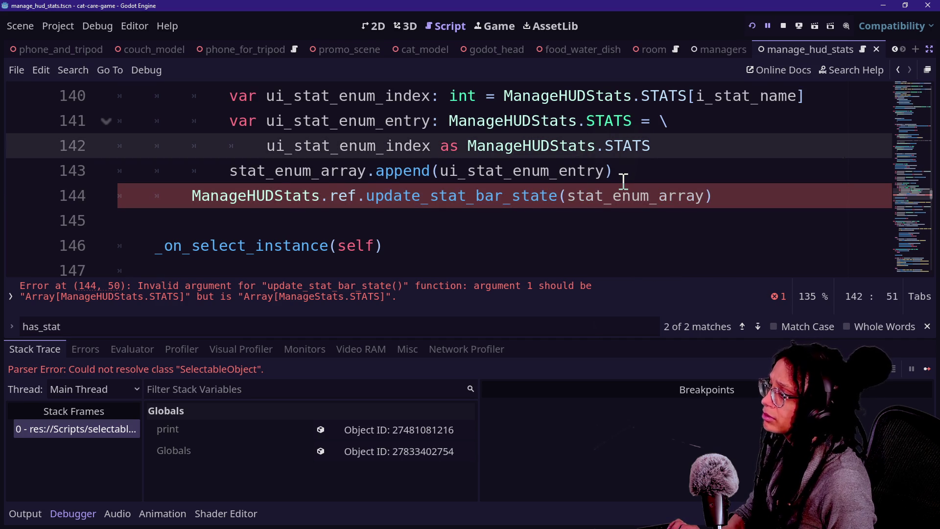
pyautogui.scroll(1, 623, 181)
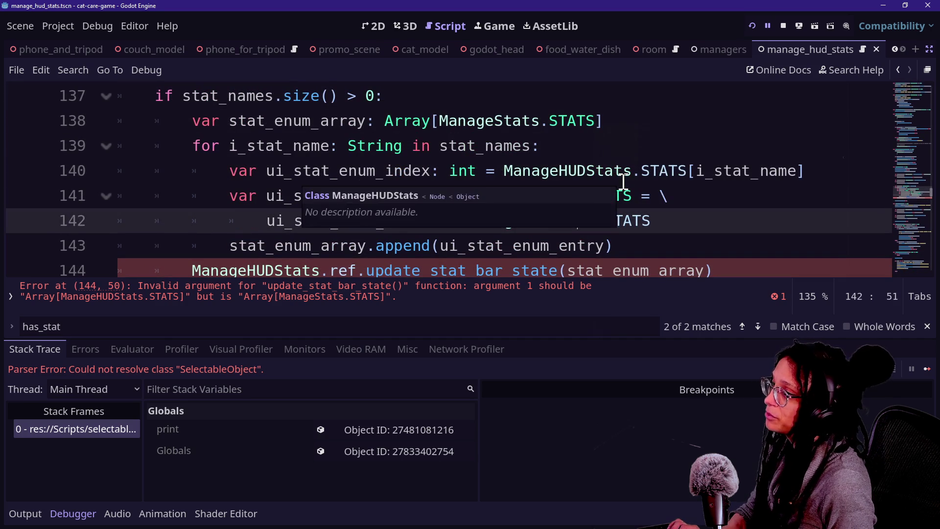
# Change line 138's type to Array[ManageHUDStats.STATS] and run the game to test.
pyautogui.click(494, 121)
pyautogui.write('JID')
pyautogui.press('BackSpace')
pyautogui.press('BackSpace')
pyautogui.press('BackSpace')
pyautogui.write('HUD')
pyautogui.press('BackSpace')
pyautogui.write('UD')
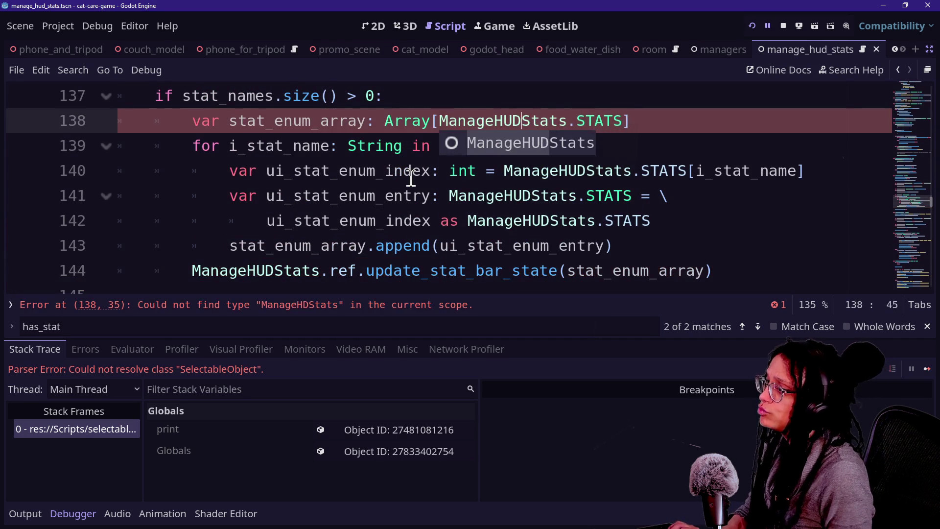
pyautogui.click(313, 220)
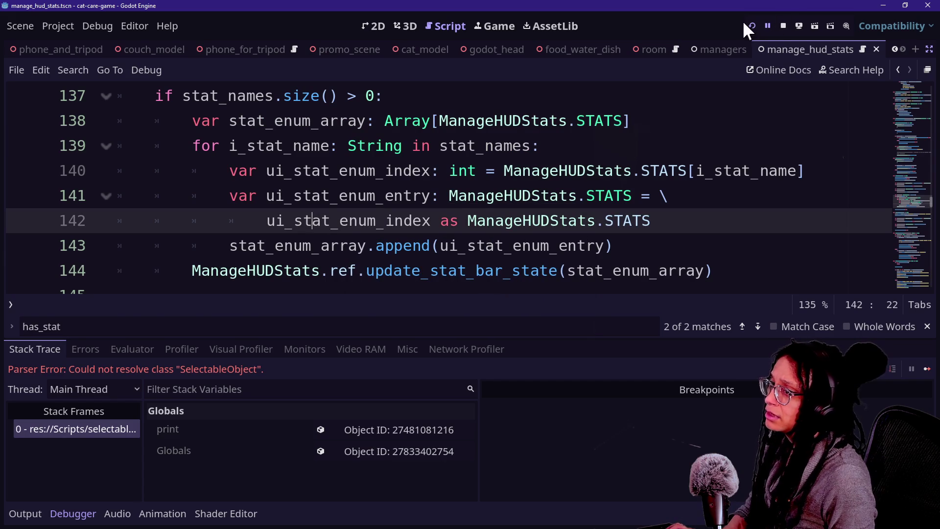
pyautogui.click(750, 26)
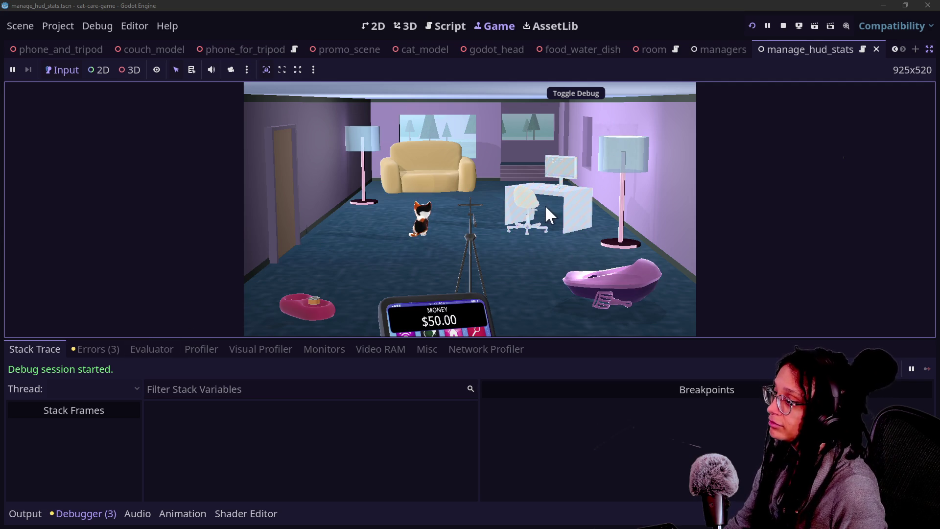
# Filter the Output log for 'changing', click the litter box in-game, and return to the script.
pyautogui.click(29, 513)
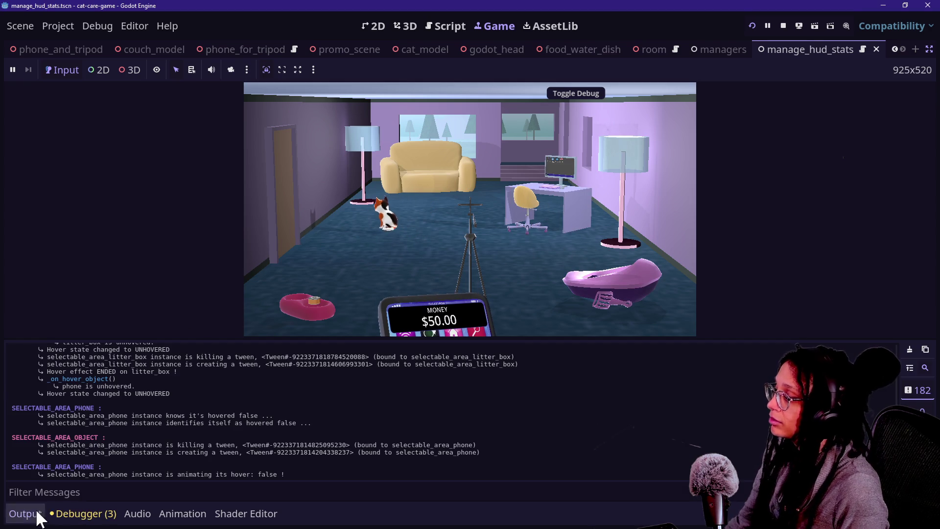
pyautogui.click(103, 492)
pyautogui.write('changing')
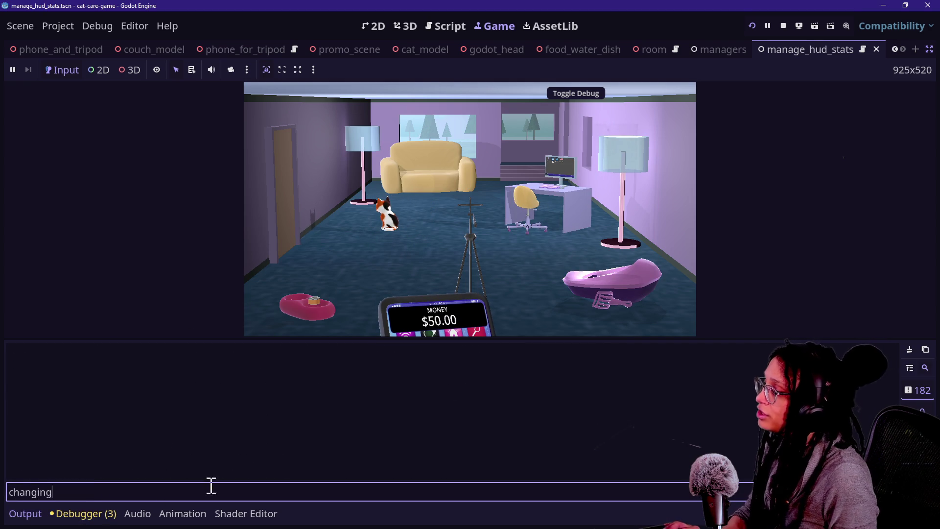
pyautogui.click(663, 309)
pyautogui.click(93, 350)
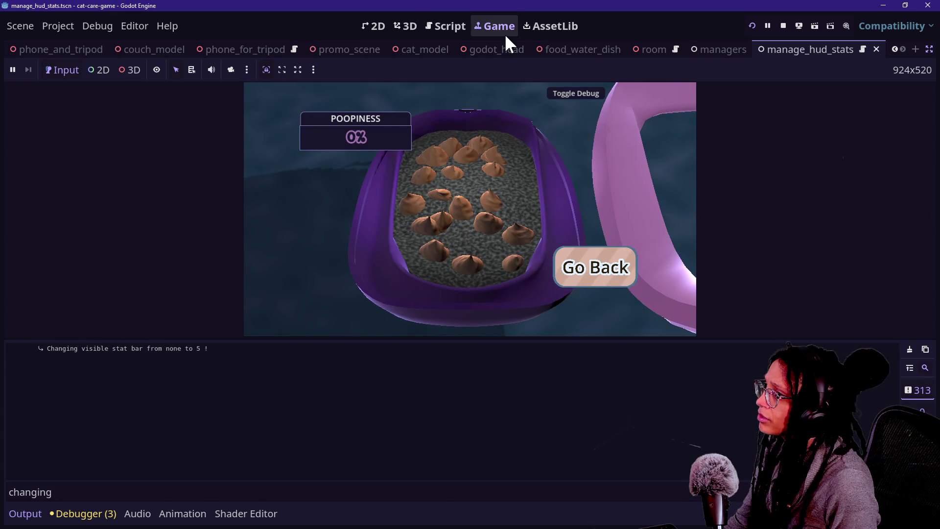
pyautogui.click(447, 30)
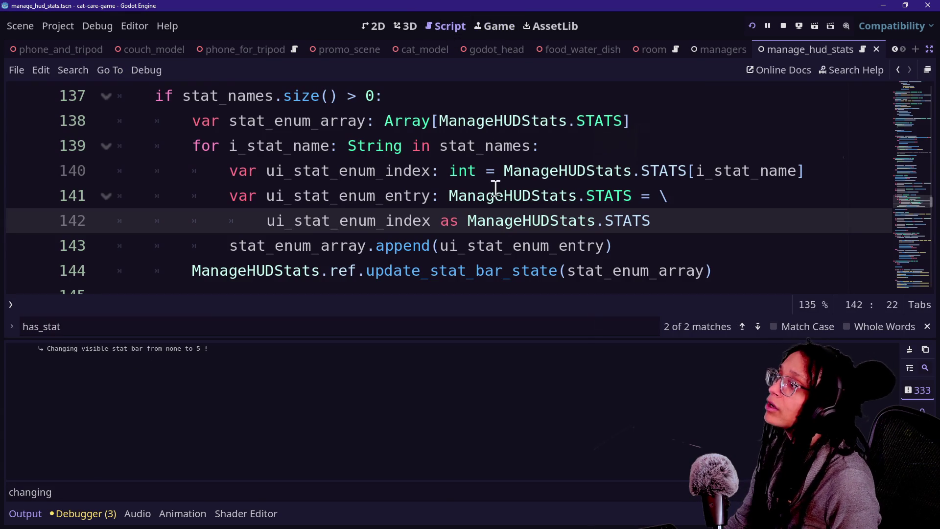
pyautogui.scroll(20, 485, 158)
pyautogui.scroll(-10, 482, 183)
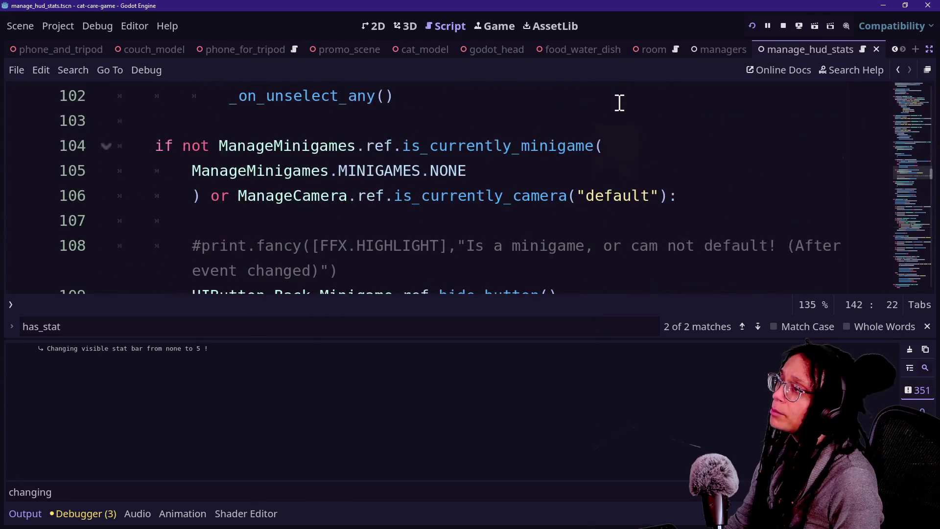
pyautogui.hotkey('ctrl', 'j')
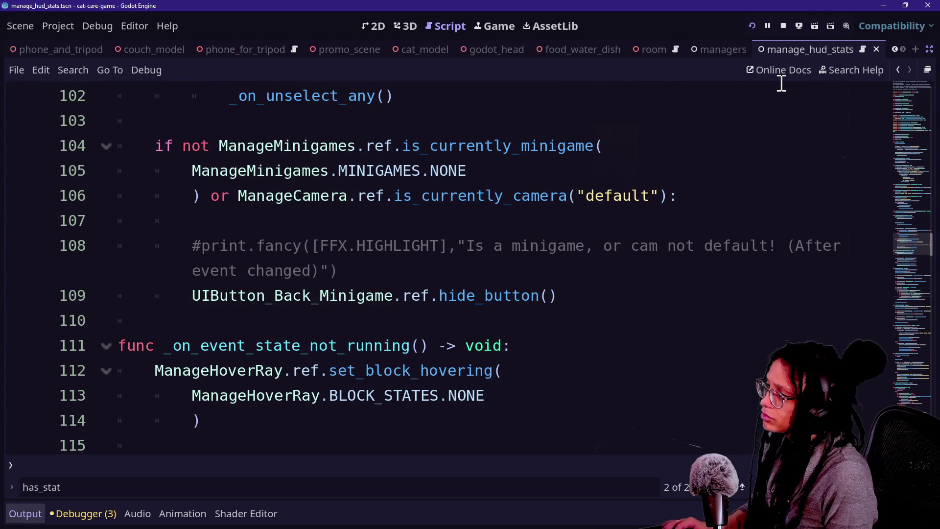
pyautogui.hotkey('shift', 'alt', 'o')
pyautogui.press('Down')
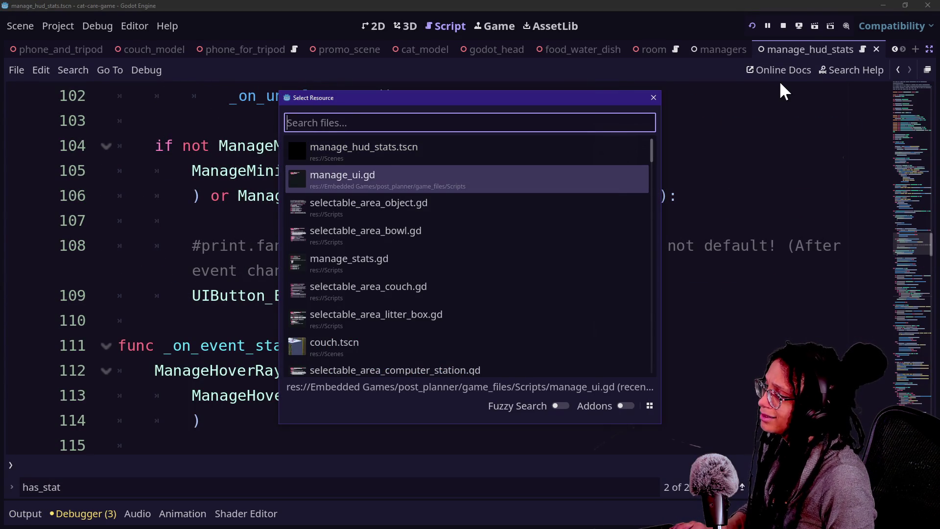
pyautogui.write('manage_')
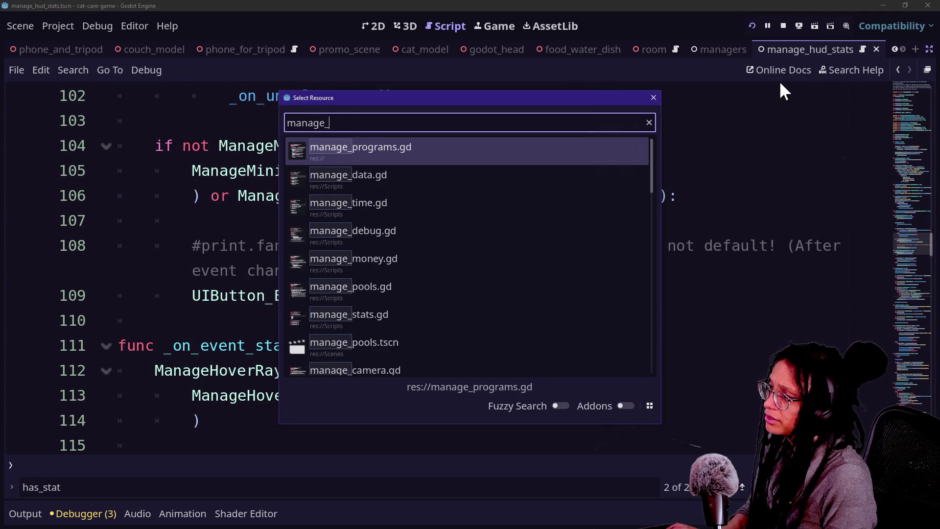
pyautogui.write('hud')
pyautogui.press('Return')
pyautogui.hotkey('ctrl', 'shift', 'F11')
pyautogui.hotkey('ctrl', 'shift', 'F11')
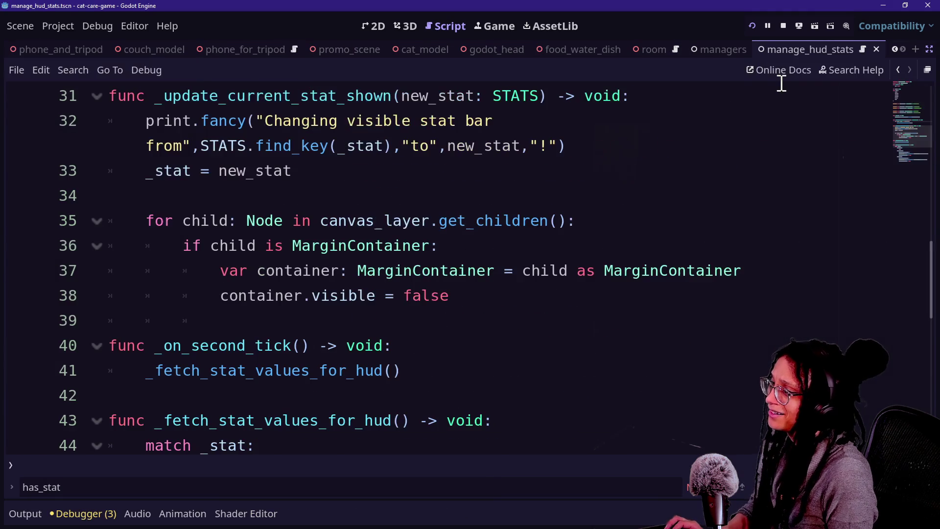
pyautogui.hotkey('ctrl', '0')
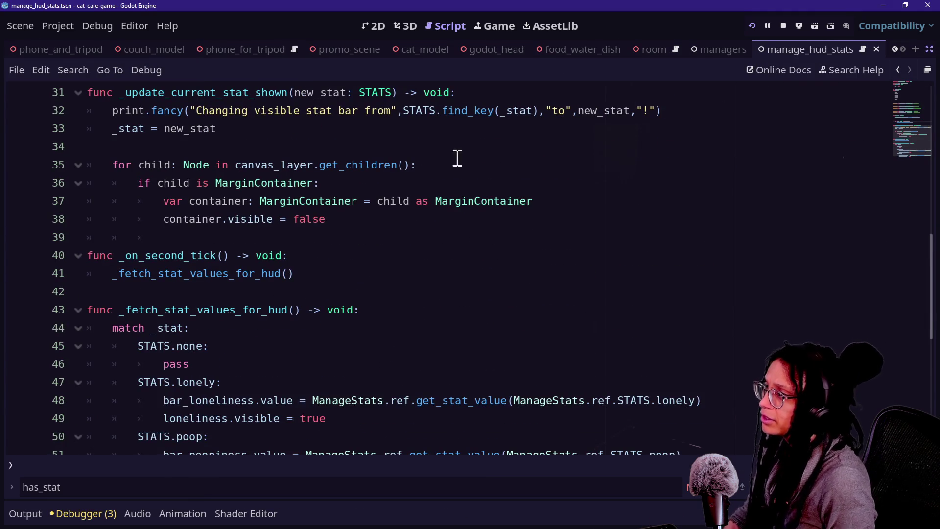
pyautogui.scroll(2, 364, 120)
pyautogui.scroll(2, 363, 120)
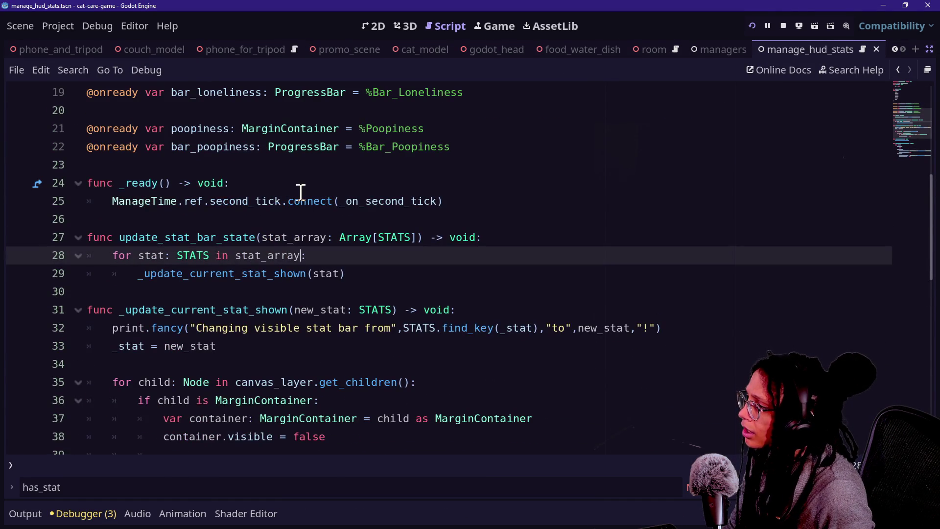
pyautogui.scroll(-3, 301, 192)
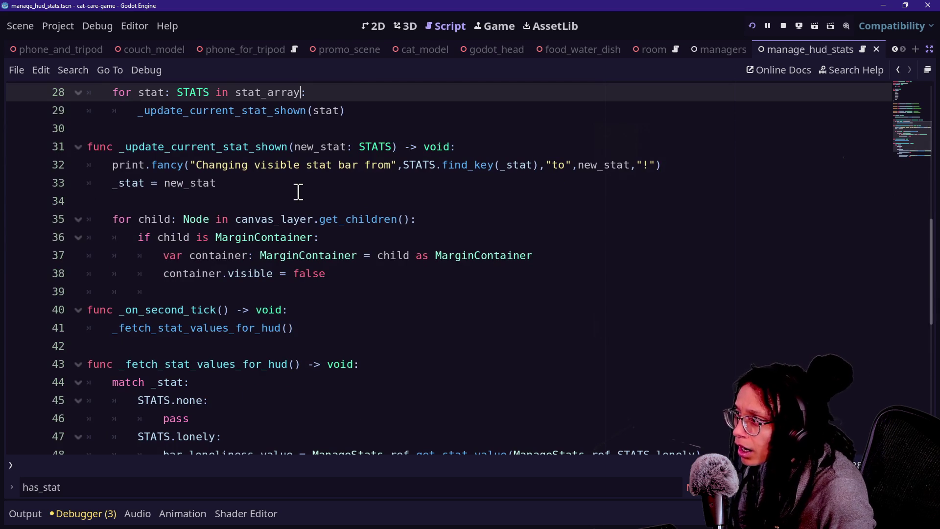
pyautogui.scroll(2, 227, 165)
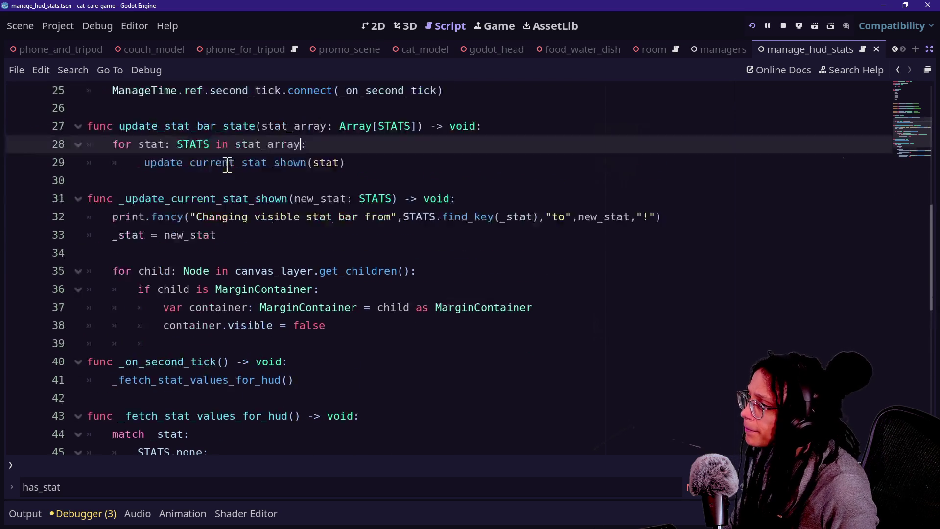
pyautogui.click(317, 220)
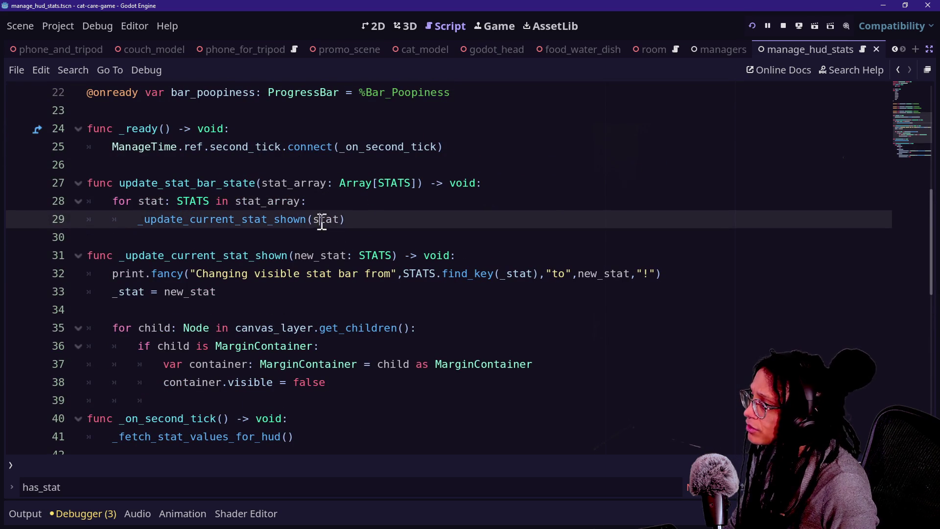
pyautogui.moveTo(340, 184); pyautogui.dragTo(411, 184)
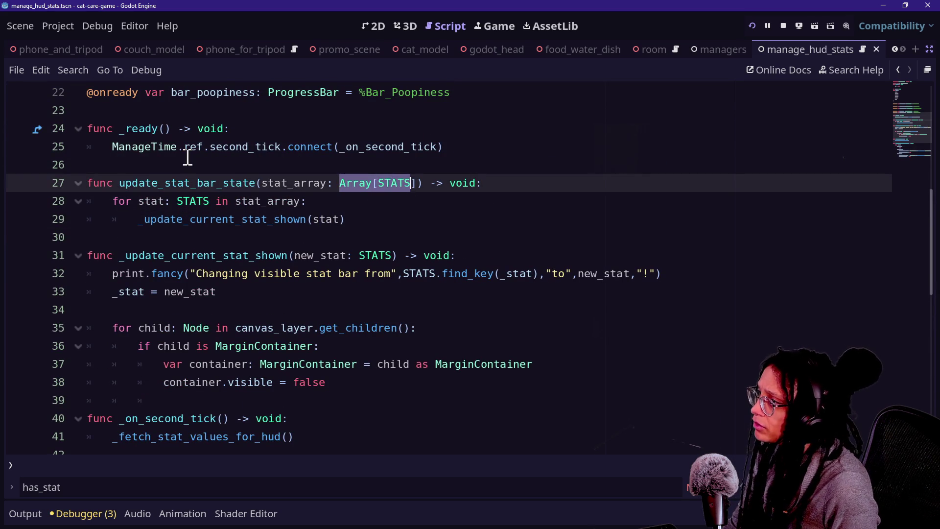
pyautogui.scroll(2, 187, 156)
pyautogui.scroll(3, 187, 157)
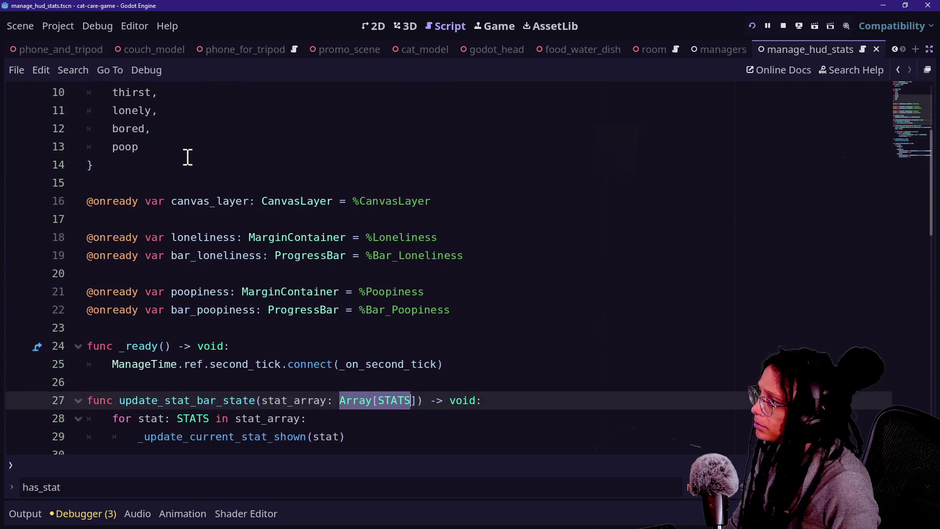
pyautogui.keyDown('shift'); pyautogui.click(79, 95); pyautogui.keyUp('shift')
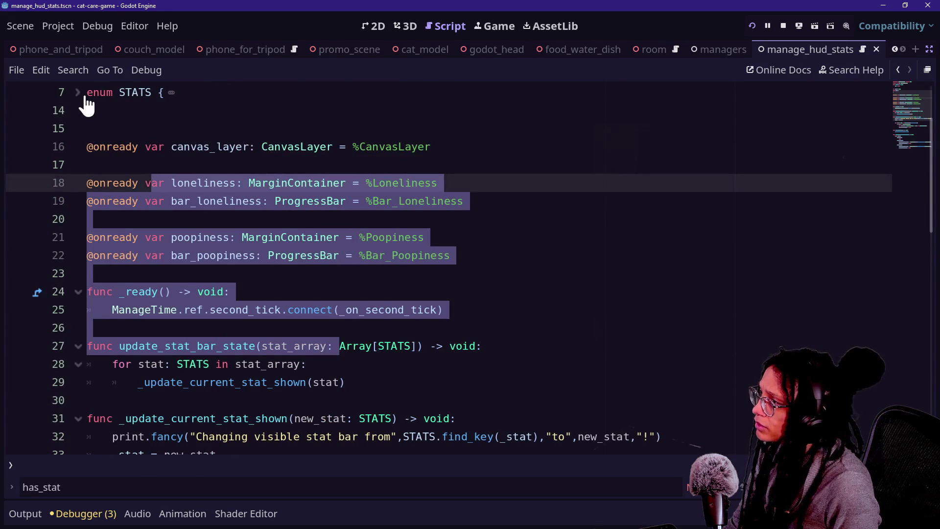
pyautogui.click(78, 93)
pyautogui.moveTo(125, 110); pyautogui.dragTo(153, 171)
pyautogui.scroll(-5, 153, 172)
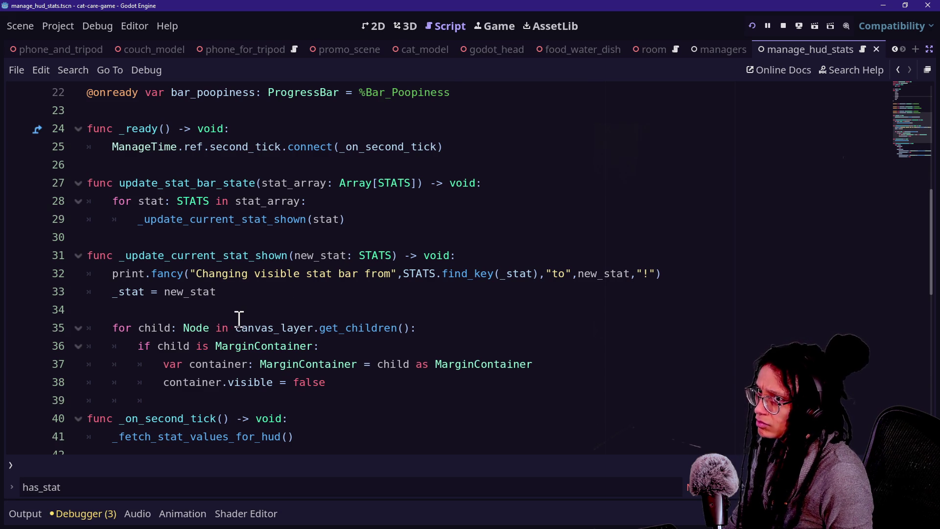
pyautogui.click(258, 300)
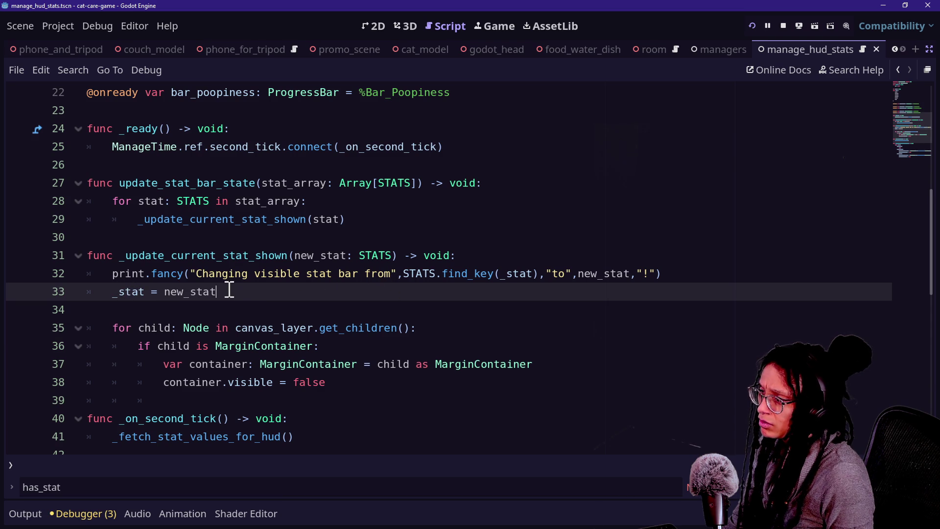
# Step through lines 35–38: the children loop, MarginContainer check and visibility line.
pyautogui.press('Down')
pyautogui.press('Down')
pyautogui.press('Down')
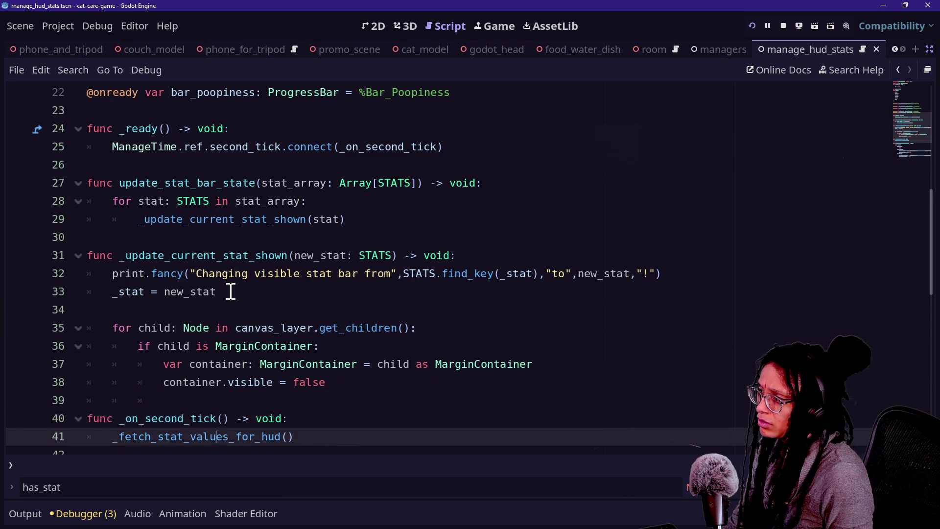
pyautogui.press('Down')
pyautogui.press('Up')
pyautogui.press('Up')
pyautogui.press('Up')
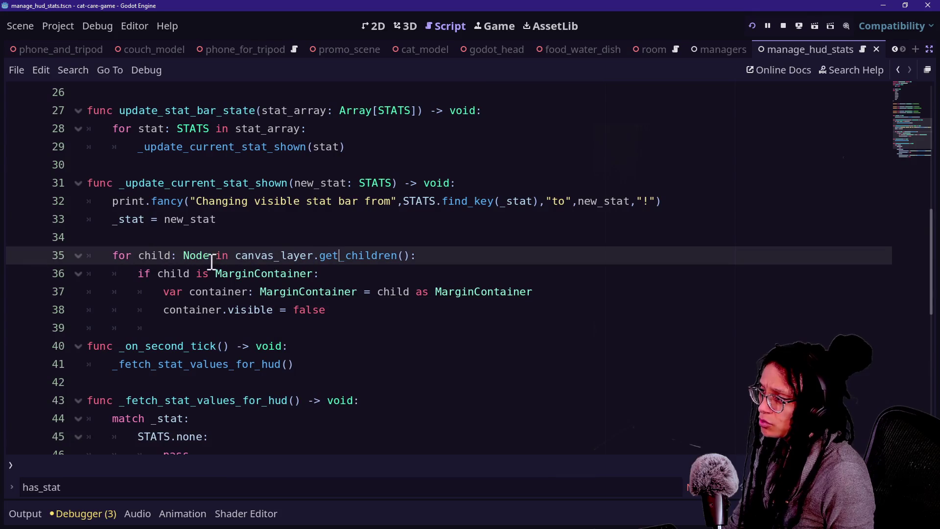
pyautogui.moveTo(152, 273); pyautogui.dragTo(318, 274)
pyautogui.click(319, 273)
pyautogui.press('Down')
pyautogui.press('Down')
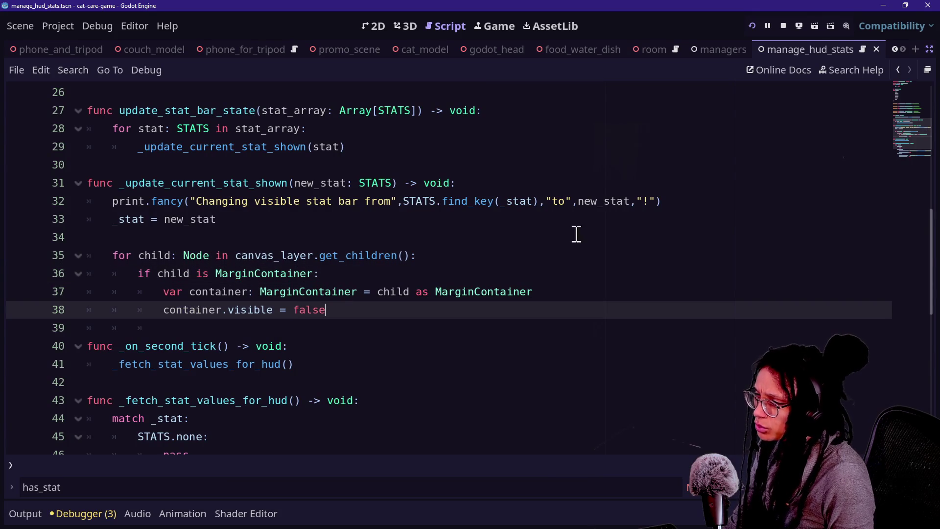
pyautogui.click(929, 49)
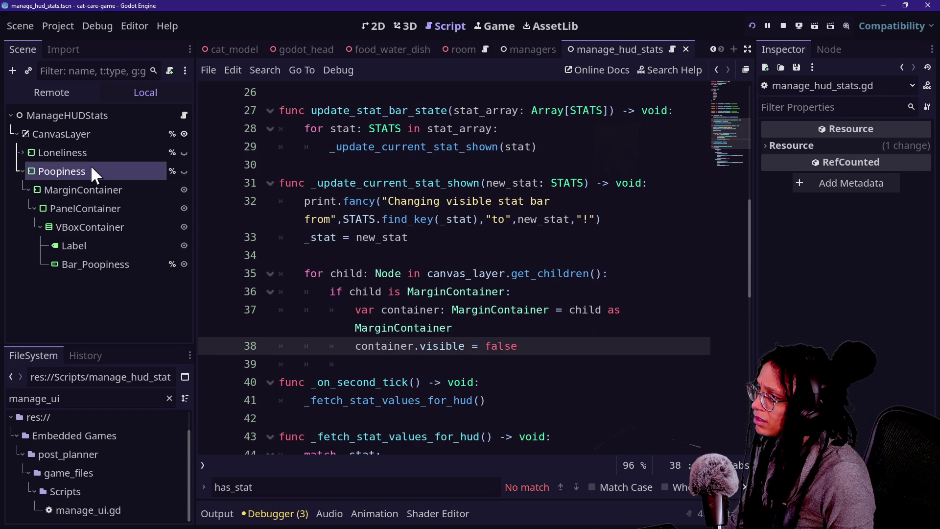
pyautogui.click(747, 49)
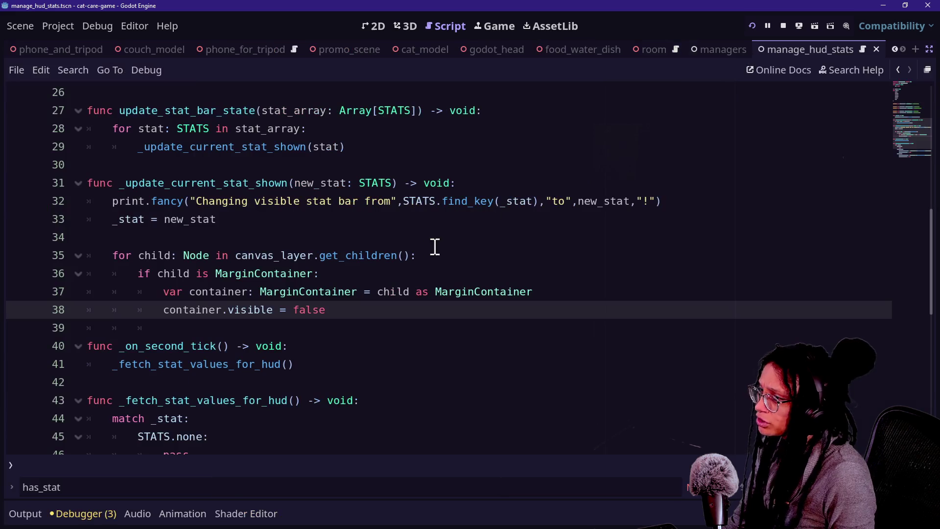
# Review the match block's STATS.lonely and STATS.poop cases and their bar value lines.
pyautogui.scroll(-2, 213, 304)
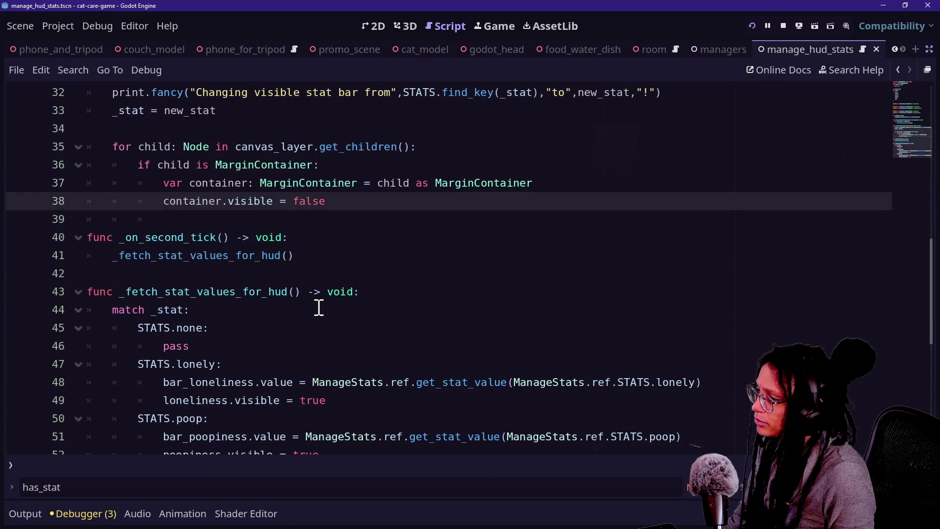
pyautogui.moveTo(167, 398); pyautogui.dragTo(348, 413)
pyautogui.click(348, 414)
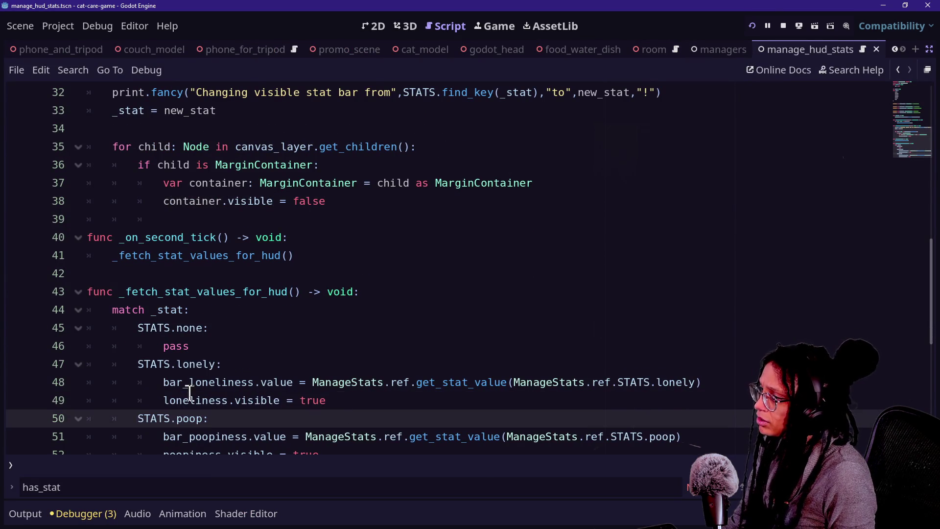
pyautogui.click(235, 366)
pyautogui.scroll(-1, 236, 366)
pyautogui.click(224, 329)
pyautogui.click(249, 387)
pyautogui.click(221, 333)
pyautogui.moveTo(256, 395); pyautogui.dragTo(225, 279)
pyautogui.click(207, 292)
pyautogui.click(229, 360)
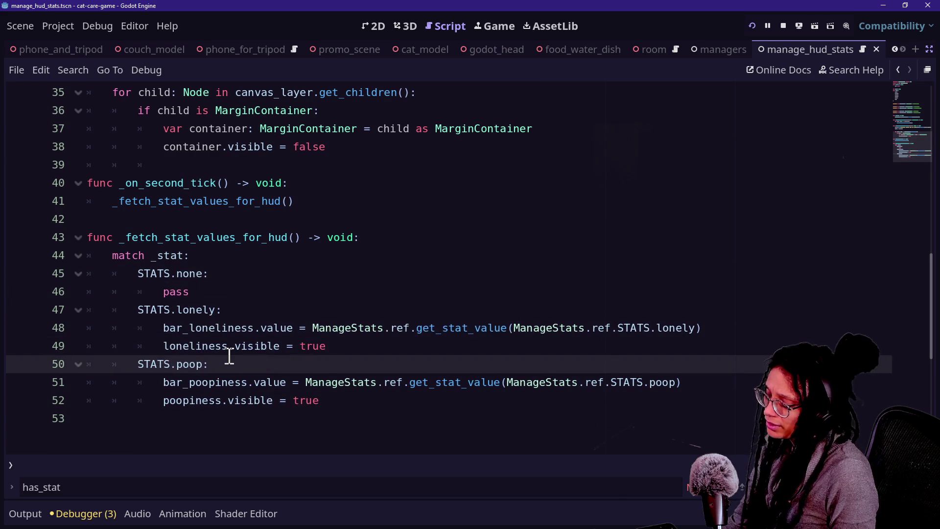
# Compare the loneliness and poopiness get_stat_value lines, then bring back the side panels.
pyautogui.keyDown('ctrl'); pyautogui.scroll(2, 228, 362); pyautogui.keyUp('ctrl')
pyautogui.keyDown('ctrl'); pyautogui.scroll(1, 228, 363); pyautogui.keyUp('ctrl')
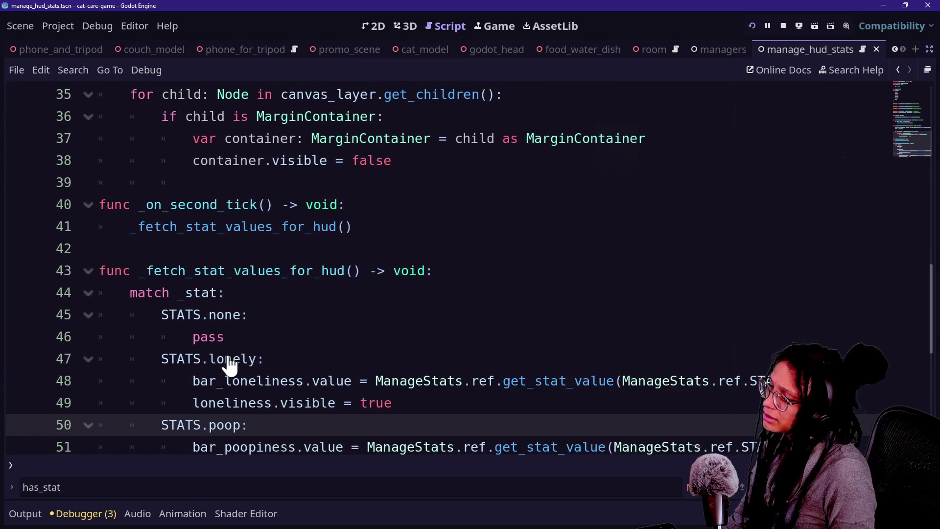
pyautogui.scroll(-1, 308, 331)
pyautogui.click(312, 317)
pyautogui.moveTo(186, 339)
pyautogui.mouseDown()
pyautogui.moveTo(399, 346)
pyautogui.moveTo(99, 315)
pyautogui.mouseUp()
pyautogui.click(409, 344)
pyautogui.click(386, 376)
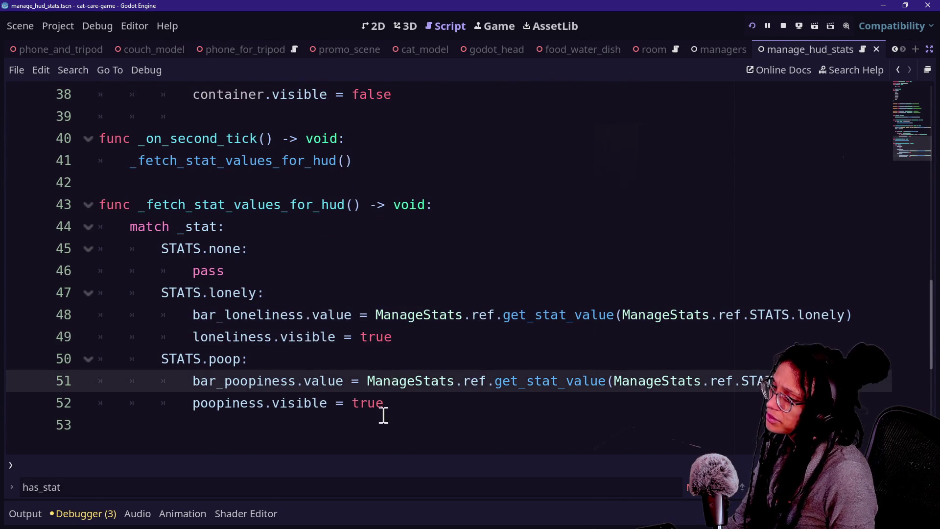
pyautogui.click(376, 314)
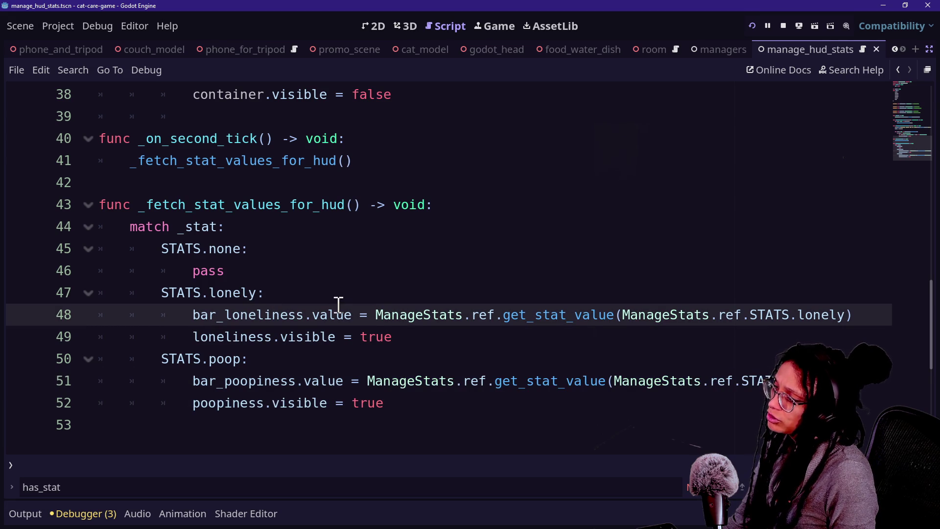
pyautogui.moveTo(440, 314); pyautogui.dragTo(650, 314)
pyautogui.click(655, 315)
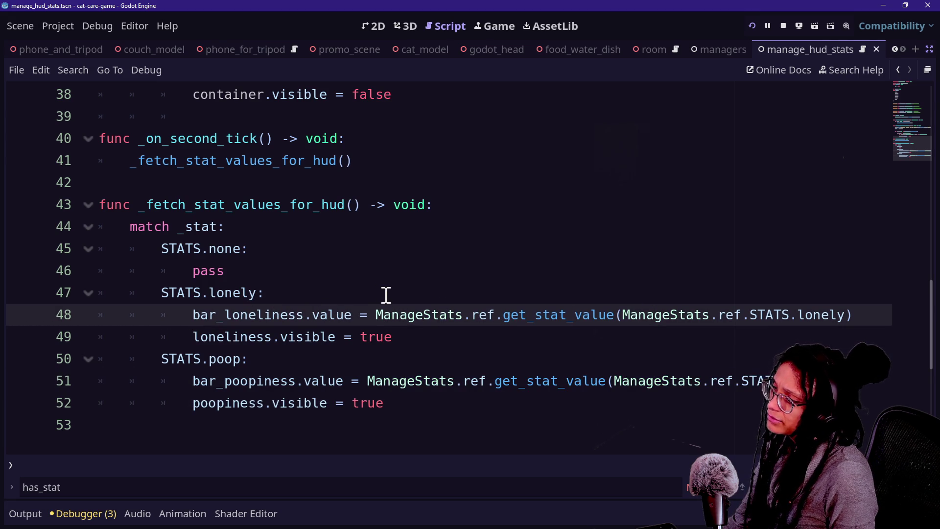
pyautogui.click(410, 342)
pyautogui.click(199, 313)
pyautogui.click(315, 336)
pyautogui.click(251, 269)
pyautogui.click(297, 425)
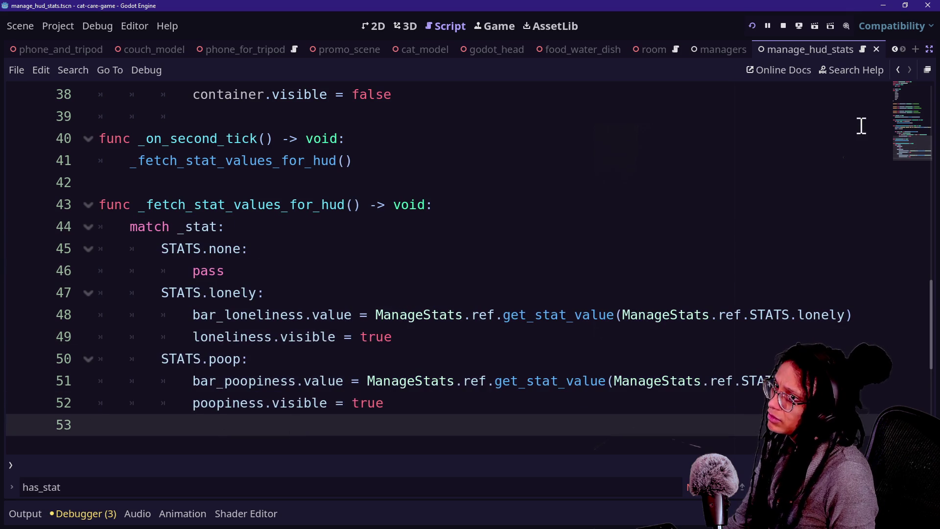
pyautogui.click(928, 68)
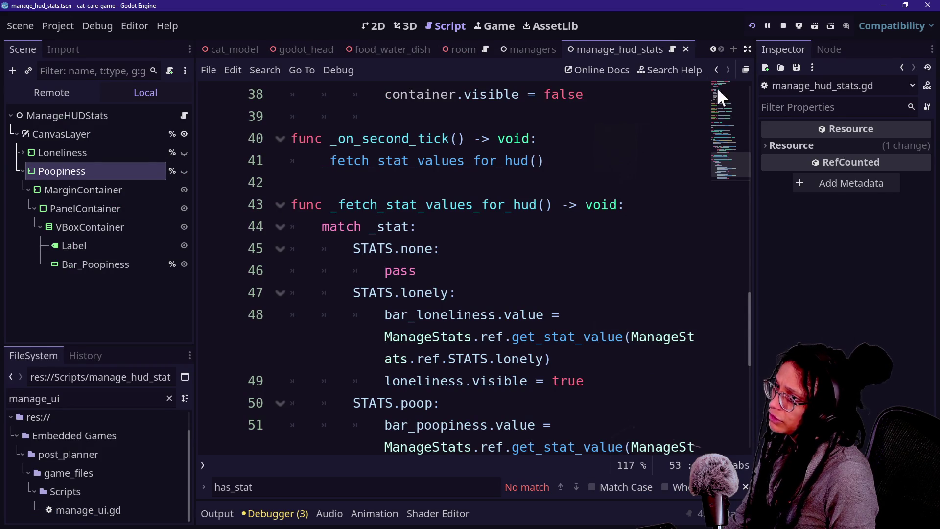
# Hide the side panels and review the STATS.lonely match case in the wider code view.
pyautogui.click(747, 49)
pyautogui.scroll(-2, 392, 308)
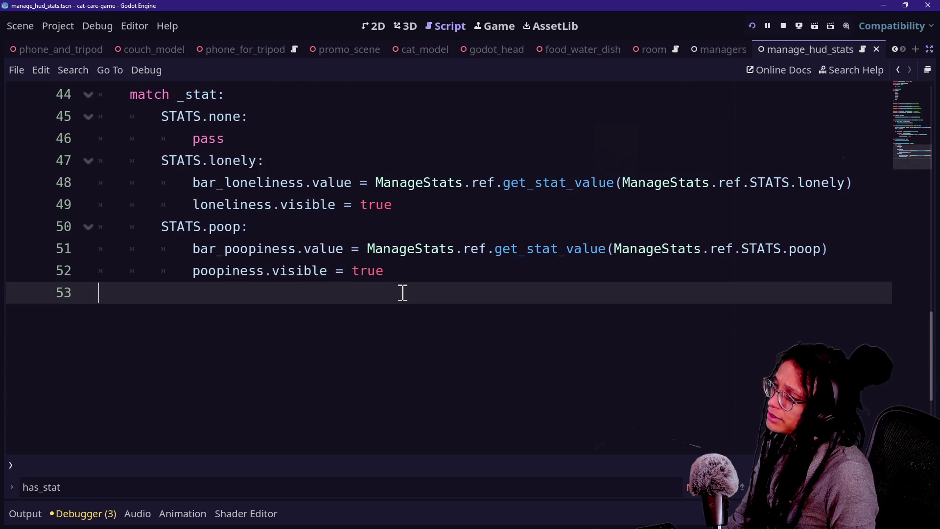
pyautogui.scroll(1, 404, 291)
pyautogui.click(435, 267)
pyautogui.click(437, 227)
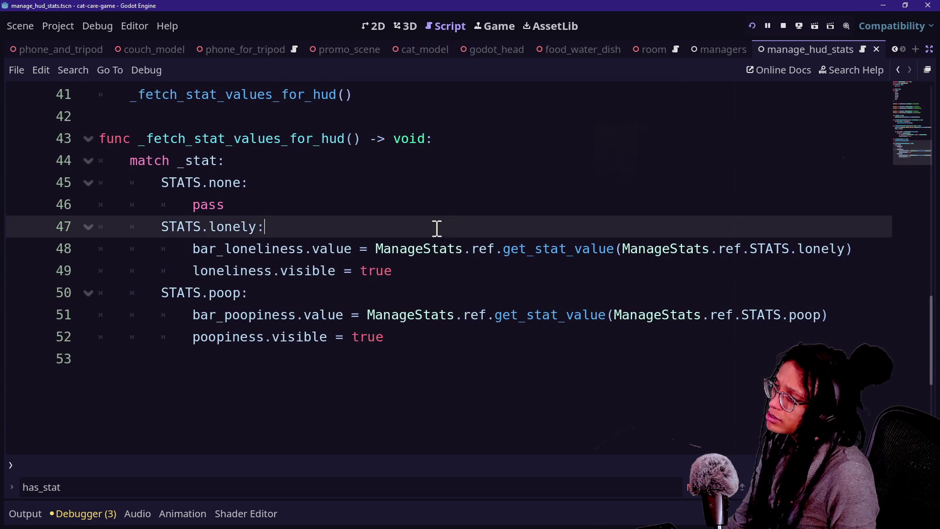
pyautogui.click(431, 208)
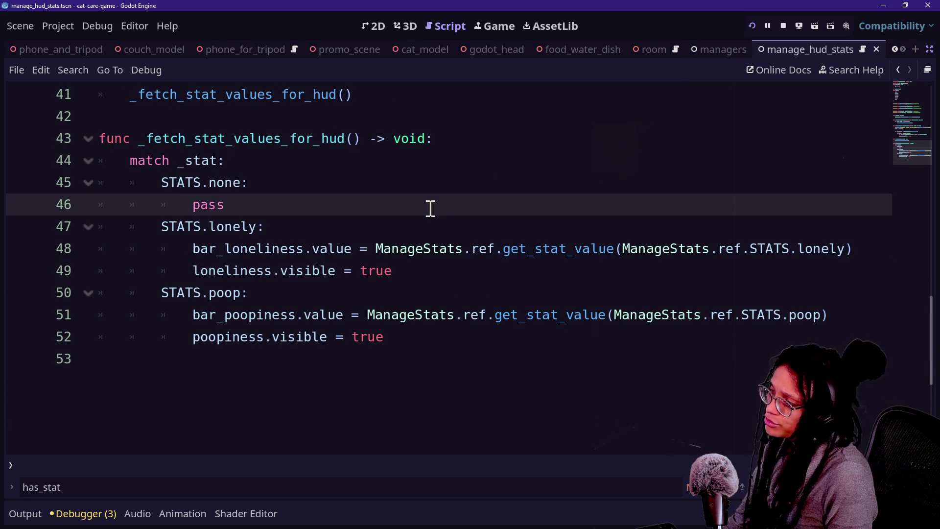
pyautogui.scroll(2, 430, 208)
pyautogui.click(344, 246)
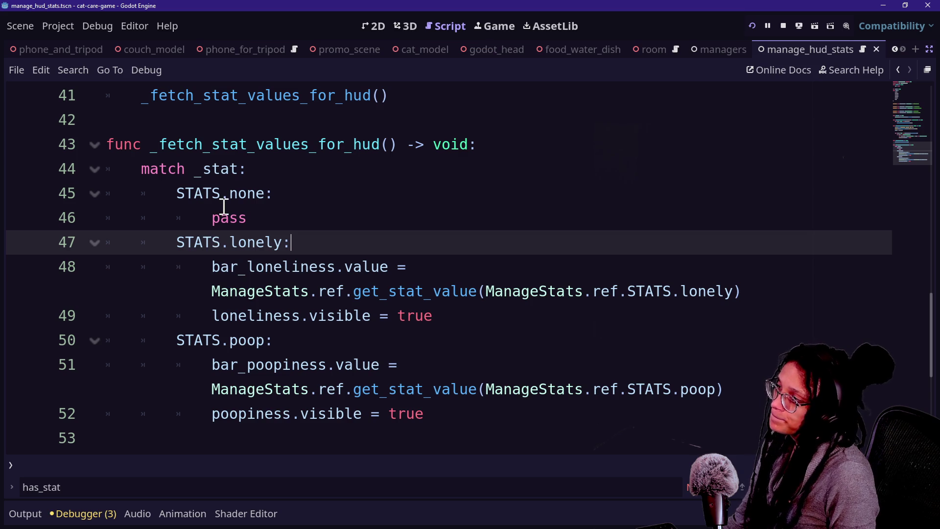
pyautogui.moveTo(198, 242); pyautogui.dragTo(273, 253)
# Inspect the loneliness.visible statement on line 49 and the surrounding lines.
pyautogui.click(329, 268)
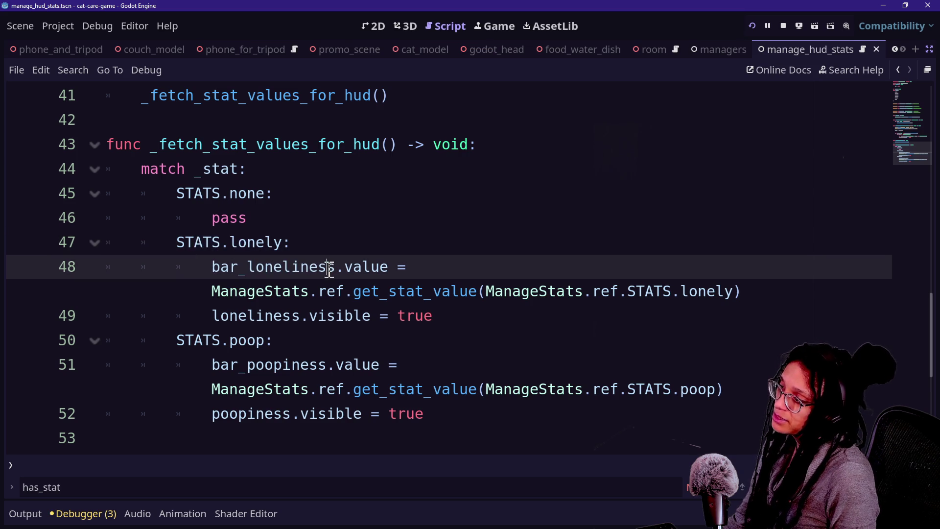
pyautogui.moveTo(181, 317); pyautogui.dragTo(310, 317)
pyautogui.click(309, 317)
pyautogui.moveTo(217, 317); pyautogui.dragTo(321, 318)
pyautogui.click(320, 318)
pyautogui.hotkey('shift', 'End')
pyautogui.press('End')
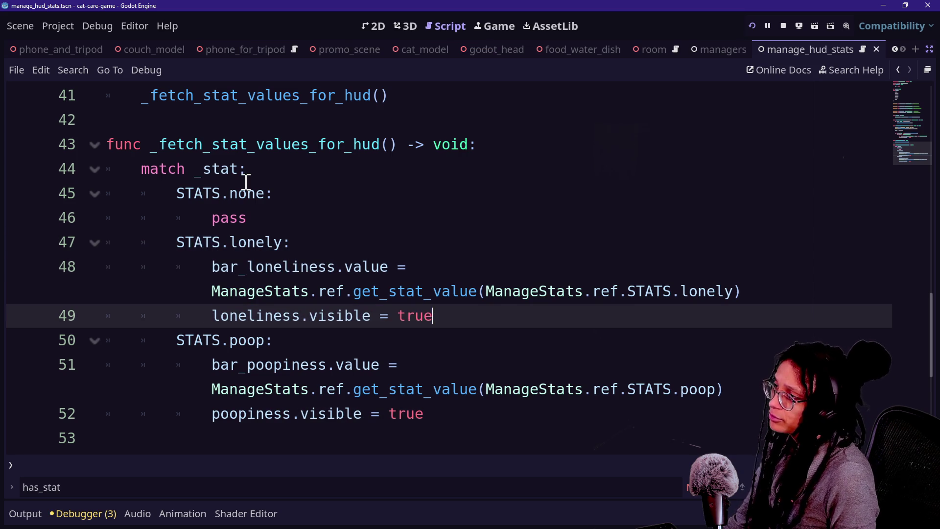
pyautogui.scroll(3, 245, 184)
pyautogui.moveTo(246, 183)
pyautogui.mouseDown()
pyautogui.moveTo(346, 243)
pyautogui.moveTo(363, 243)
pyautogui.mouseUp()
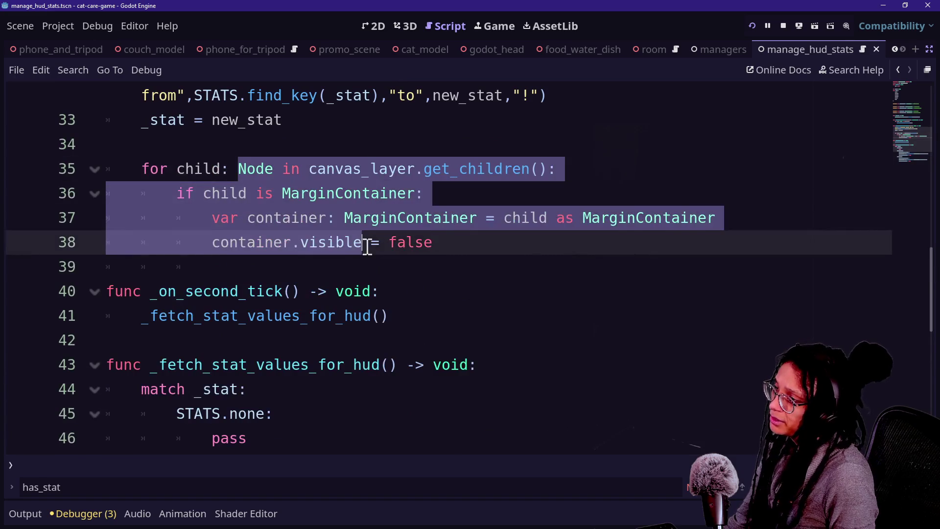
pyautogui.scroll(-5, 365, 244)
pyautogui.click(187, 296)
pyautogui.moveTo(195, 322); pyautogui.dragTo(378, 315)
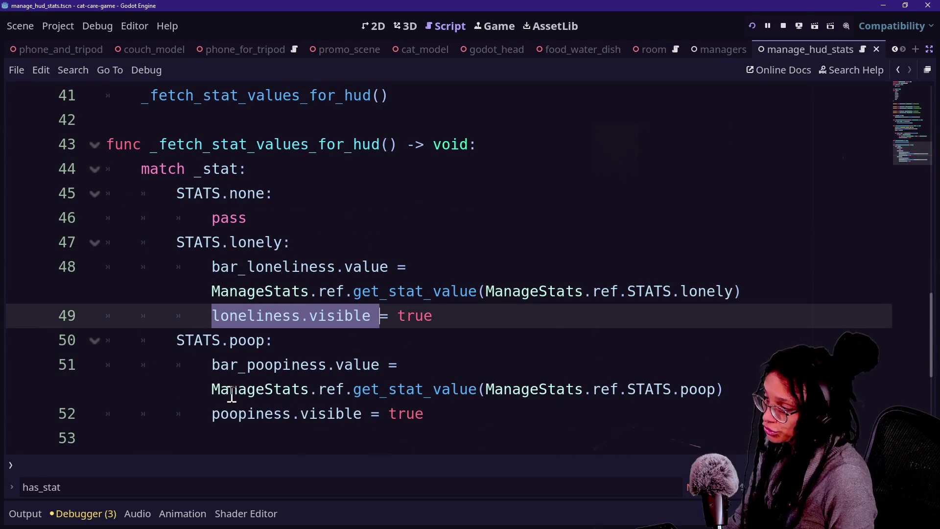
pyautogui.click(179, 413)
pyautogui.press('Down')
pyautogui.click(264, 292)
pyautogui.click(340, 229)
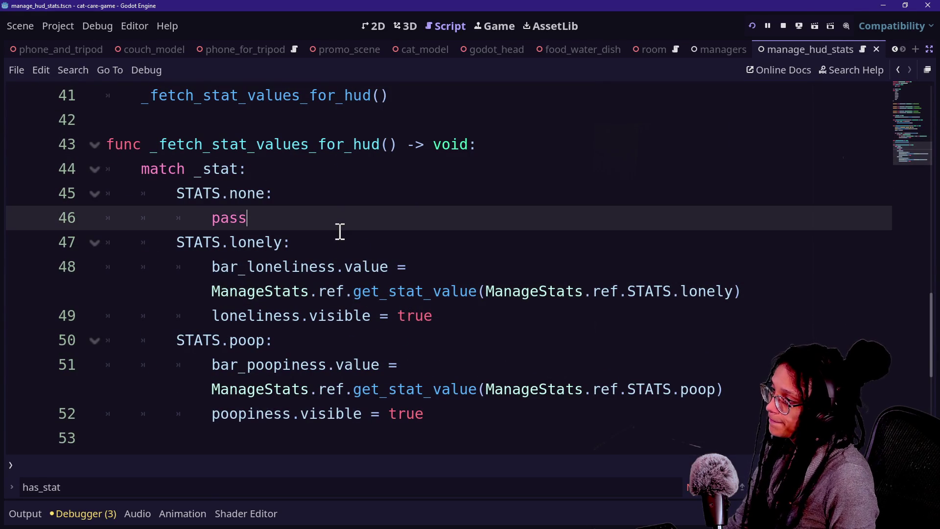
# Bring the scene tree, FileSystem and Inspector panels back beside the script.
pyautogui.hotkey('ctrl', 'shift', 'F11')
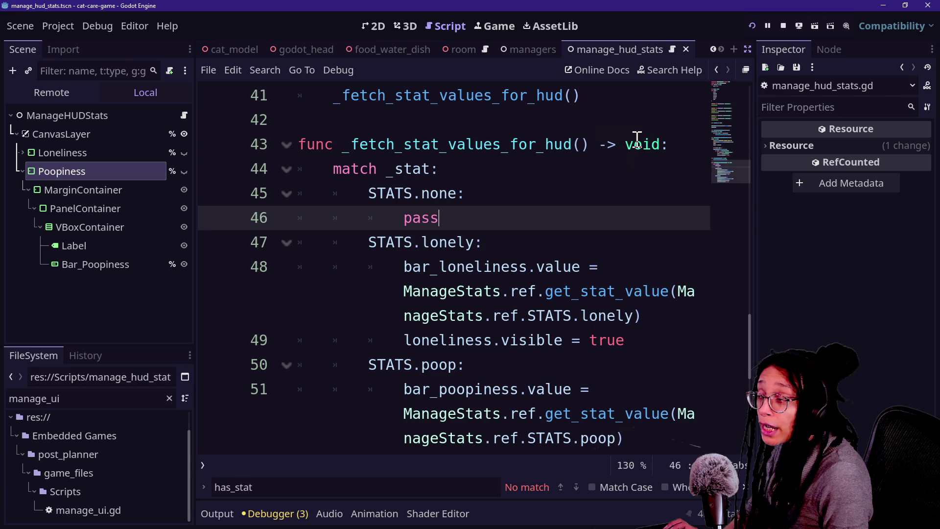
pyautogui.scroll(6, 463, 174)
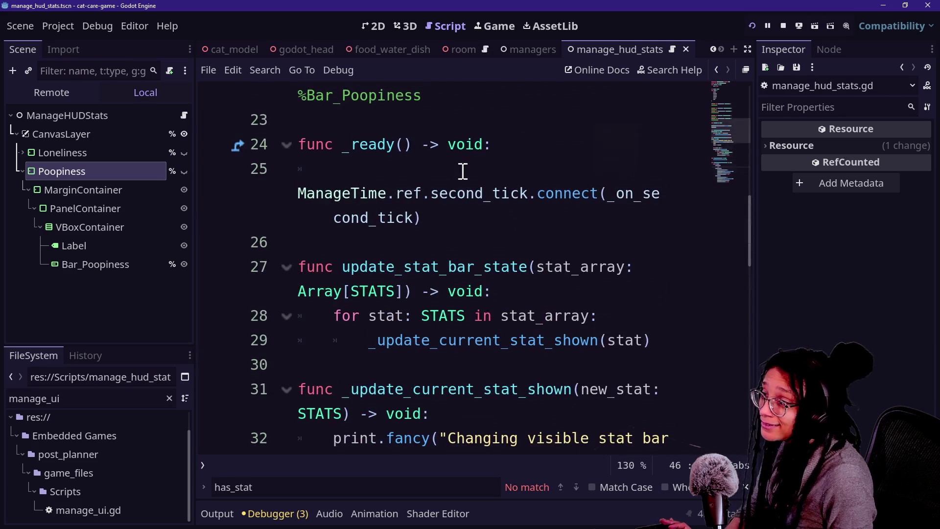
pyautogui.scroll(-5, 342, 156)
pyautogui.scroll(-2, 364, 167)
pyautogui.scroll(8, 367, 168)
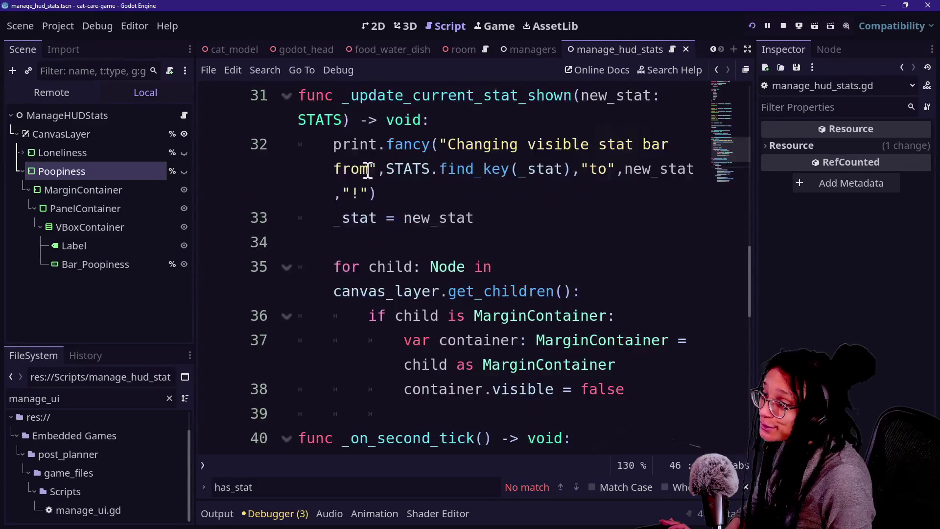
pyautogui.scroll(1, 367, 170)
pyautogui.scroll(-2, 368, 170)
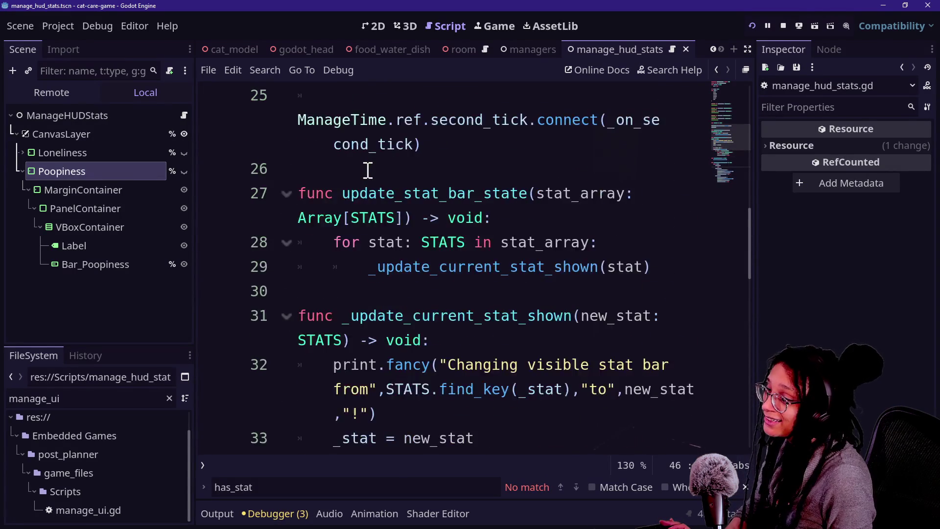
pyautogui.scroll(4, 367, 170)
# Narrow the Inspector panel by dragging its divider right to widen the script editor.
pyautogui.click(759, 184)
pyautogui.moveTo(756, 183); pyautogui.dragTo(902, 204)
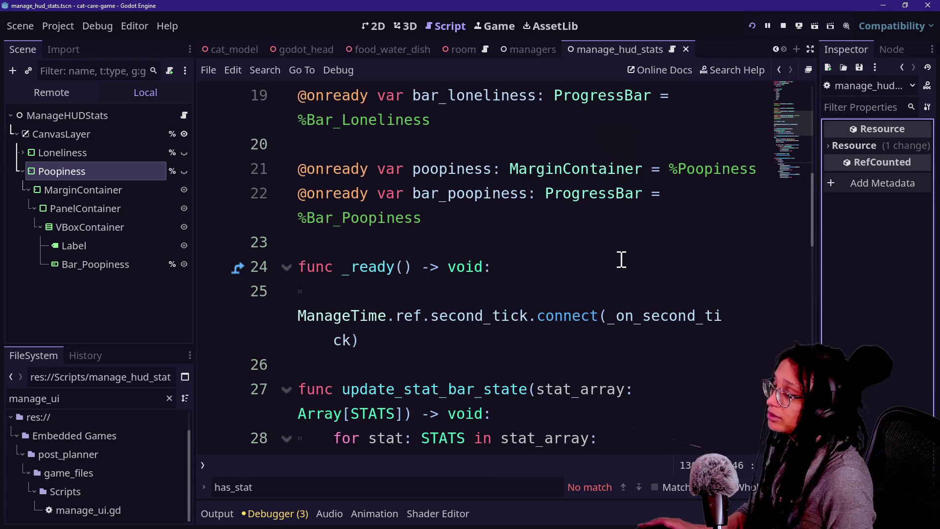
pyautogui.scroll(1, 382, 228)
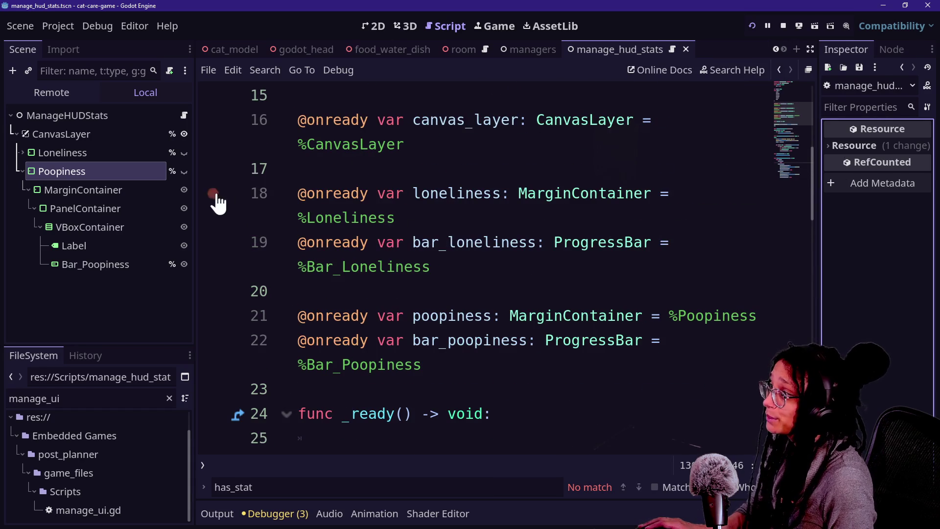
pyautogui.click(87, 153)
# Rename the Loneliness node to lonely and the Poopiness node to poop.
pyautogui.click(88, 153)
pyautogui.moveTo(90, 153); pyautogui.dragTo(19, 149)
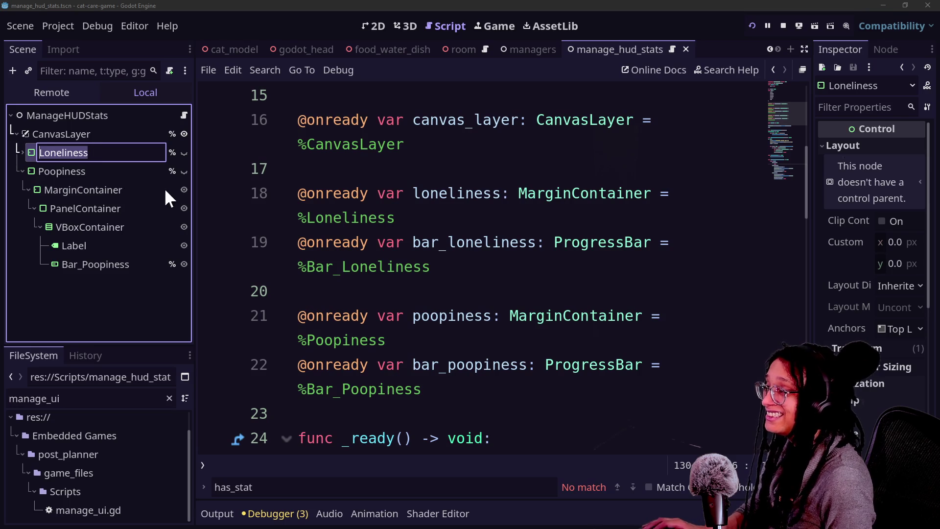
pyautogui.write('lonely')
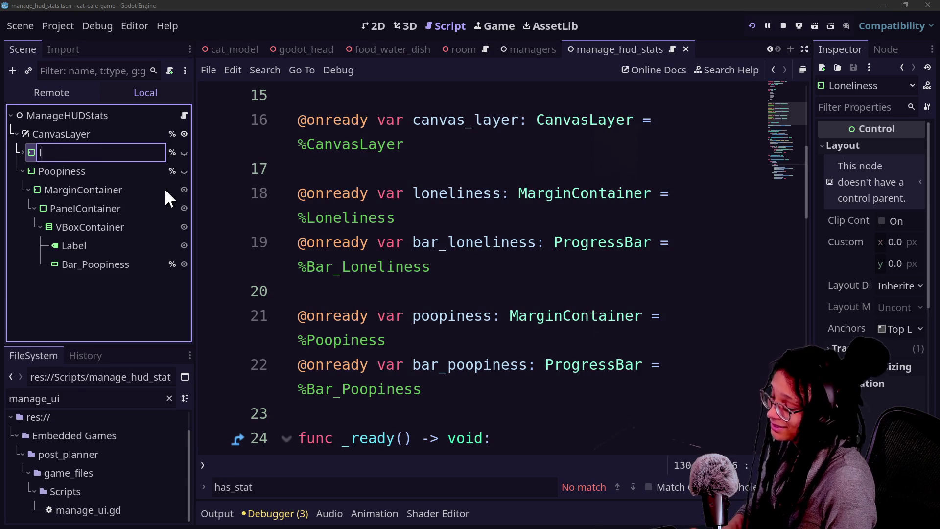
pyautogui.press('Return')
pyautogui.doubleClick(68, 172)
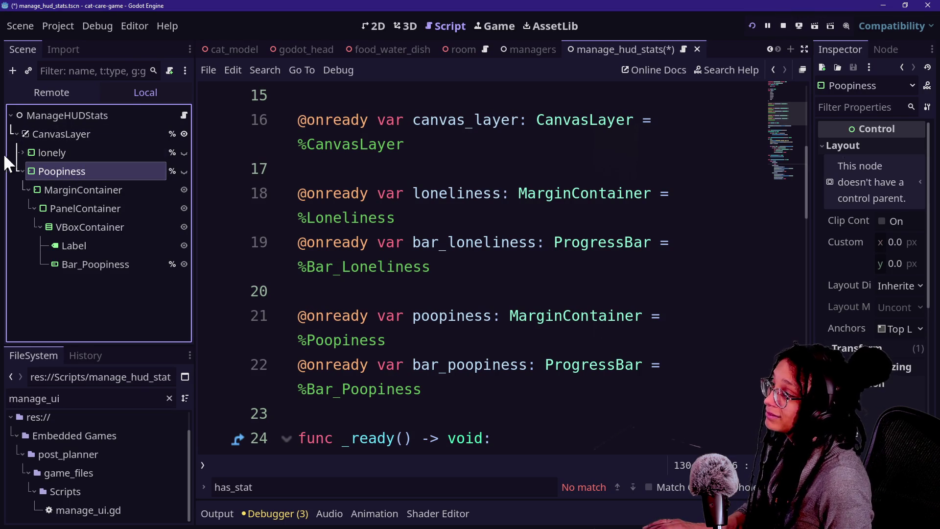
pyautogui.click(55, 172)
pyautogui.hotkey('ctrl', 'a')
pyautogui.write('poop')
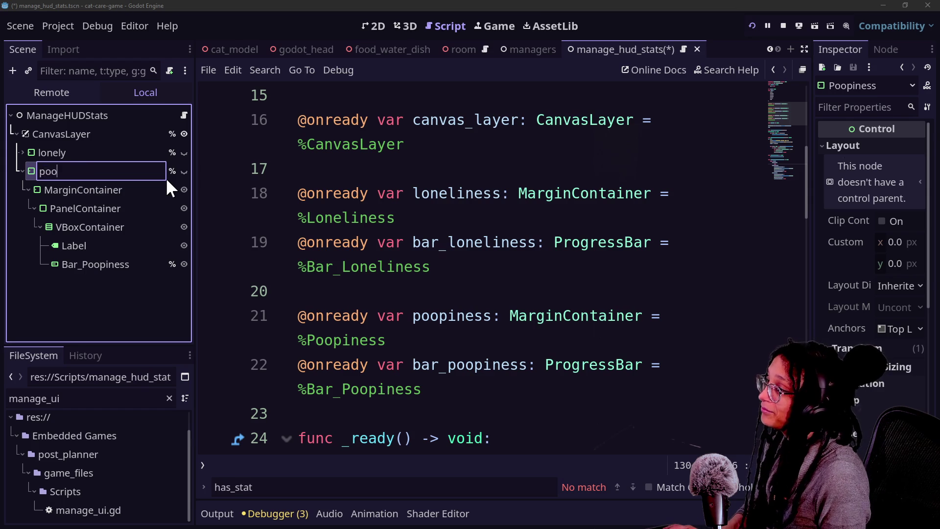
pyautogui.press('Return')
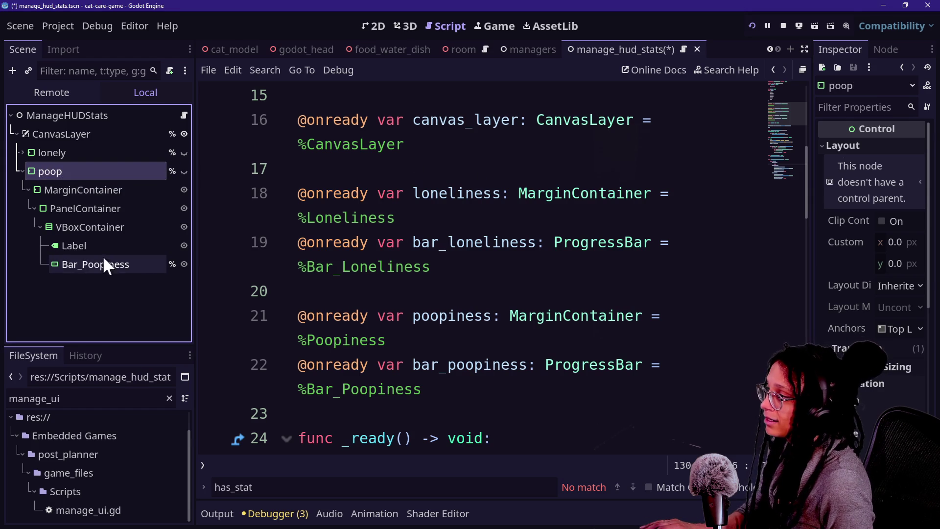
# Rename Bar_Poopiness to bar; renaming Bar_Loneliness to bar triggers a duplicate unique-name alert.
pyautogui.doubleClick(105, 263)
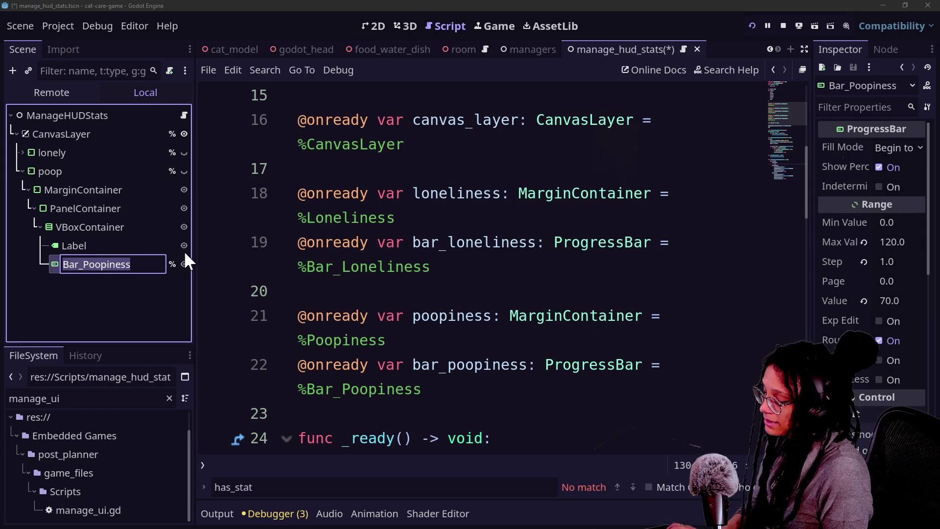
pyautogui.write('bar')
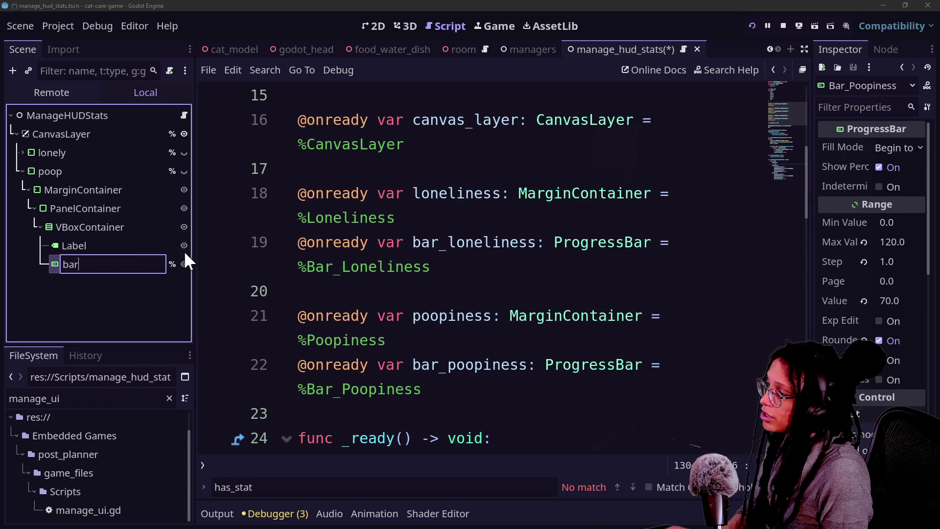
pyautogui.press('Return')
pyautogui.click(22, 152)
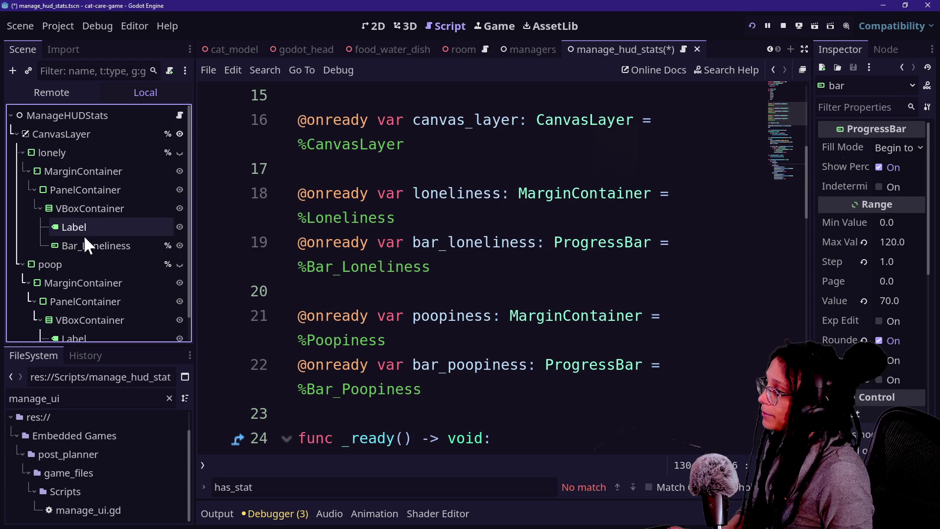
pyautogui.doubleClick(122, 246)
pyautogui.write('bar')
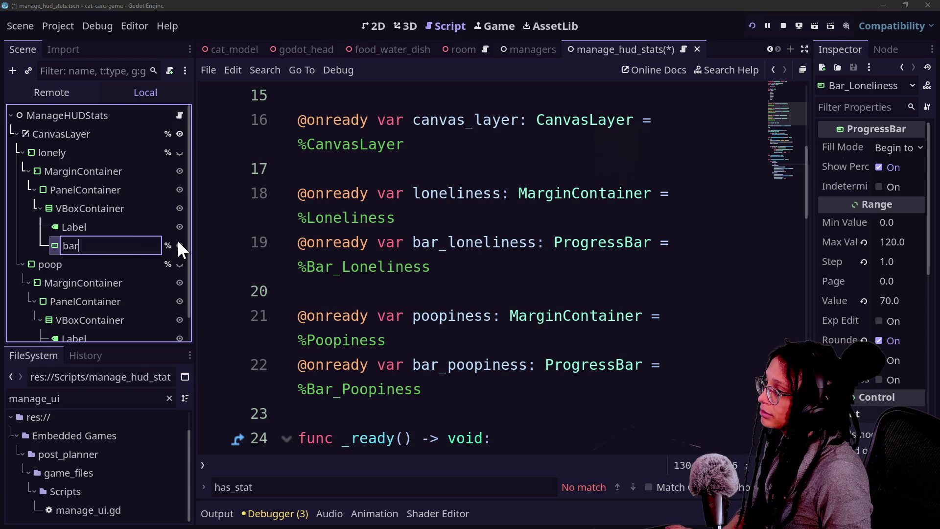
pyautogui.press('Return')
pyautogui.click(478, 275)
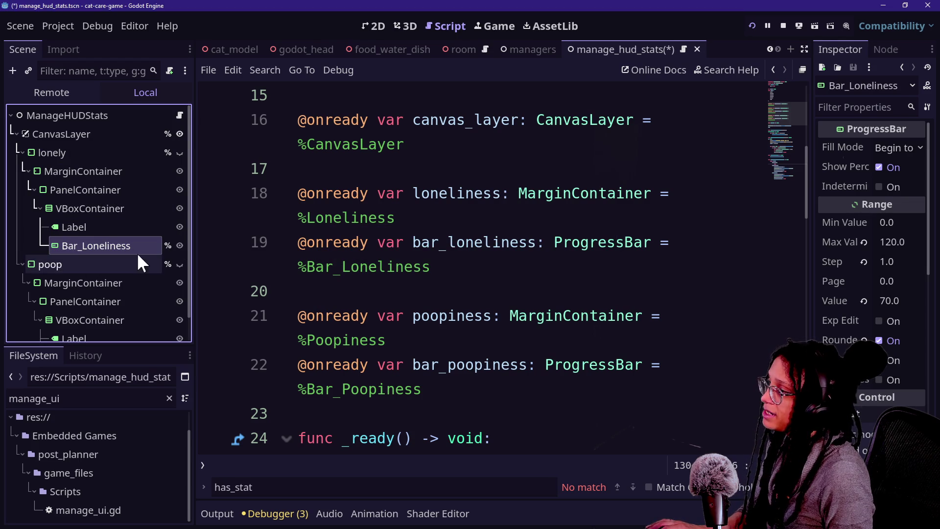
pyautogui.doubleClick(142, 247)
# Turn off Access as Unique Name on Bar_Loneliness and clear its name to ProgressBar.
pyautogui.rightClick(130, 245)
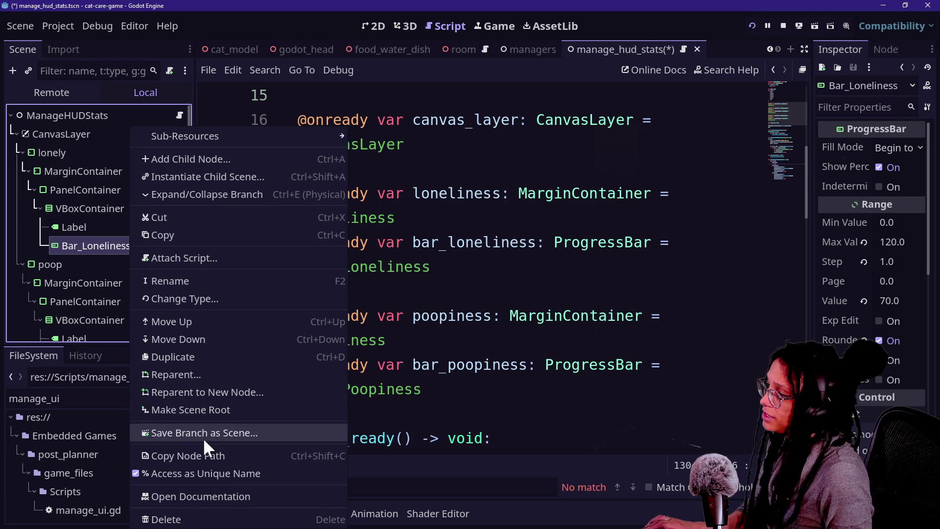
pyautogui.click(185, 472)
pyautogui.doubleClick(101, 247)
pyautogui.hotkey('ctrl', 'a')
pyautogui.press('BackSpace')
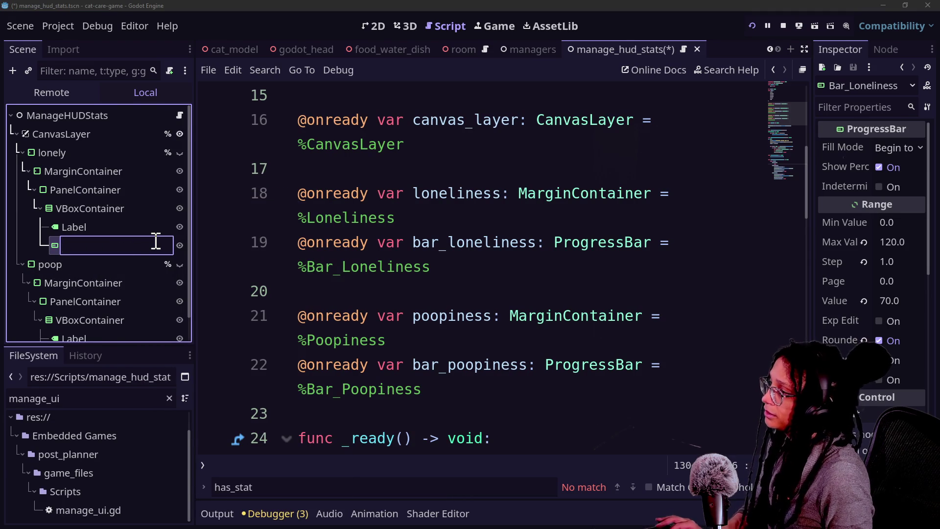
pyautogui.press('Return')
# Clear poop's bar name back to ProgressBar and turn off its unique-name access.
pyautogui.scroll(-1, 127, 274)
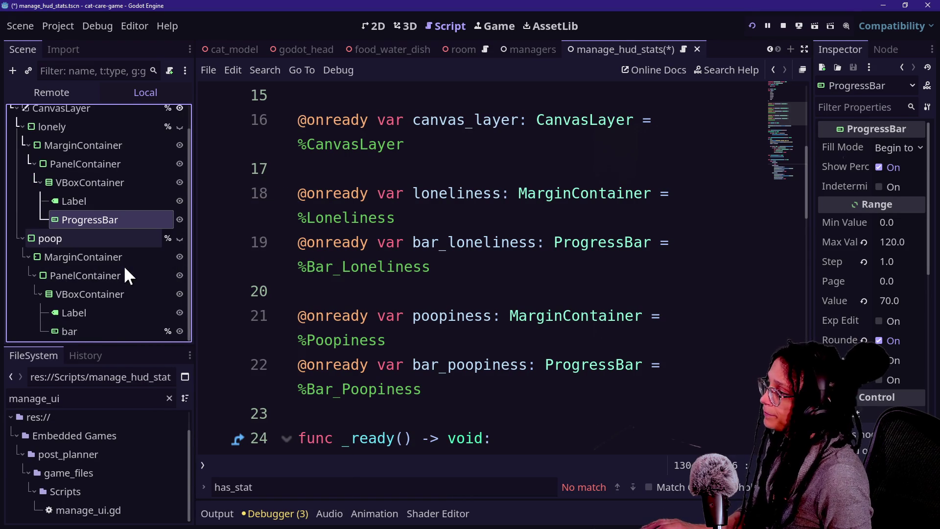
pyautogui.doubleClick(98, 331)
pyautogui.press('BackSpace')
pyautogui.press('Return')
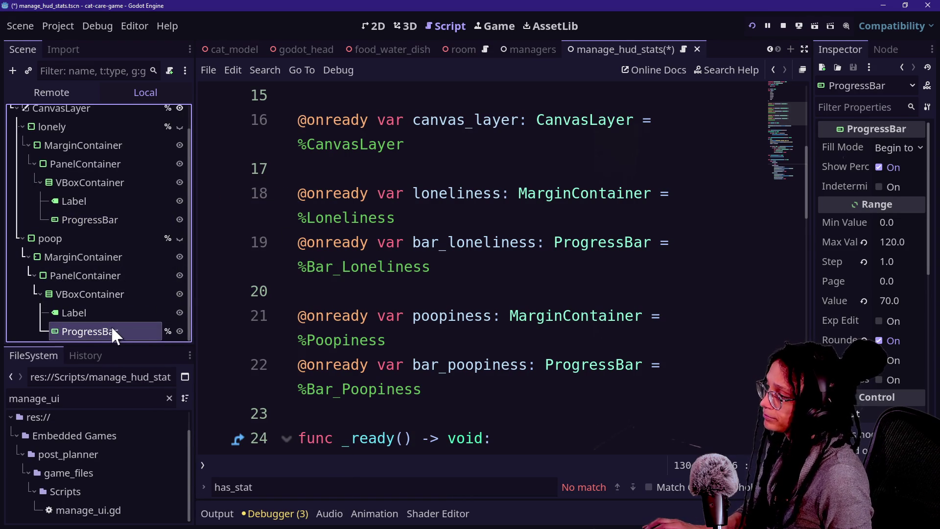
pyautogui.rightClick(111, 326)
pyautogui.click(165, 473)
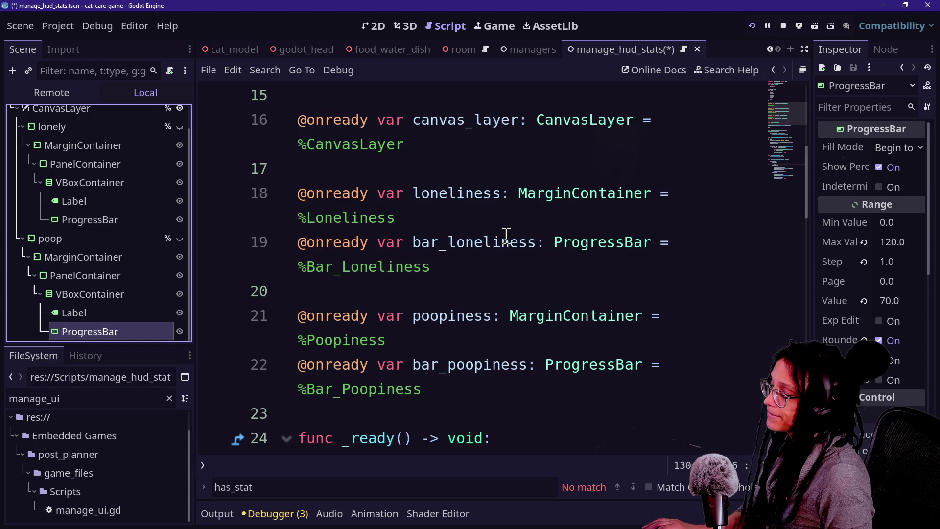
pyautogui.scroll(1, 506, 234)
pyautogui.scroll(-6, 518, 249)
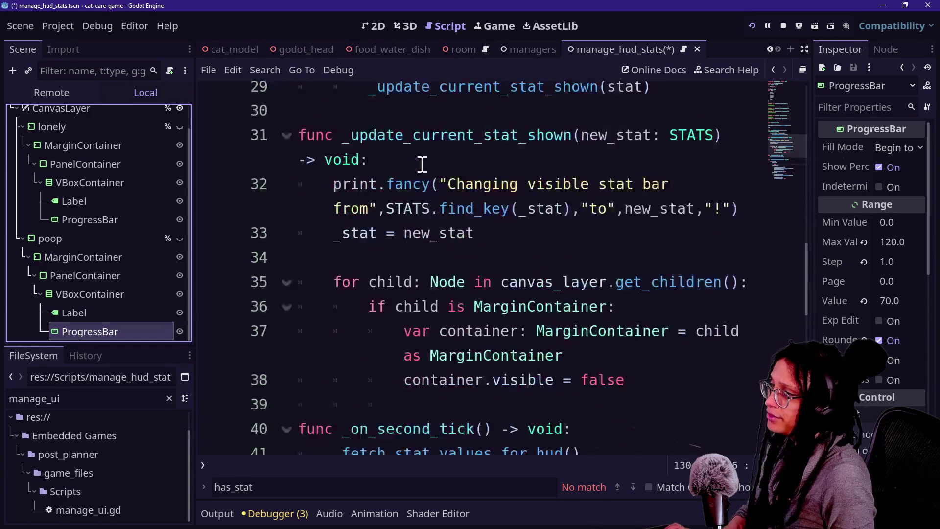
pyautogui.scroll(7, 422, 165)
pyautogui.scroll(-2, 422, 164)
pyautogui.scroll(1, 422, 164)
pyautogui.scroll(-2, 421, 164)
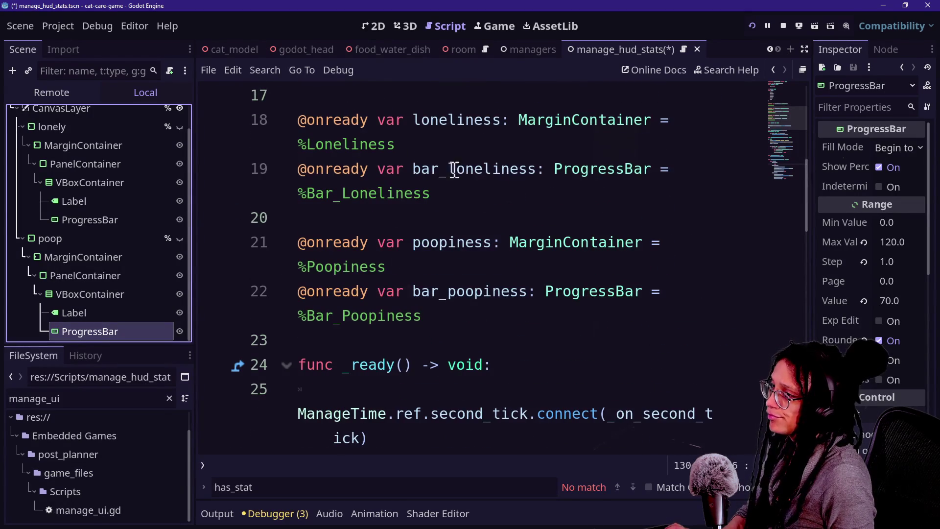
pyautogui.click(440, 193)
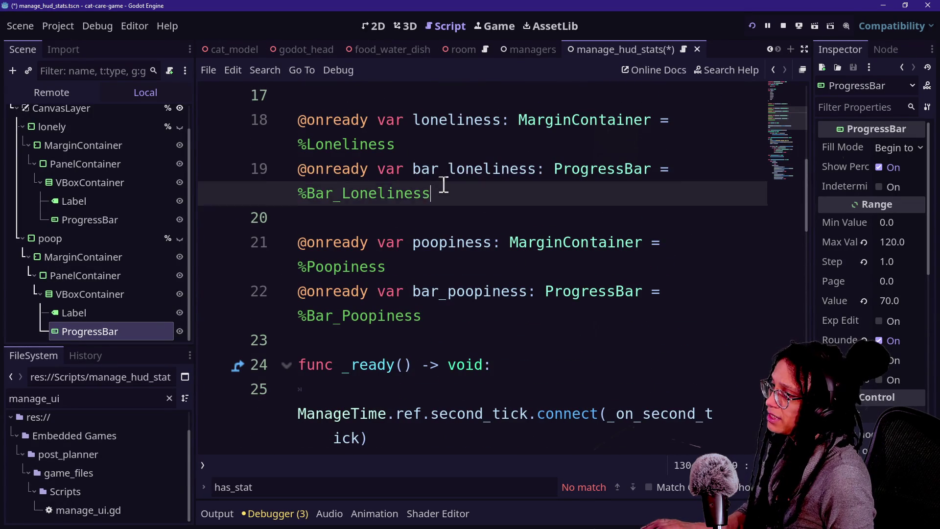
pyautogui.moveTo(440, 192); pyautogui.dragTo(441, 140)
pyautogui.moveTo(447, 319); pyautogui.dragTo(447, 268)
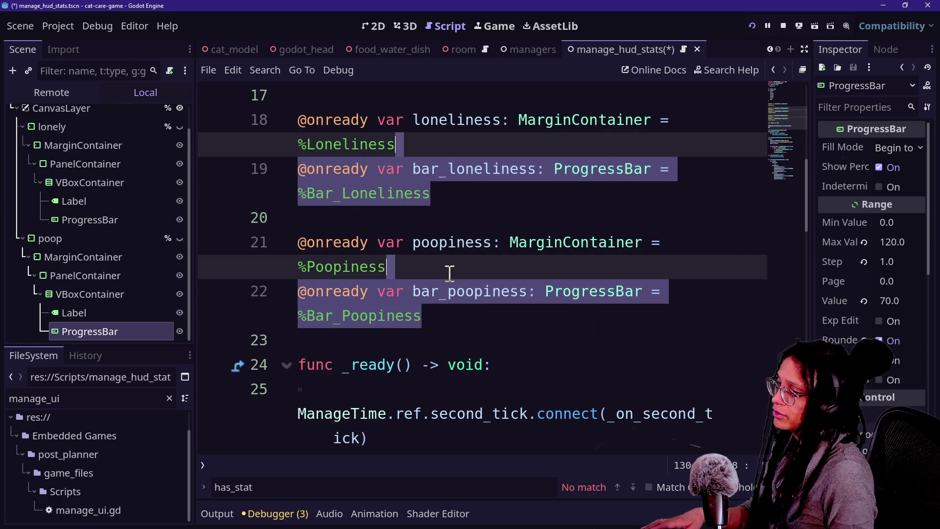
pyautogui.press('BackSpace')
# Examine the loneliness declaration on line 18, undoing a stray deleted letter.
pyautogui.scroll(1, 352, 217)
pyautogui.moveTo(414, 204); pyautogui.dragTo(478, 209)
pyautogui.click(478, 209)
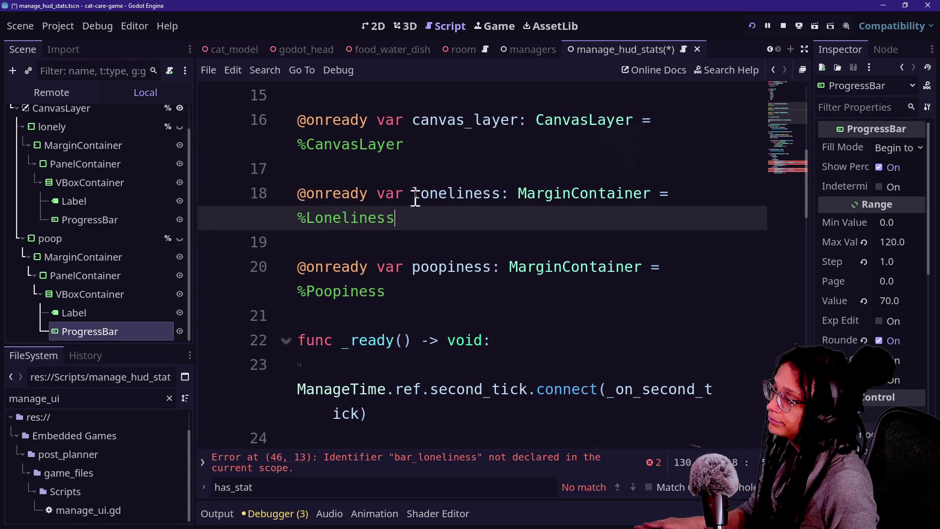
pyautogui.click(99, 223)
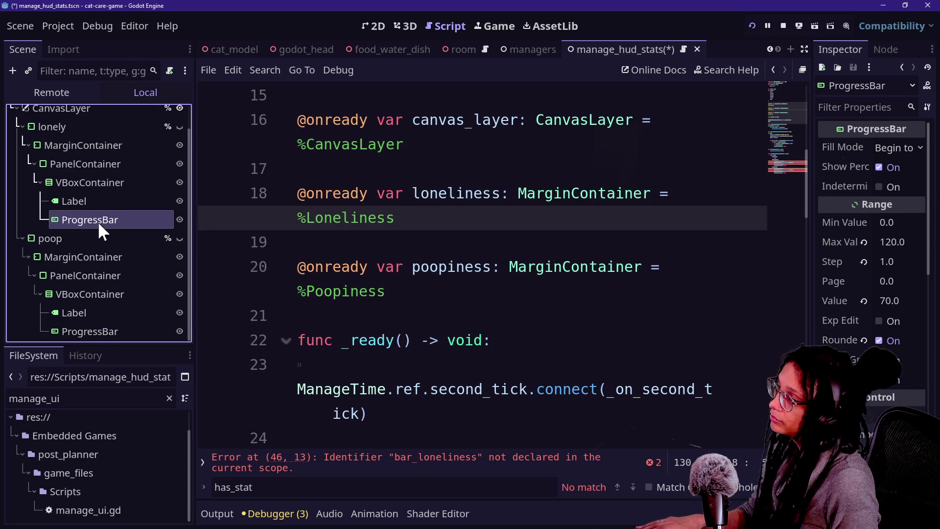
pyautogui.click(418, 203)
pyautogui.click(420, 217)
pyautogui.click(413, 194)
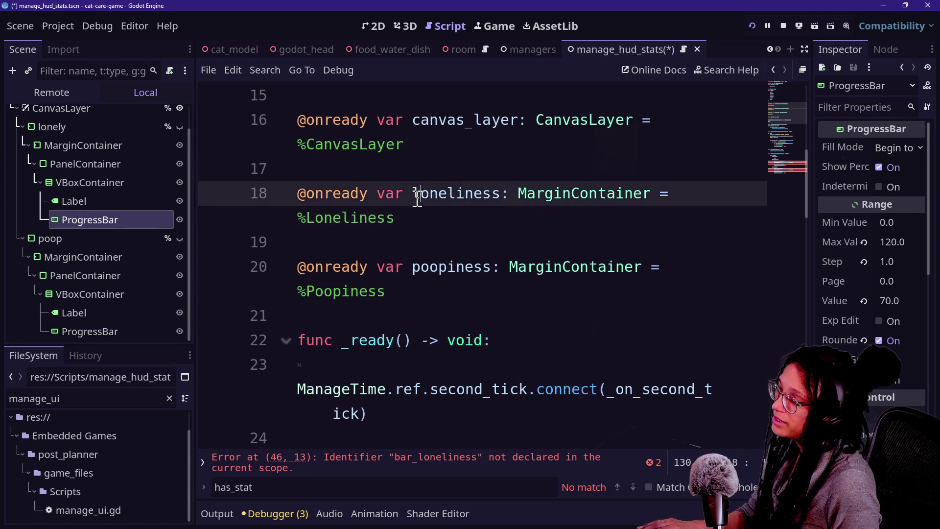
pyautogui.press('Delete')
pyautogui.click(429, 212)
pyautogui.hotkey('ctrl', 'z')
pyautogui.moveTo(413, 194)
pyautogui.mouseDown()
pyautogui.moveTo(518, 193)
pyautogui.moveTo(502, 195)
pyautogui.mouseUp()
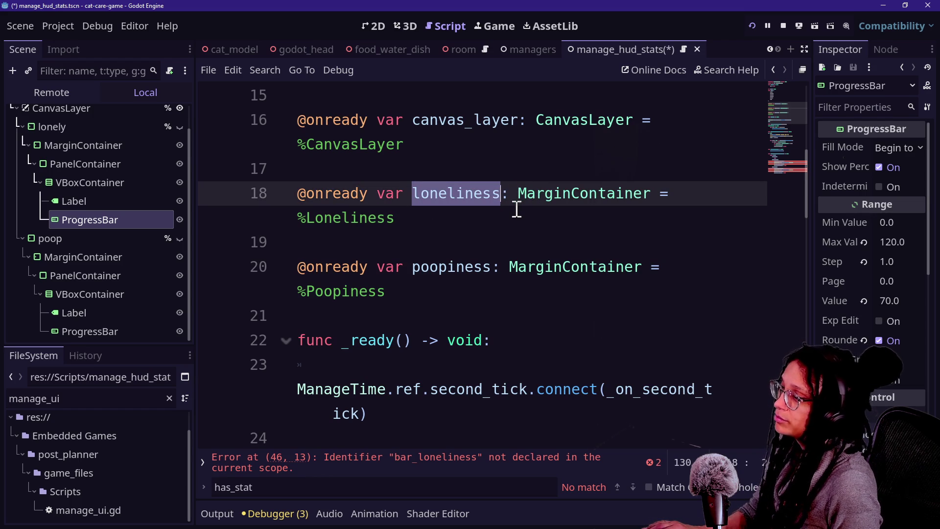
pyautogui.click(498, 221)
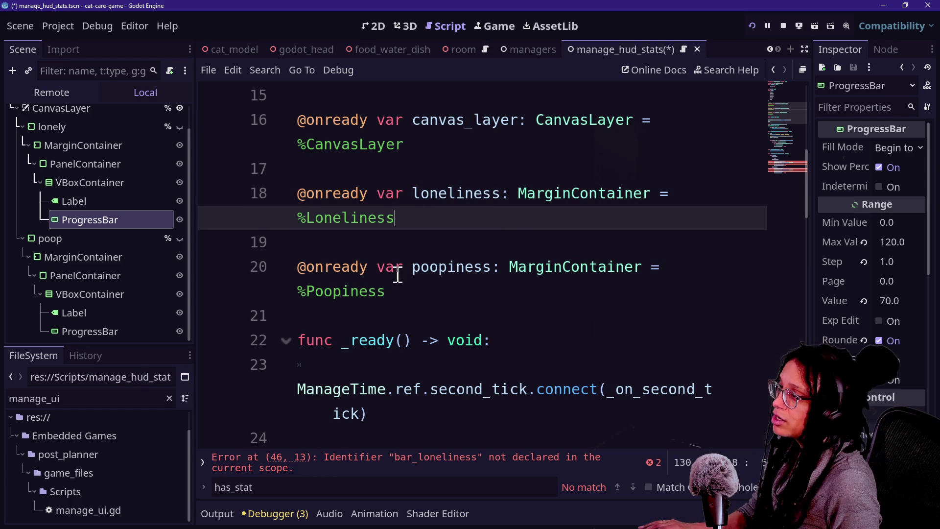
# Delete the leftover loneliness and poopiness lines plus the blank line, then save with Ctrl+S.
pyautogui.moveTo(403, 300); pyautogui.dragTo(341, 178)
pyautogui.press('BackSpace')
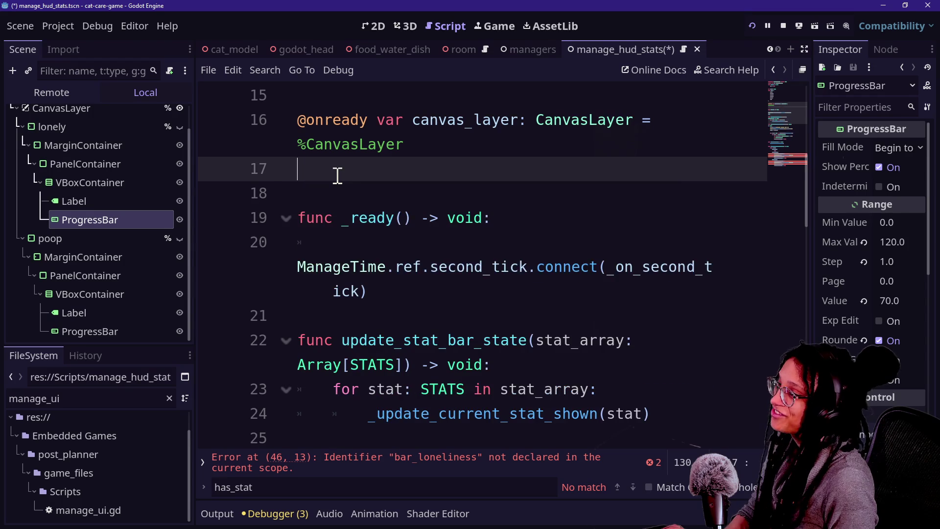
pyautogui.press('BackSpace')
pyautogui.hotkey('ctrl', 's')
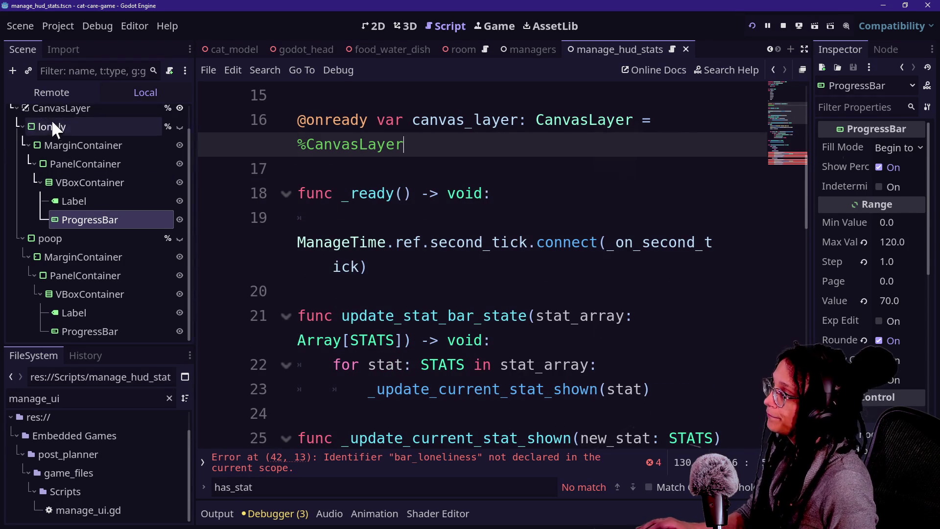
# Turn off Access as Unique Name on the poop node.
pyautogui.click(51, 126)
pyautogui.rightClick(96, 233)
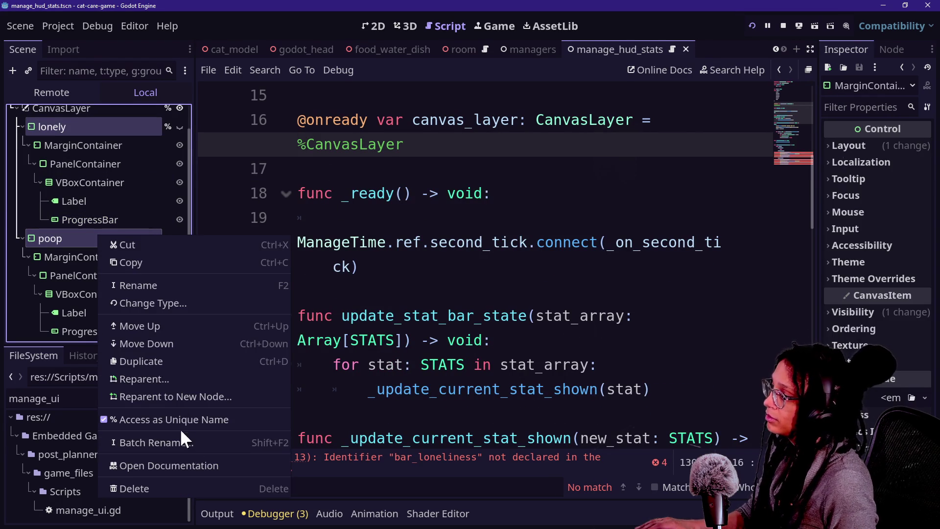
pyautogui.click(178, 419)
pyautogui.scroll(-5, 486, 296)
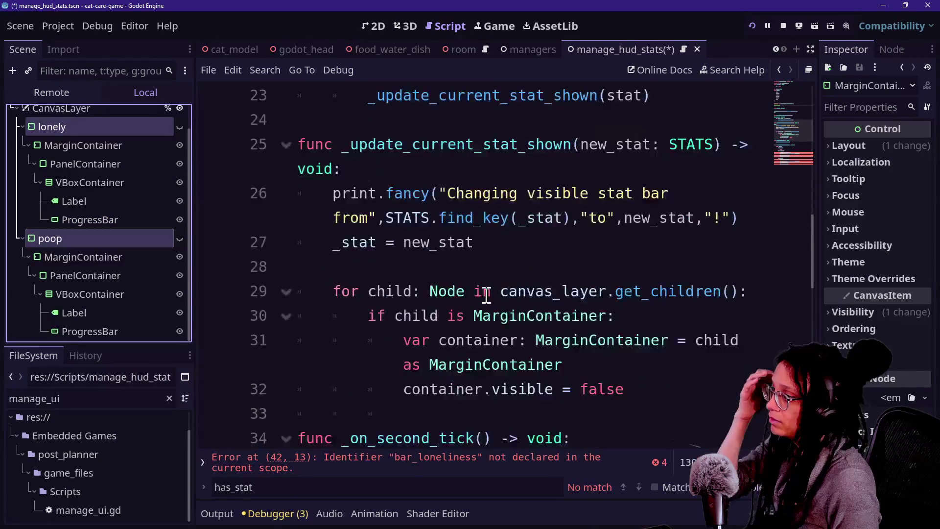
pyautogui.scroll(-5, 494, 314)
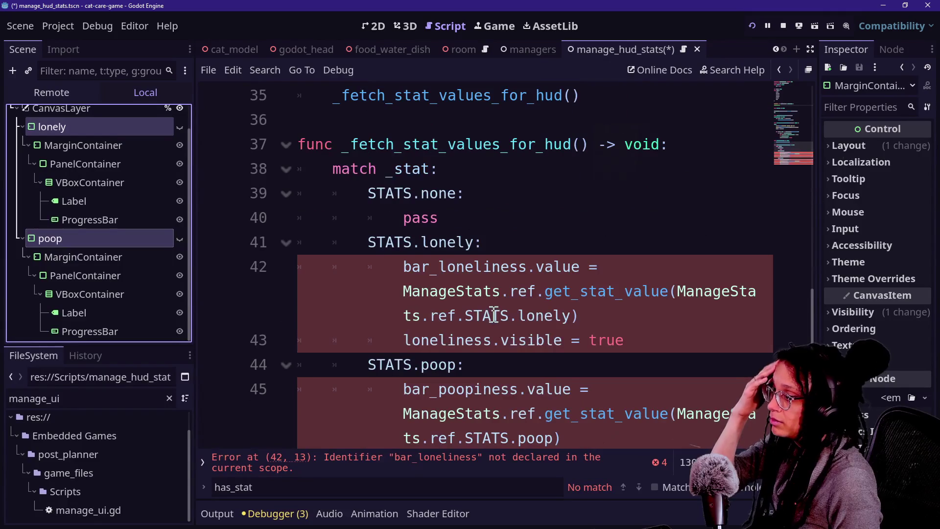
pyautogui.scroll(1, 406, 198)
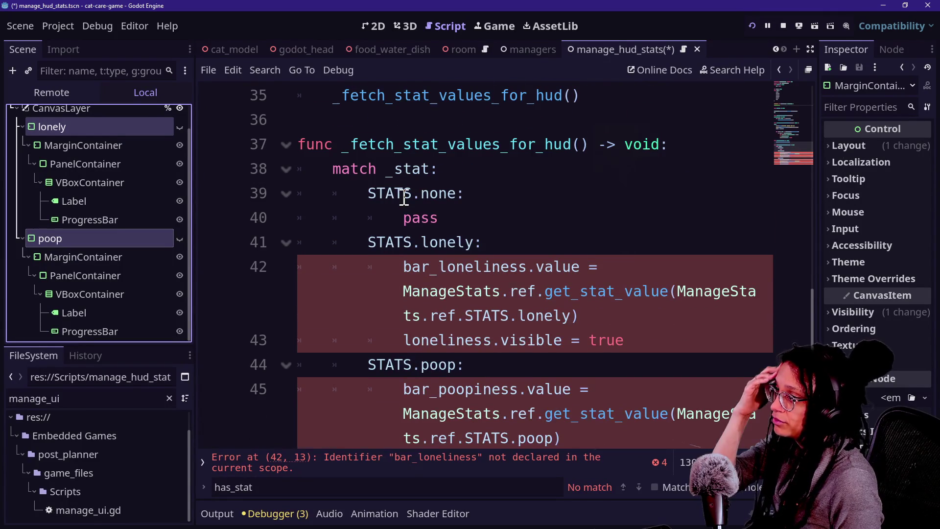
pyautogui.scroll(5, 622, 166)
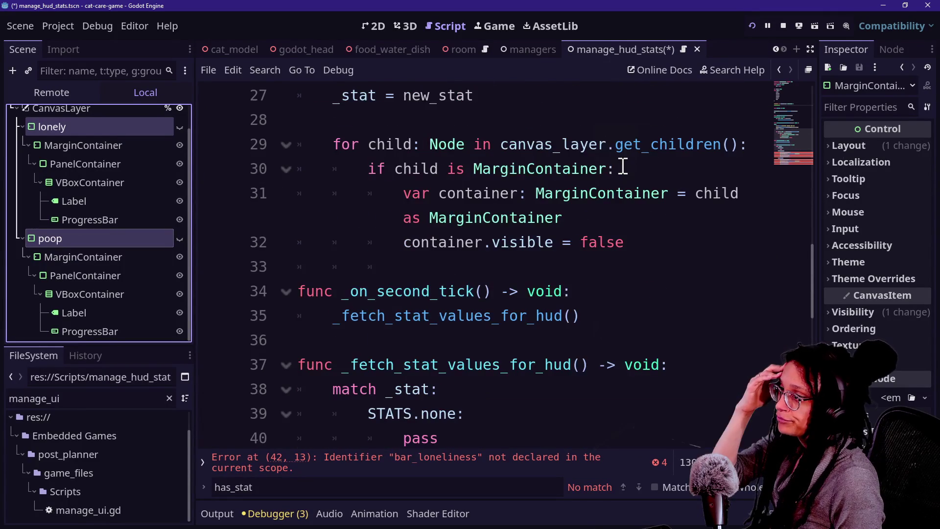
# Review the update_stat_bar_state Array[STATS] parameter and switch to distraction-free editing.
pyautogui.click(609, 182)
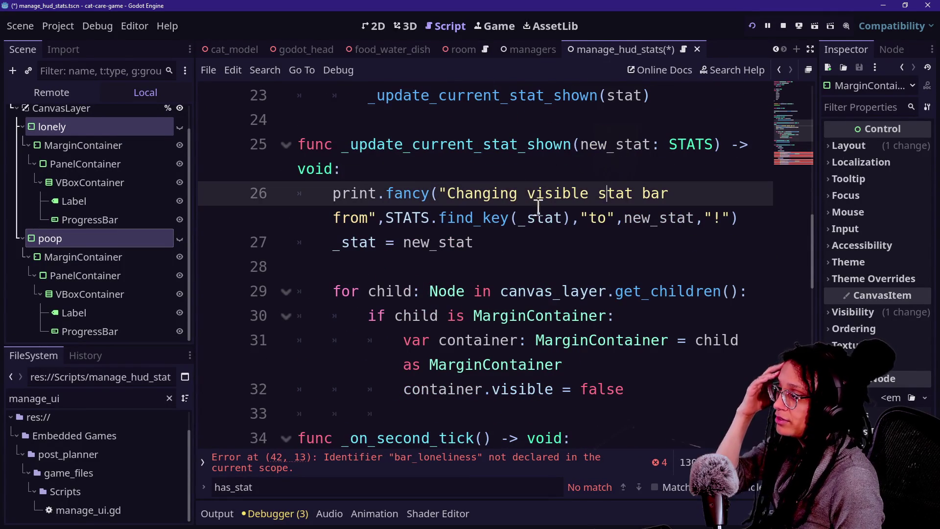
pyautogui.scroll(2, 398, 235)
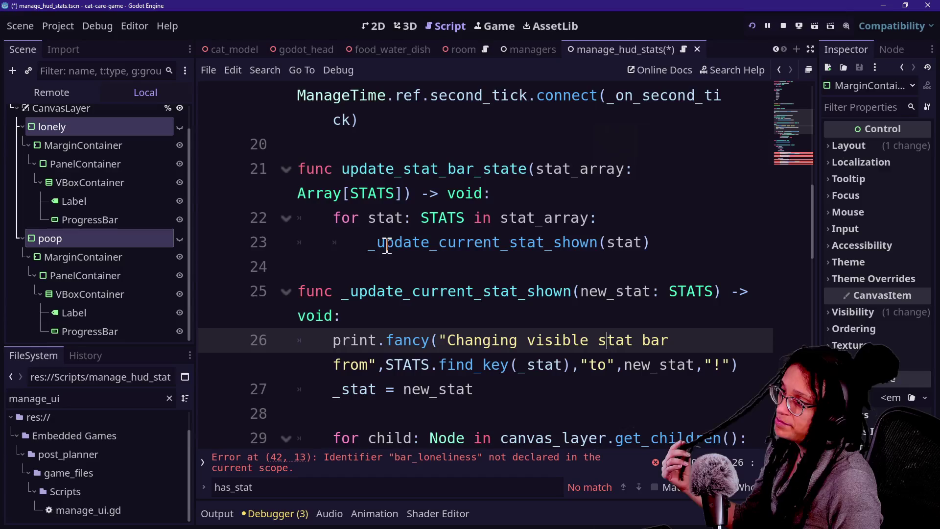
pyautogui.scroll(1, 457, 245)
pyautogui.click(458, 245)
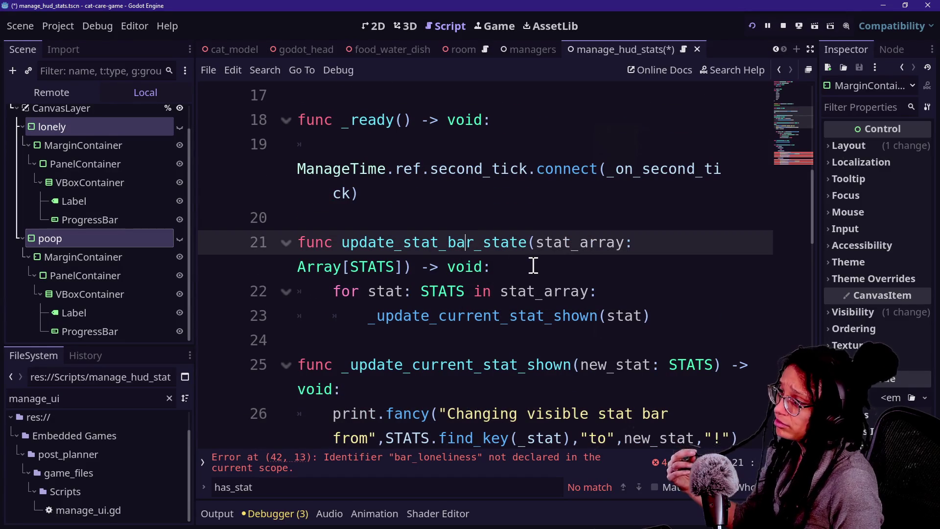
pyautogui.click(535, 267)
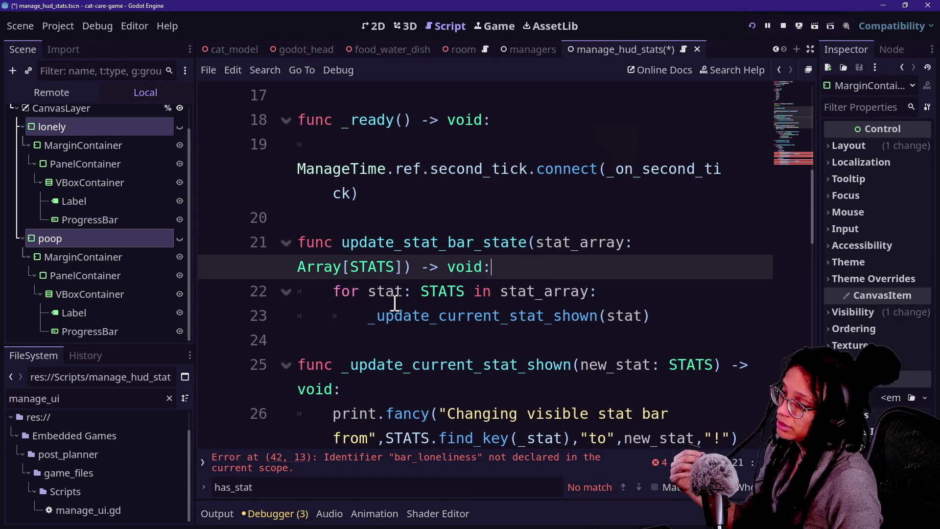
pyautogui.hotkey('ctrl', 'shift', 'F11')
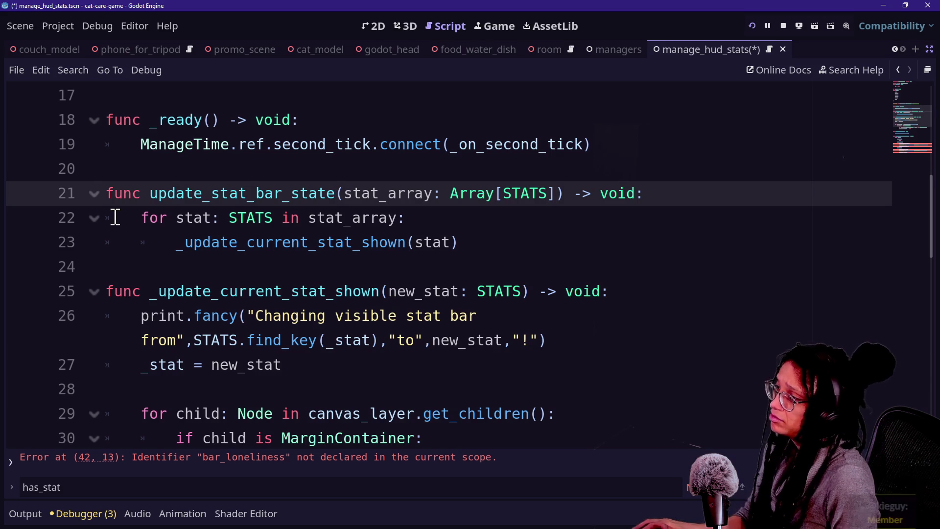
# Examine the ManageStats get_stat_value argument on line 42.
pyautogui.click(114, 217)
pyautogui.scroll(-6, 368, 233)
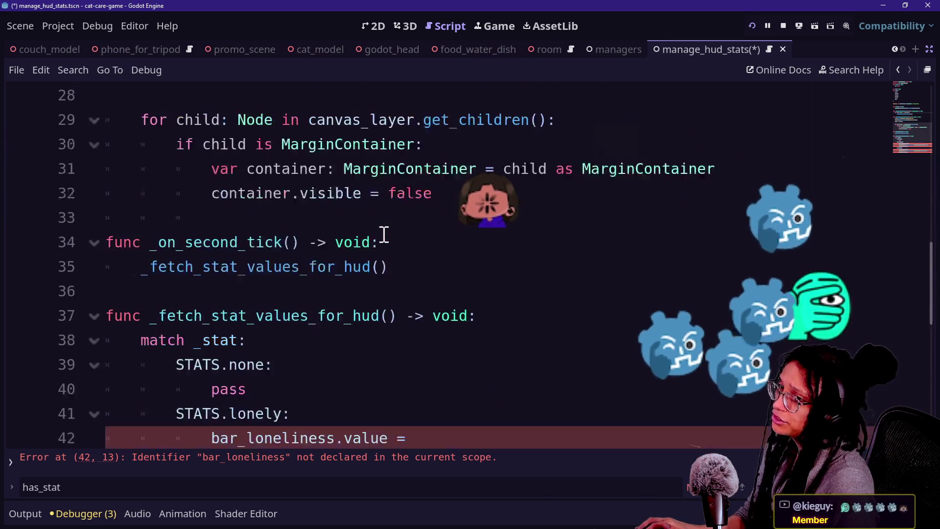
pyautogui.scroll(-1, 384, 234)
pyautogui.moveTo(485, 242)
pyautogui.mouseDown()
pyautogui.moveTo(734, 242)
pyautogui.moveTo(501, 241)
pyautogui.moveTo(562, 223)
pyautogui.moveTo(485, 242)
pyautogui.mouseUp()
pyautogui.click(729, 242)
pyautogui.click(628, 242)
pyautogui.click(733, 240)
pyautogui.click(519, 240)
pyautogui.press('Home')
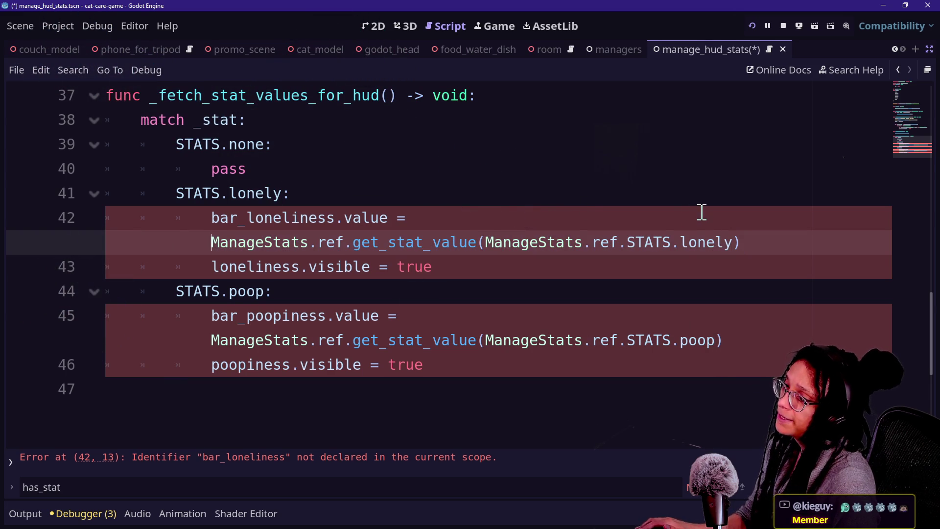
pyautogui.moveTo(483, 241); pyautogui.dragTo(728, 241)
pyautogui.moveTo(547, 241)
pyautogui.mouseDown()
pyautogui.moveTo(766, 242)
pyautogui.moveTo(489, 242)
pyautogui.moveTo(726, 244)
pyautogui.mouseUp()
pyautogui.click(714, 241)
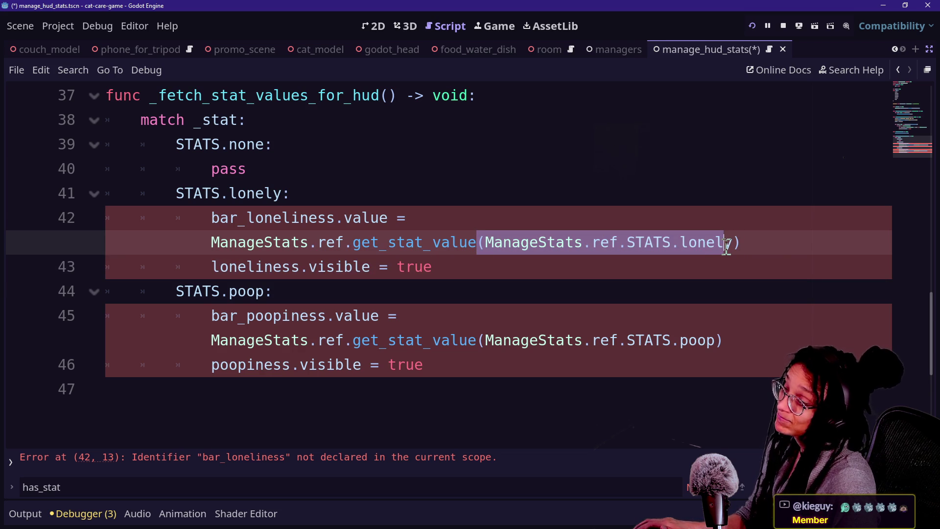
pyautogui.click(725, 243)
# Select the local _stat and STATS enum block, then Ctrl+click ManageStats to open its script.
pyautogui.scroll(12, 384, 290)
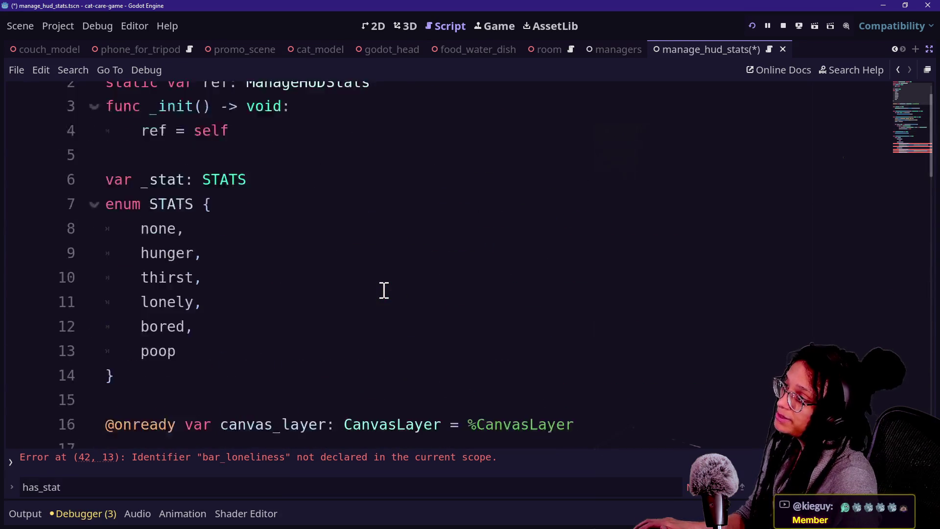
pyautogui.moveTo(239, 378)
pyautogui.mouseDown()
pyautogui.moveTo(117, 241)
pyautogui.moveTo(130, 266)
pyautogui.moveTo(110, 215)
pyautogui.moveTo(125, 180)
pyautogui.mouseUp()
pyautogui.scroll(-12, 411, 260)
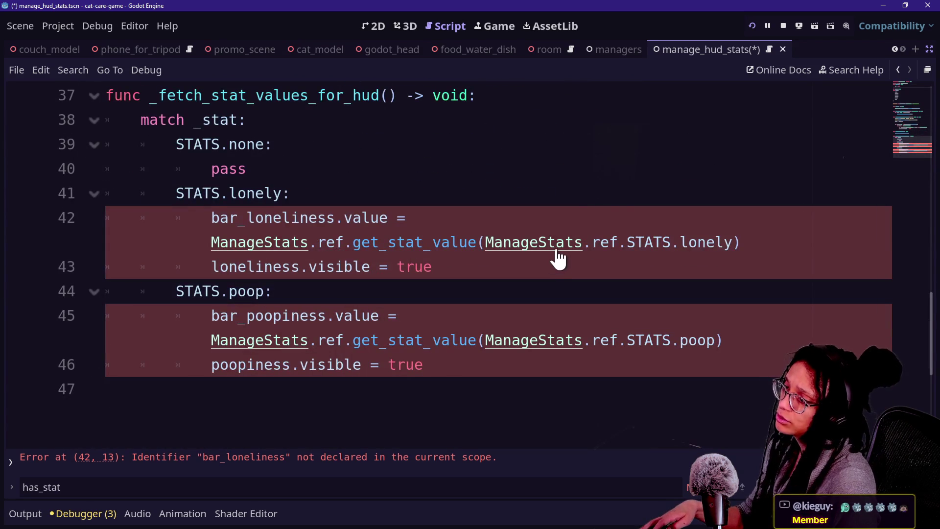
pyautogui.keyDown('ctrl'); pyautogui.click(556, 245); pyautogui.keyUp('ctrl')
pyautogui.scroll(10, 233, 257)
pyautogui.scroll(4, 233, 257)
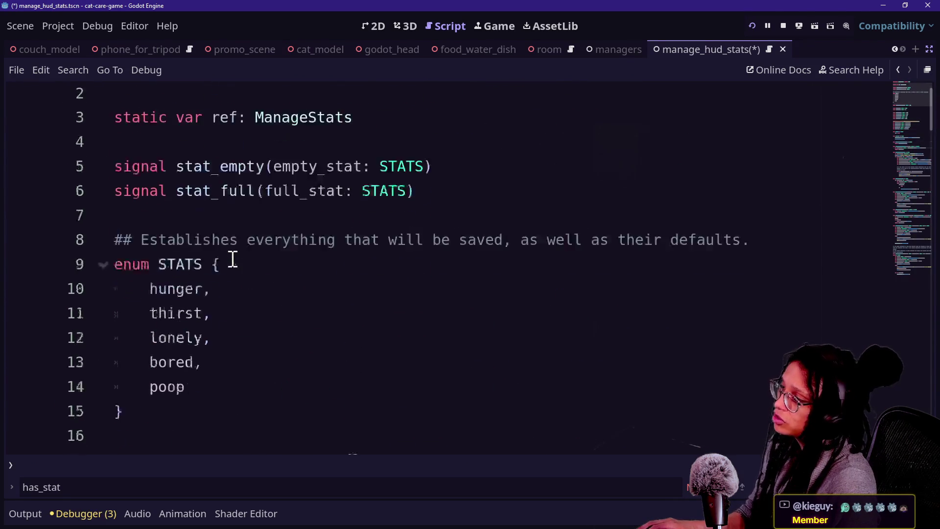
# Copy ManageStats' STATS enum with its comment, then Quick Open back to manage_hud_stats.gd.
pyautogui.scroll(-4, 231, 258)
pyautogui.scroll(4, 193, 266)
pyautogui.moveTo(144, 436); pyautogui.dragTo(80, 278)
pyautogui.hotkey('ctrl', 'c')
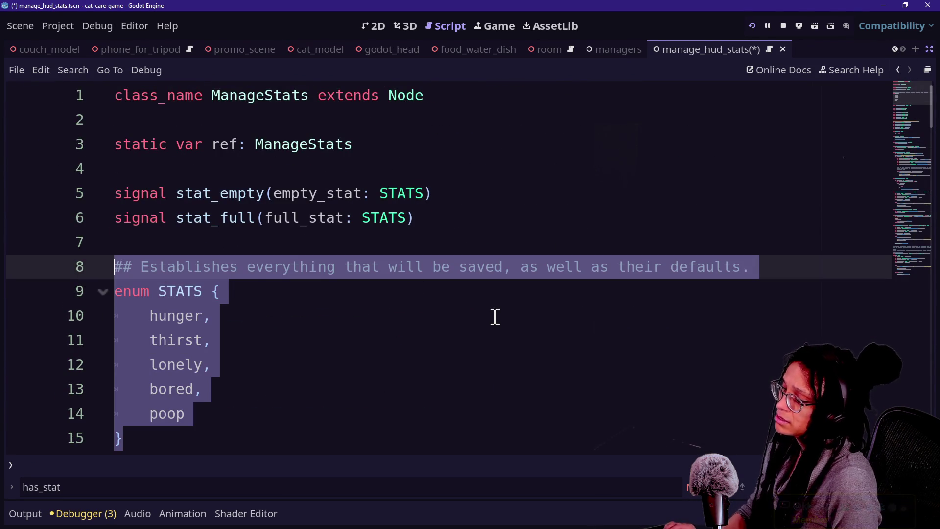
pyautogui.hotkey('shift', 'alt', 'o')
pyautogui.press('Down')
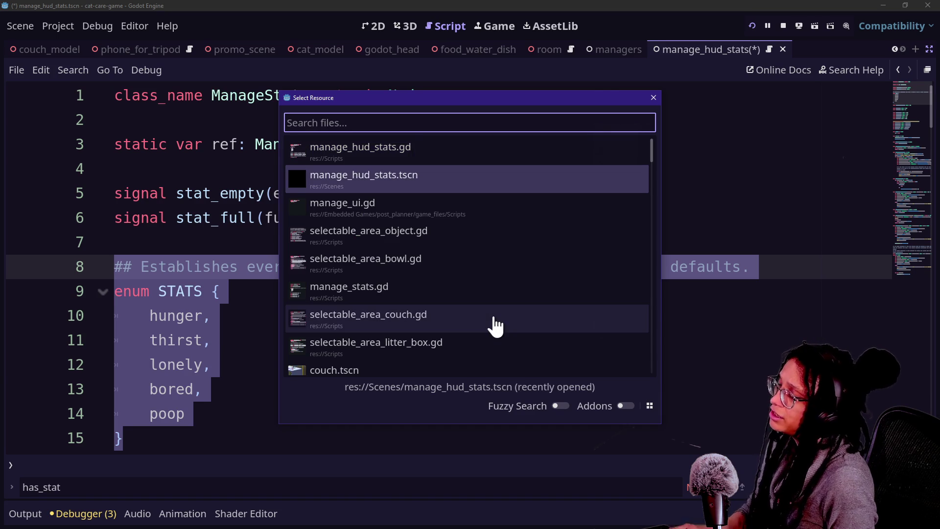
pyautogui.press('Up')
pyautogui.press('Down')
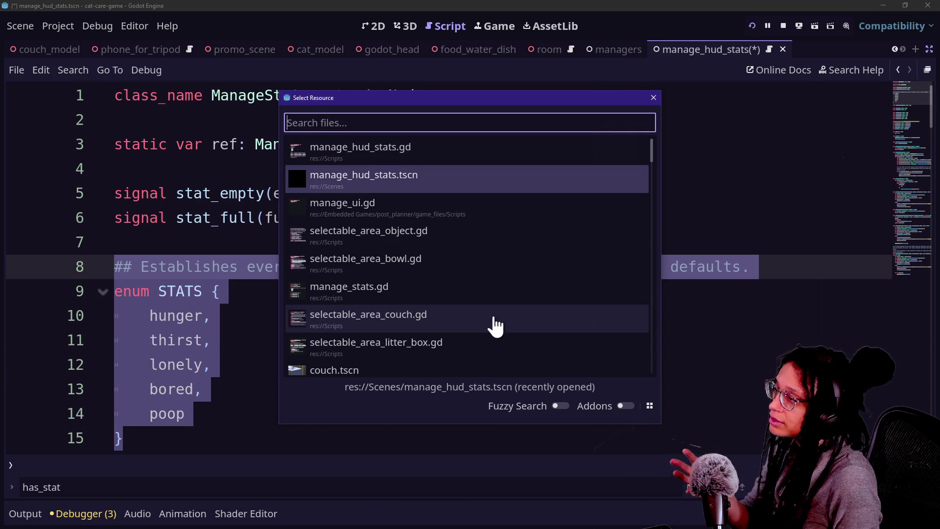
pyautogui.press('Up')
pyautogui.press('Return')
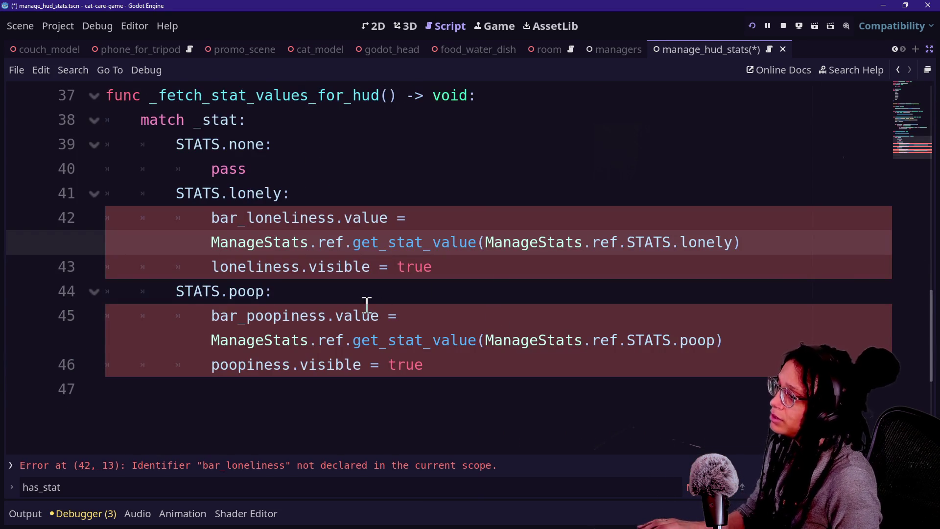
pyautogui.scroll(10, 365, 309)
# Paste the ManageStats enum block on a new line below the local STATS enum.
pyautogui.click(346, 325)
pyautogui.click(351, 333)
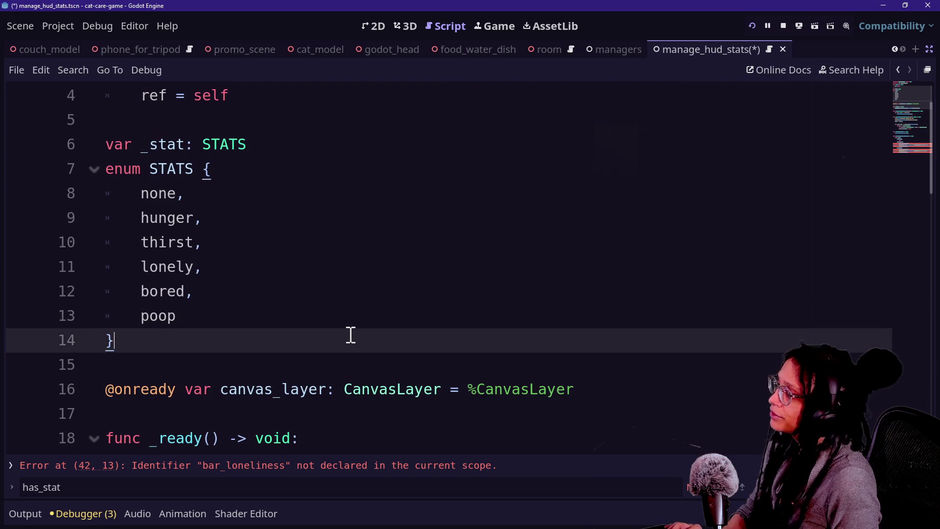
pyautogui.press('Return')
pyautogui.hotkey('ctrl', 'v')
pyautogui.write('e.')
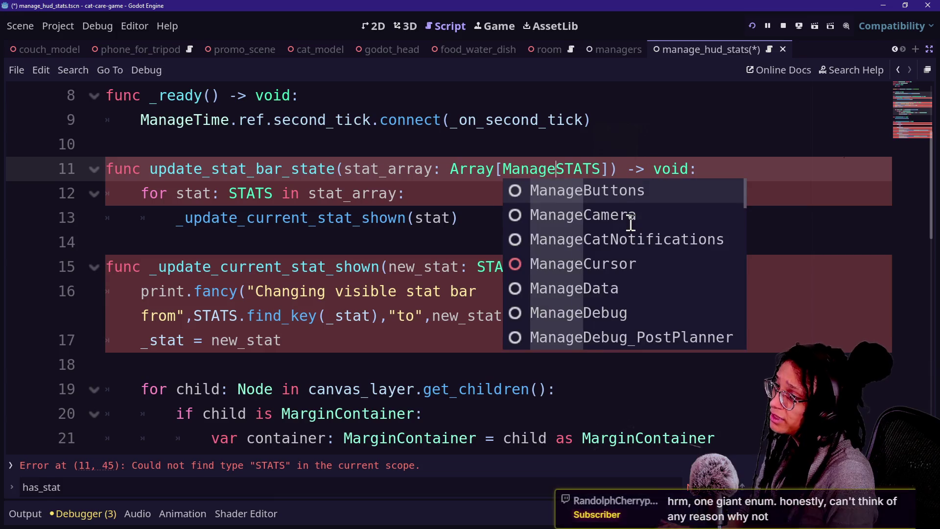
# Change update_stat_bar_state's parameter type to Array[ManageStats.STATS].
pyautogui.click(543, 228)
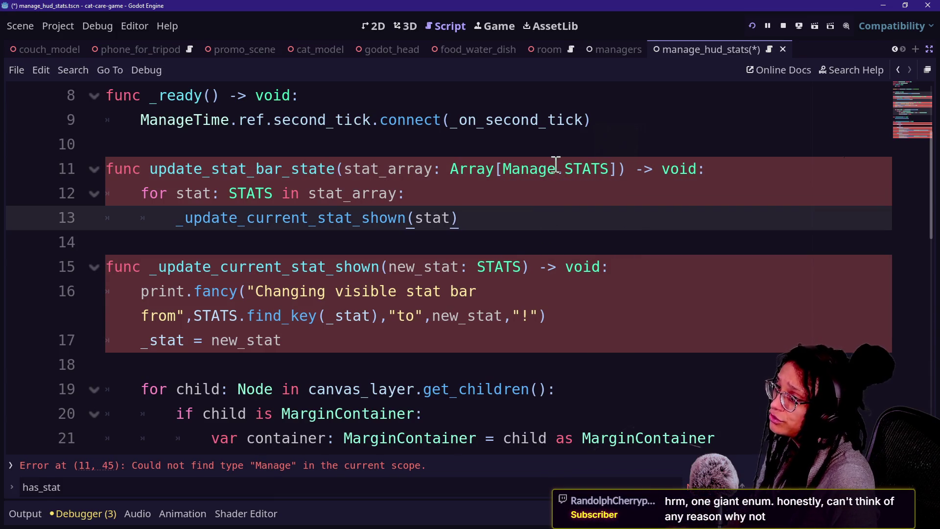
pyautogui.click(556, 168)
pyautogui.write('Stats')
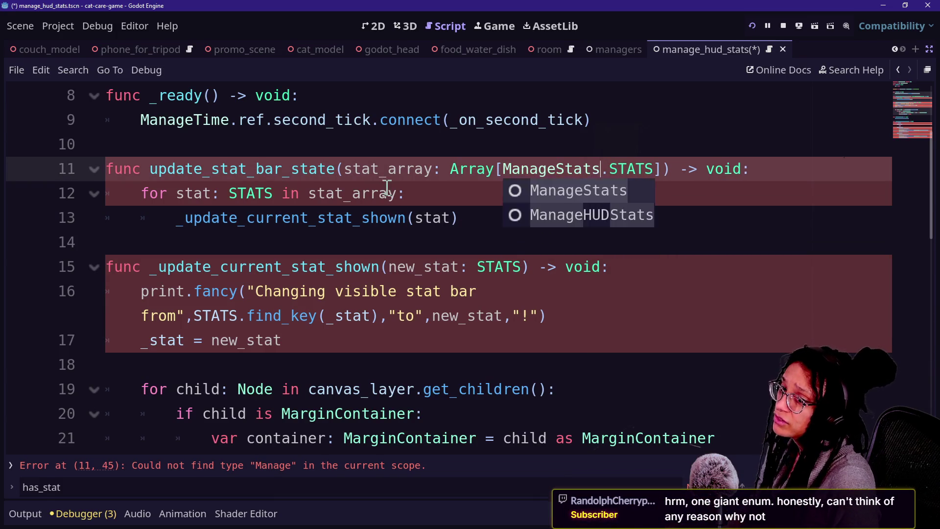
pyautogui.click(389, 191)
# Review lines 5 to 16, where line 15 still reports type STATS cannot be found.
pyautogui.press('Down')
pyautogui.press('Down')
pyautogui.press('Down')
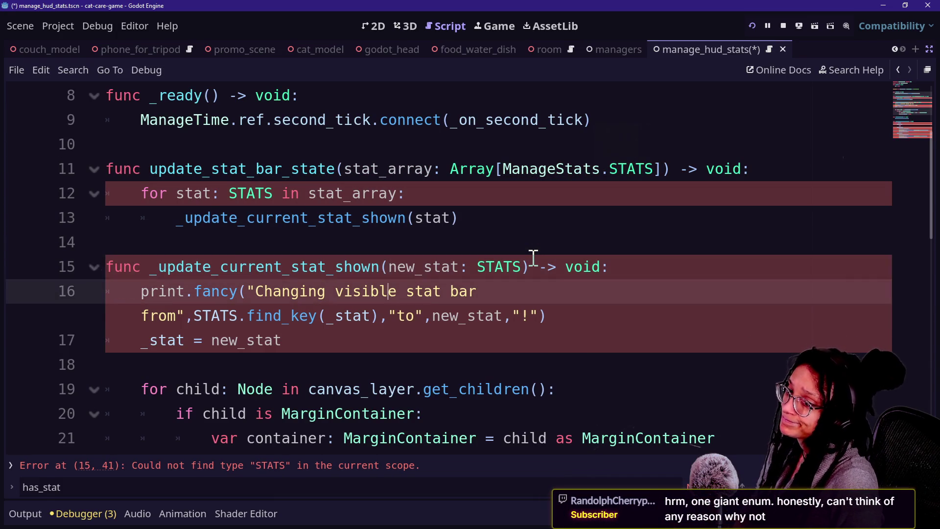
pyautogui.press('Up')
pyautogui.press('Up')
pyautogui.press('Down')
pyautogui.press('Down')
pyautogui.press('Up')
pyautogui.press('Up')
pyautogui.press('Down')
pyautogui.press('Down')
pyautogui.click(602, 168)
pyautogui.press('Down')
pyautogui.press('Down')
pyautogui.press('Up')
pyautogui.scroll(1, 415, 187)
pyautogui.scroll(1, 415, 187)
pyautogui.click(411, 186)
pyautogui.press('Down')
pyautogui.press('Down')
pyautogui.press('Down')
pyautogui.click(457, 291)
pyautogui.press('Down')
pyautogui.press('Down')
pyautogui.press('Down')
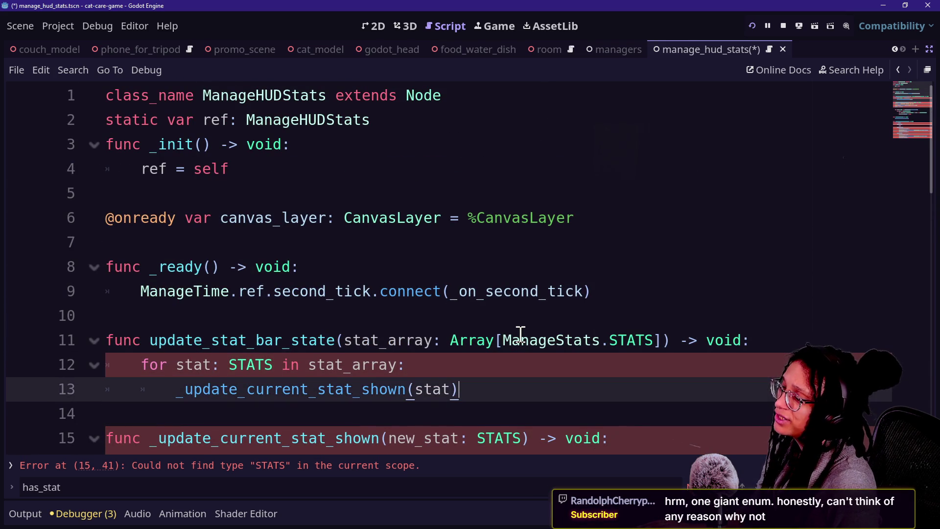
pyautogui.press('Up')
pyautogui.press('Up')
pyautogui.press('Down')
pyautogui.press('Down')
pyautogui.press('Down')
pyautogui.press('Up')
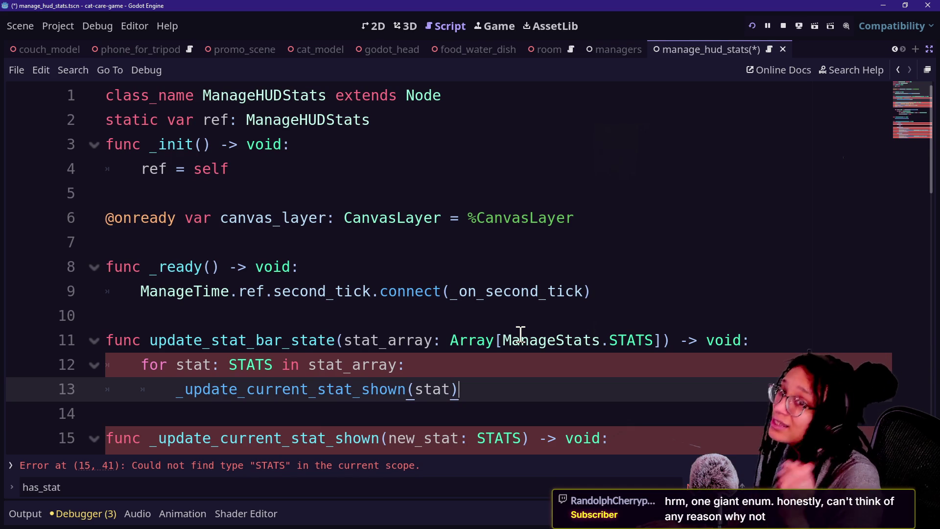
pyautogui.click(348, 309)
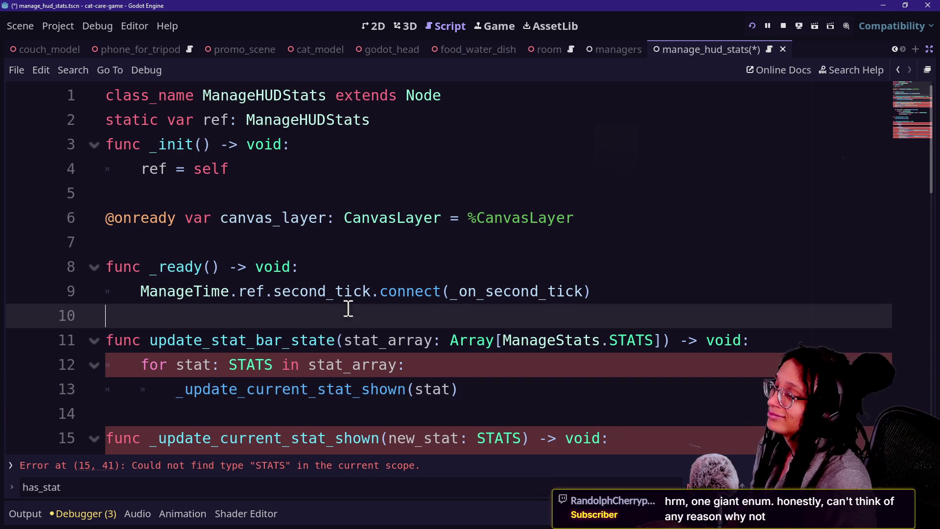
pyautogui.click(557, 358)
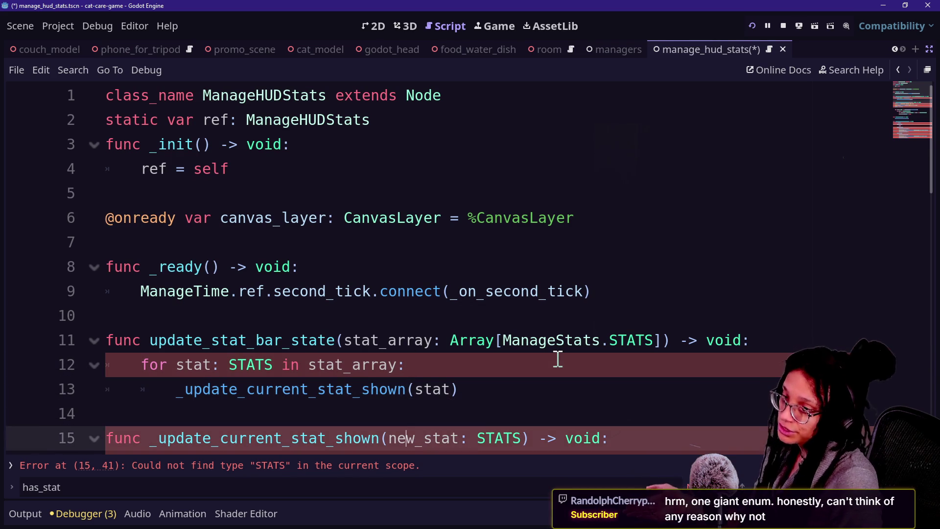
pyautogui.click(553, 339)
pyautogui.write('HUD')
pyautogui.press('BackSpace')
pyautogui.press('BackSpace')
pyautogui.press('BackSpace')
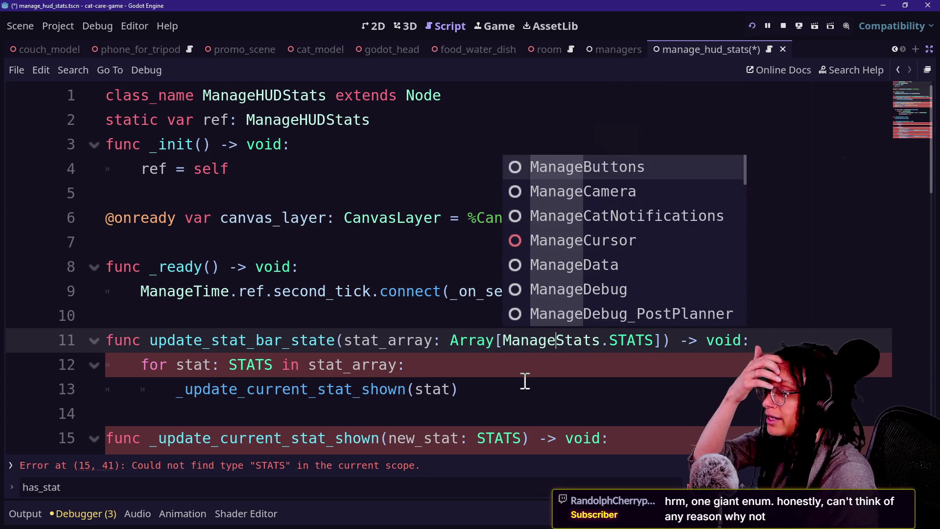
pyautogui.click(521, 392)
pyautogui.click(512, 376)
pyautogui.scroll(-1, 513, 376)
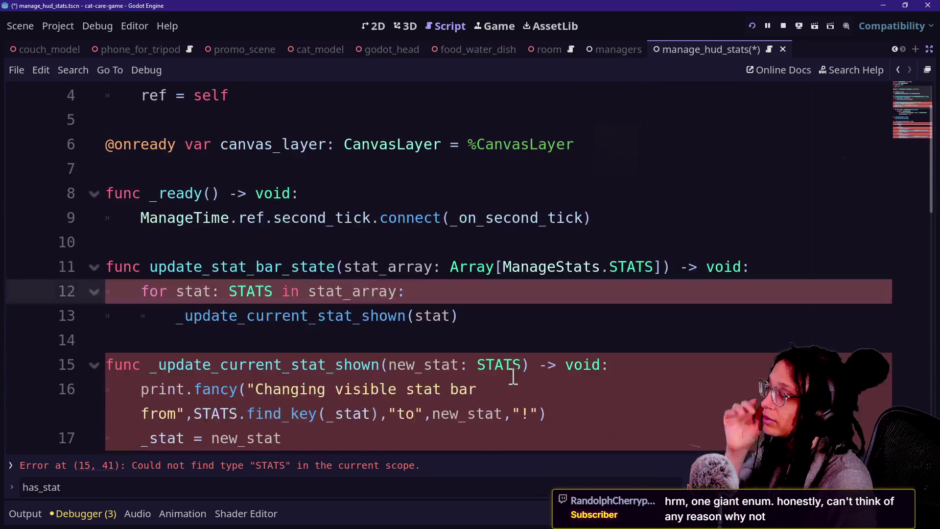
pyautogui.scroll(-1, 513, 375)
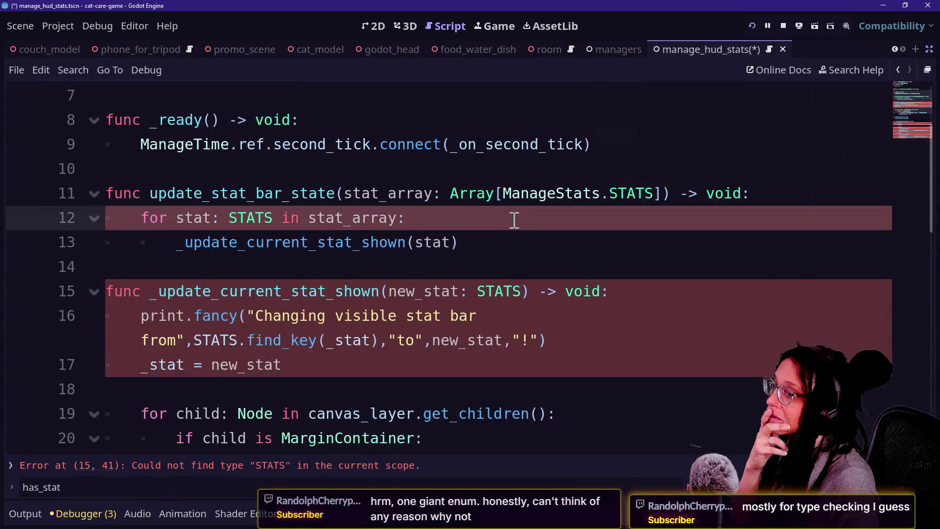
pyautogui.scroll(-1, 716, 279)
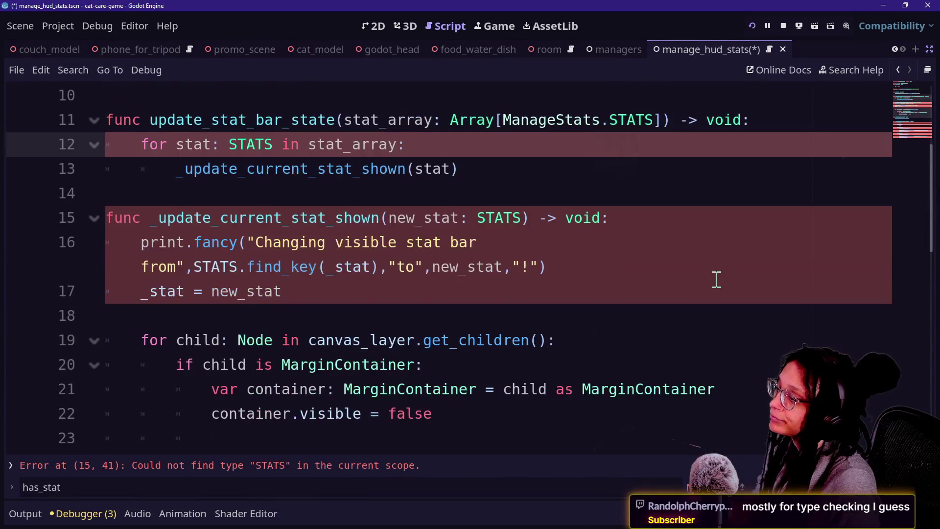
pyautogui.scroll(-2, 623, 247)
pyautogui.scroll(-1, 665, 311)
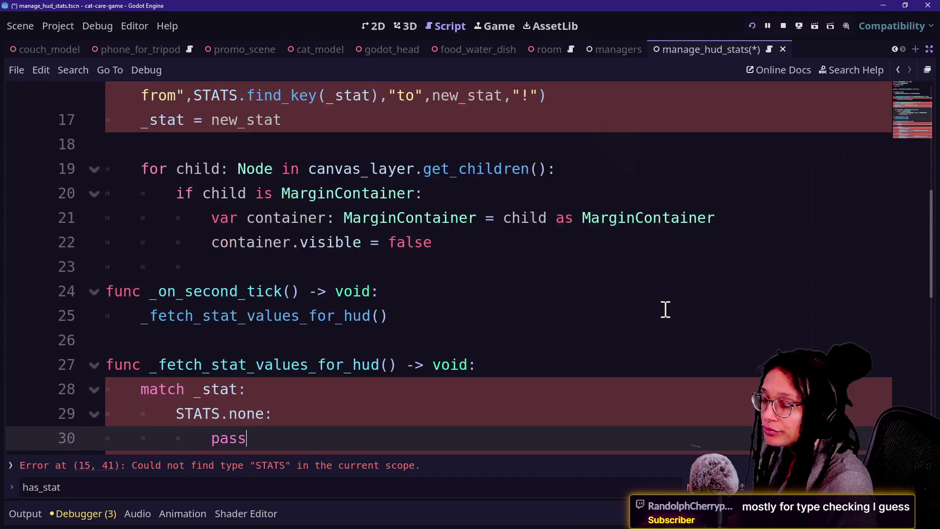
pyautogui.press('Down')
pyautogui.press('Down')
pyautogui.press('Up')
pyautogui.press('Up')
pyautogui.press('Up')
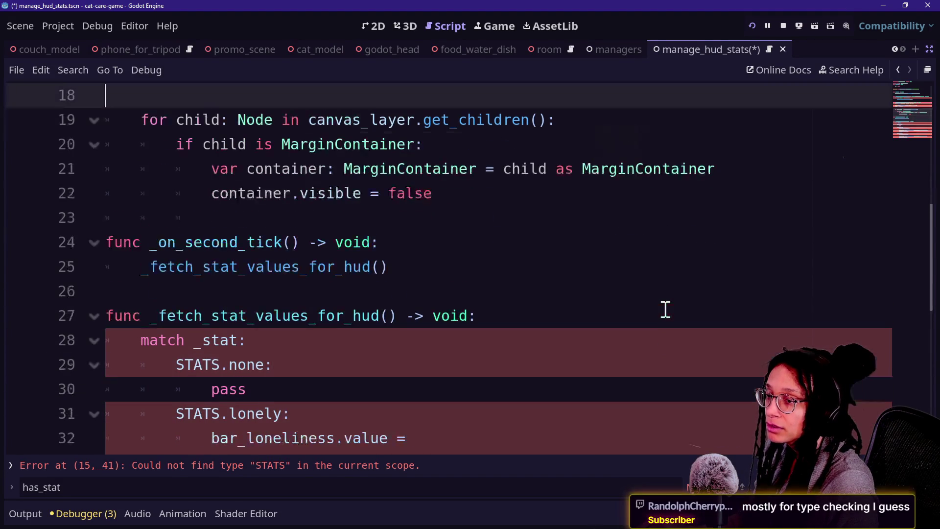
pyautogui.scroll(2, 665, 310)
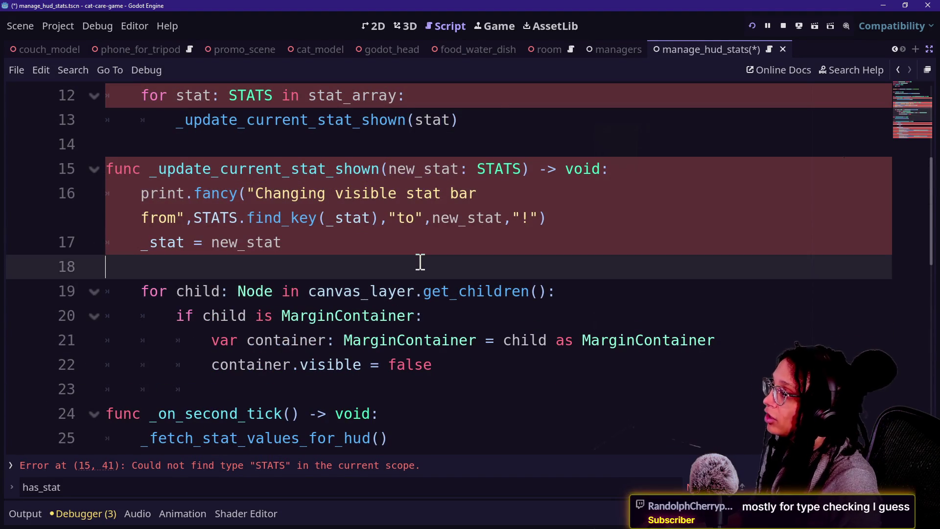
pyautogui.scroll(1, 420, 262)
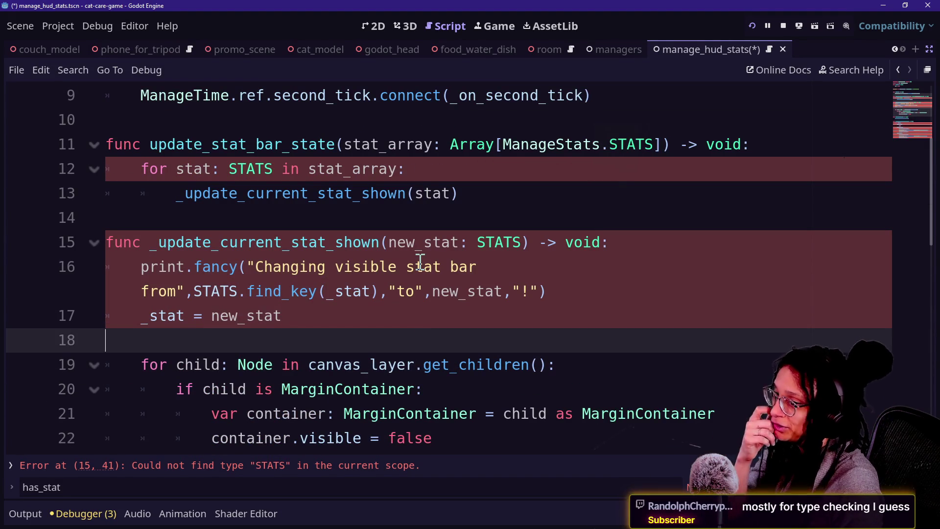
pyautogui.click(252, 175)
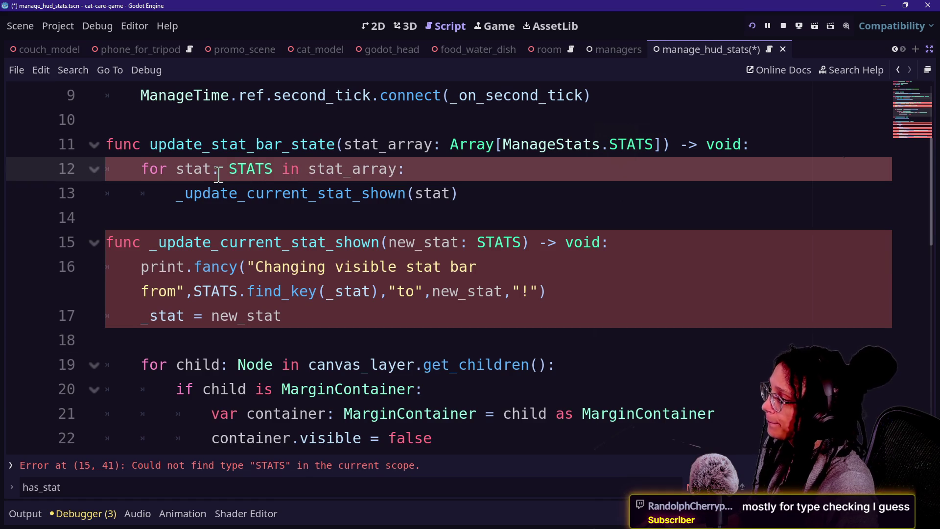
pyautogui.scroll(-5, 263, 178)
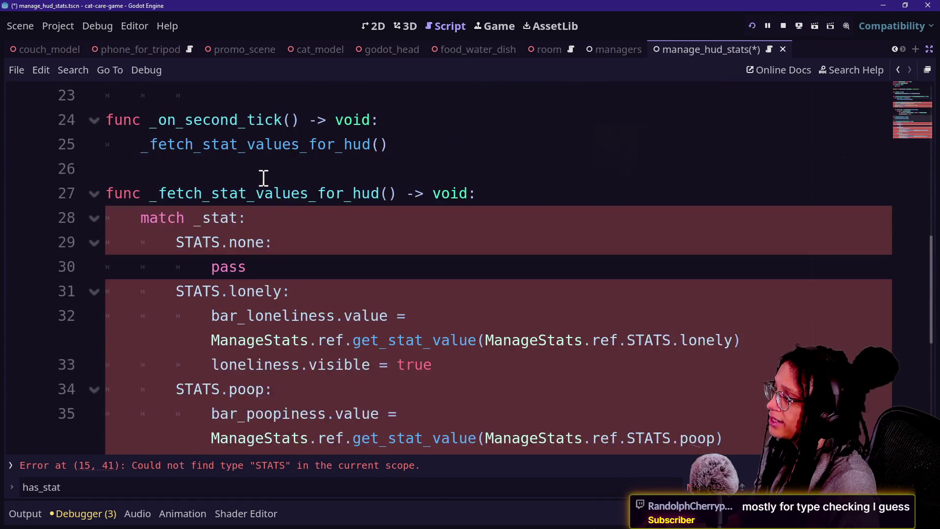
pyautogui.scroll(-1, 360, 194)
pyautogui.click(360, 193)
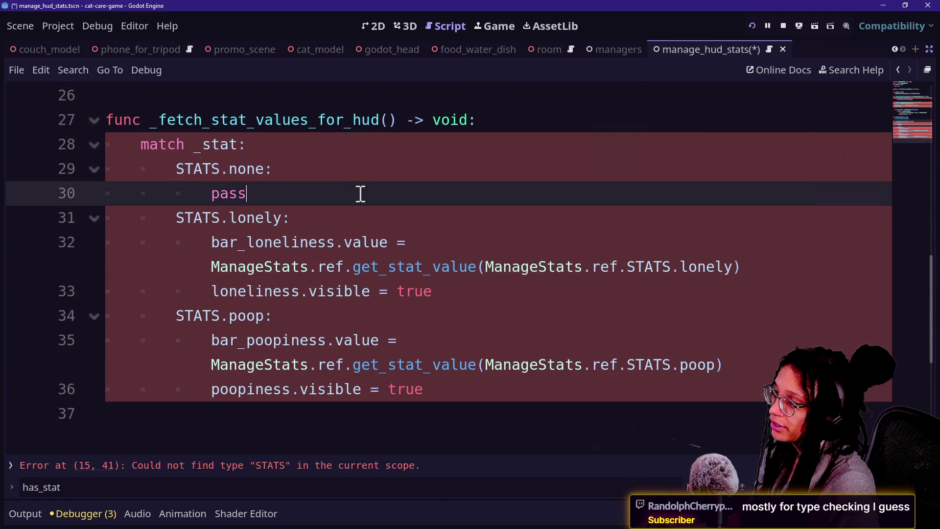
pyautogui.press('Up')
pyautogui.press('Up')
pyautogui.press('Up')
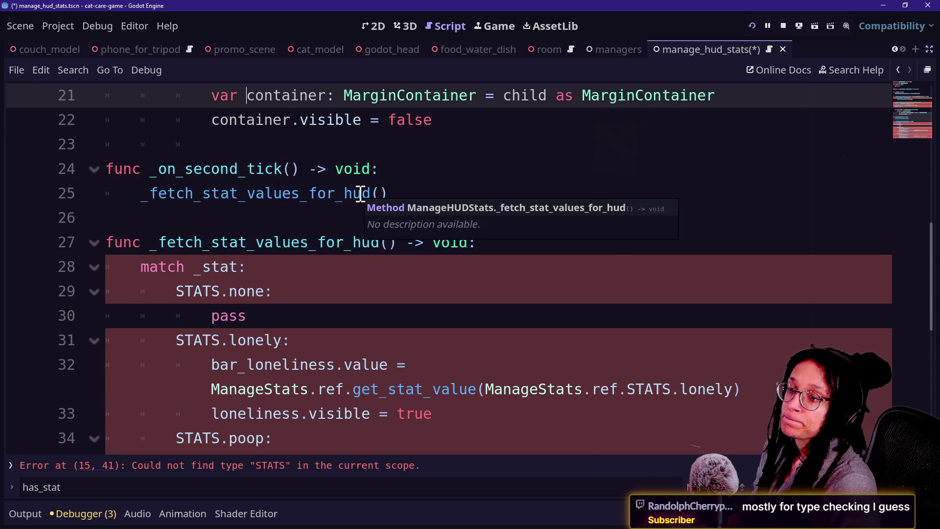
pyautogui.scroll(5, 360, 194)
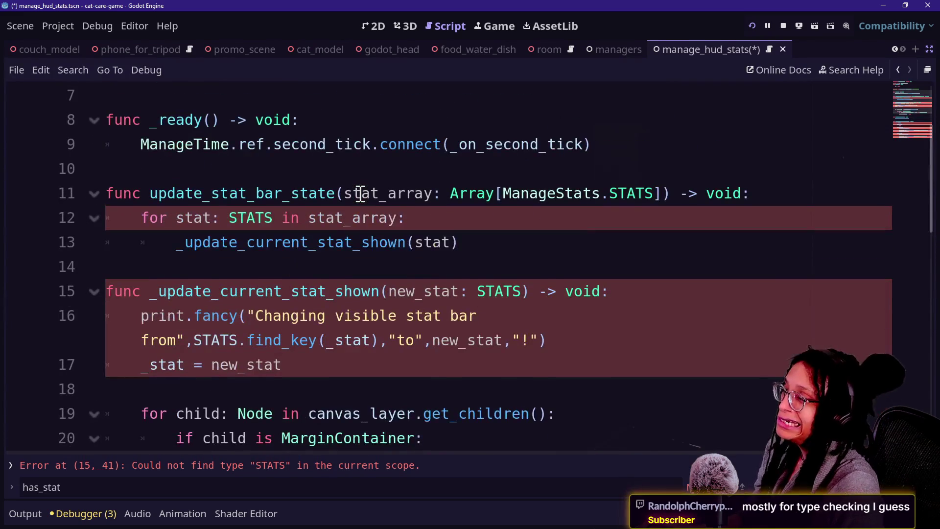
pyautogui.scroll(1, 360, 194)
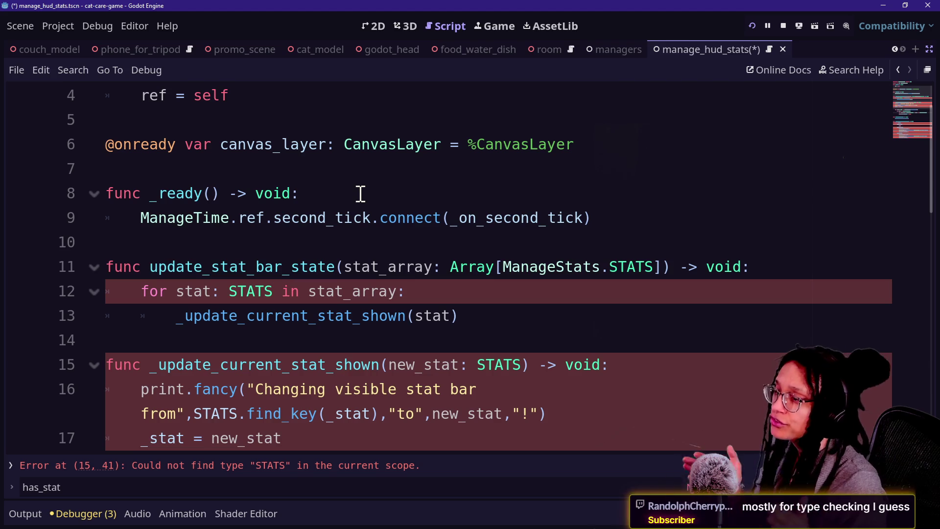
pyautogui.scroll(1, 360, 193)
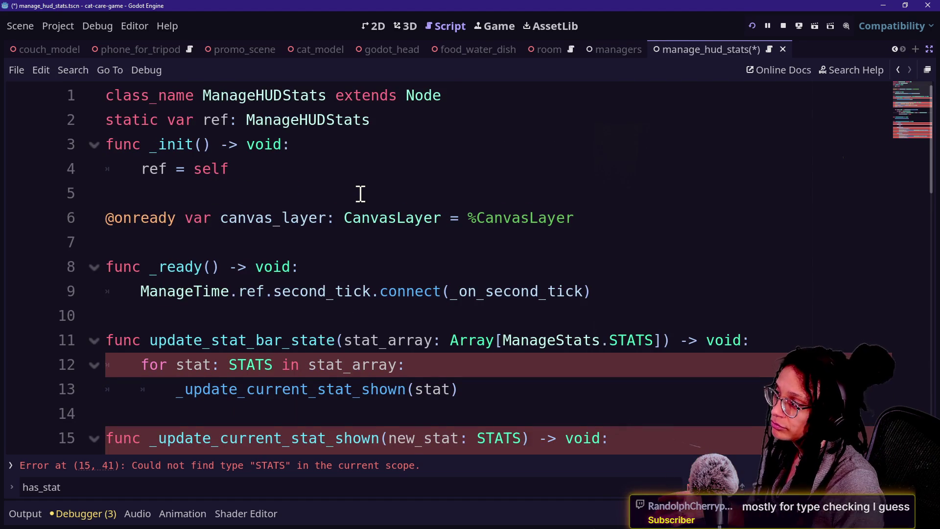
pyautogui.scroll(-2, 360, 193)
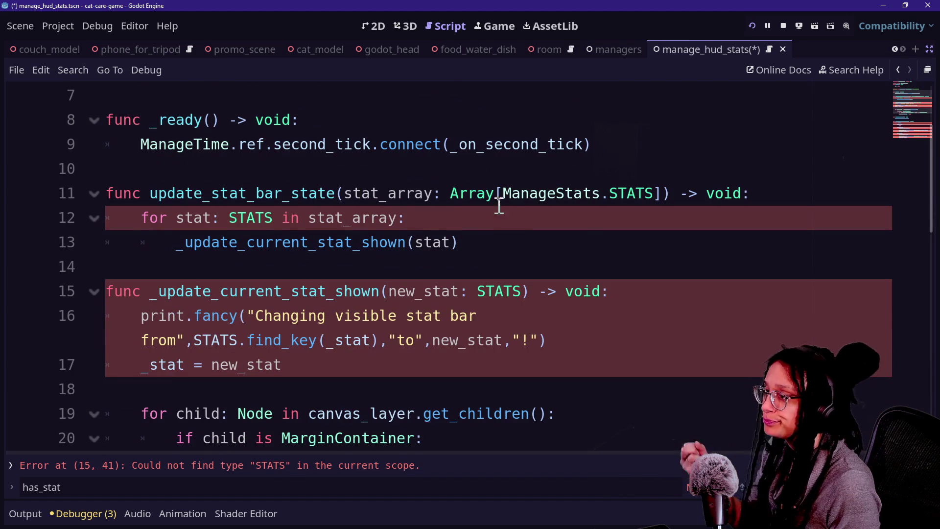
# Type the line 12 loop variable as ManageStats.STATS using autocomplete.
pyautogui.click(230, 219)
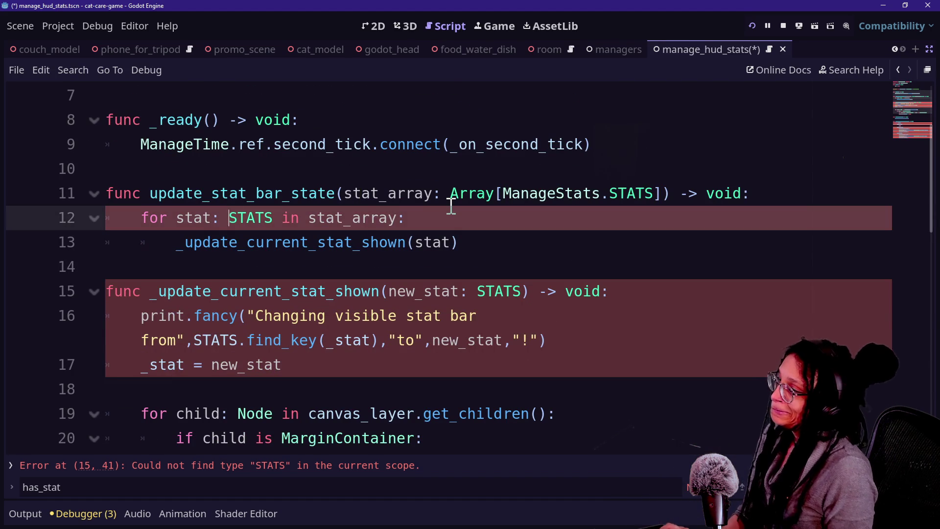
pyautogui.write('Manage')
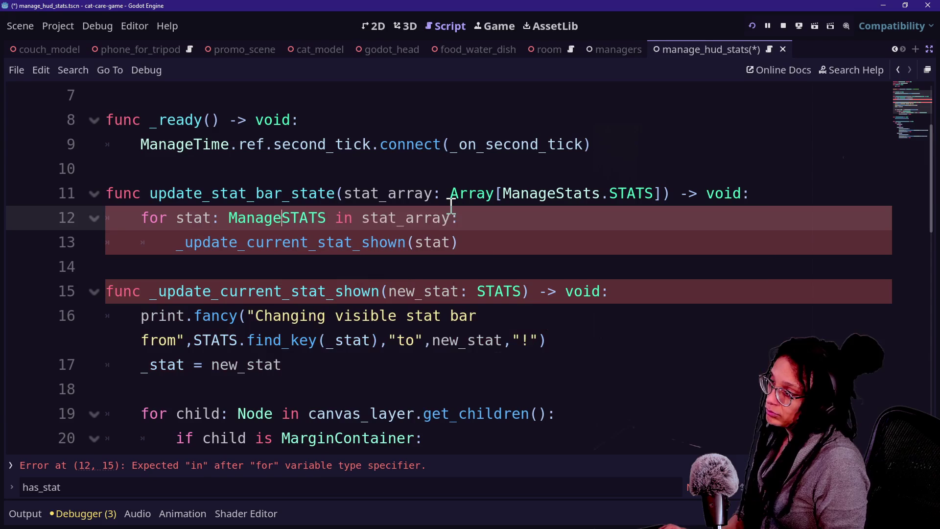
pyautogui.write('St')
pyautogui.press('Return')
pyautogui.write('.')
pyautogui.press('Escape')
pyautogui.moveTo(282, 219)
pyautogui.mouseDown()
pyautogui.moveTo(504, 219)
pyautogui.moveTo(413, 230)
pyautogui.mouseUp()
pyautogui.click(299, 264)
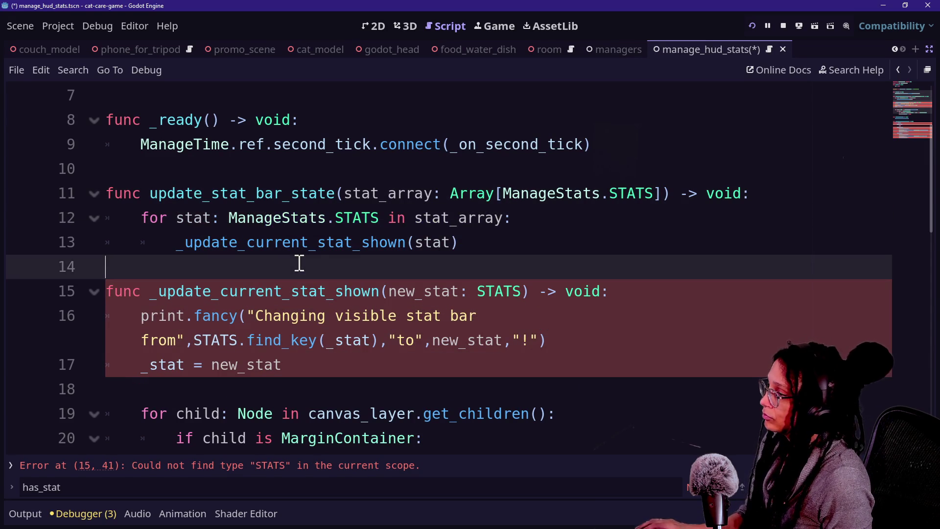
# Prefix STATS in line 15's new_stat parameter with the misspelled 'MaangeStats.'.
pyautogui.scroll(-1, 449, 217)
pyautogui.click(477, 218)
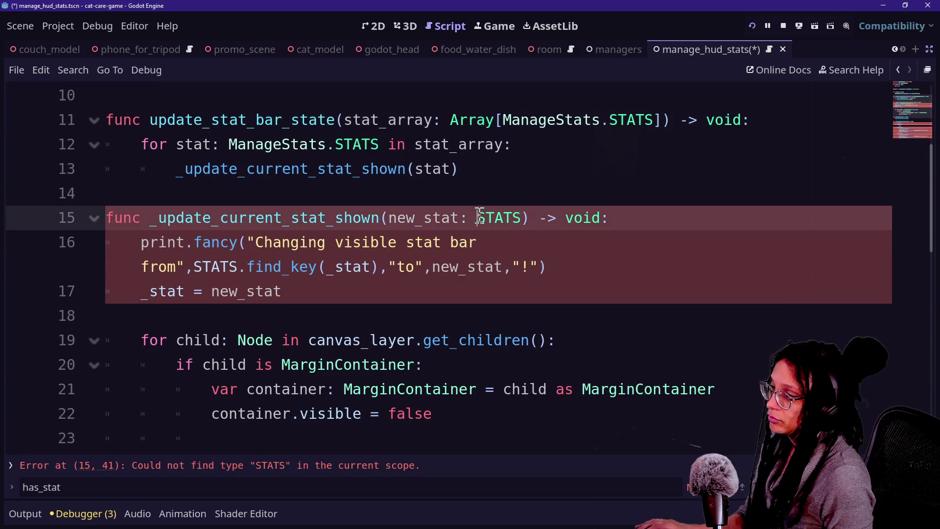
pyautogui.write('MaangeStats.')
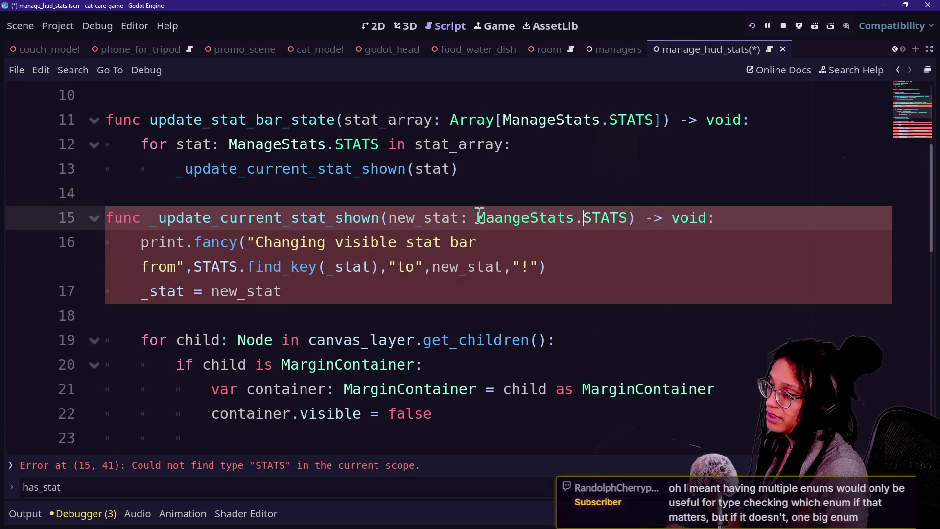
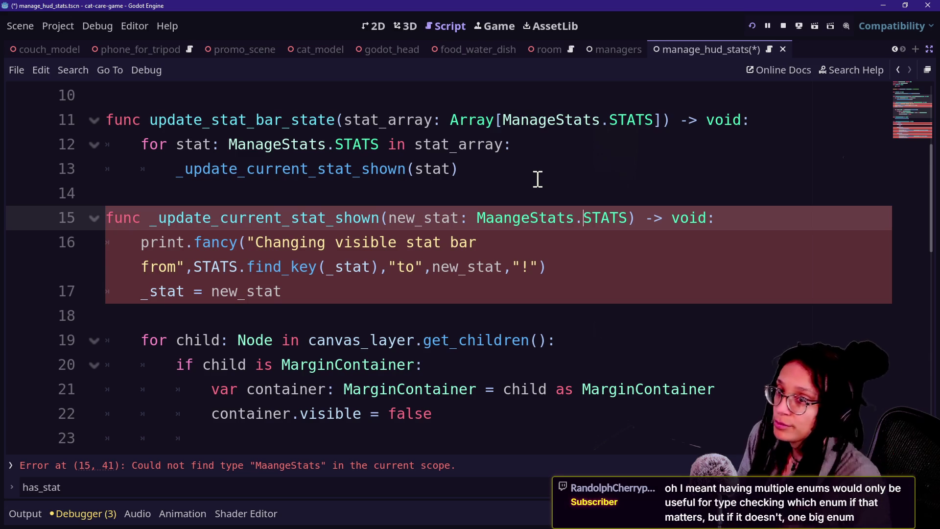
# Correct the misspelled MaangeStats type name to ManageStats.
pyautogui.click(434, 277)
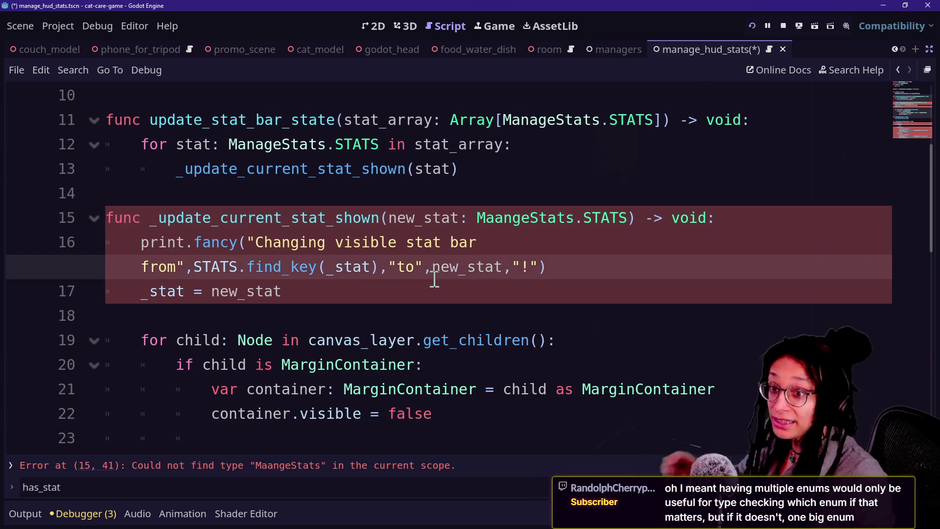
pyautogui.moveTo(434, 280)
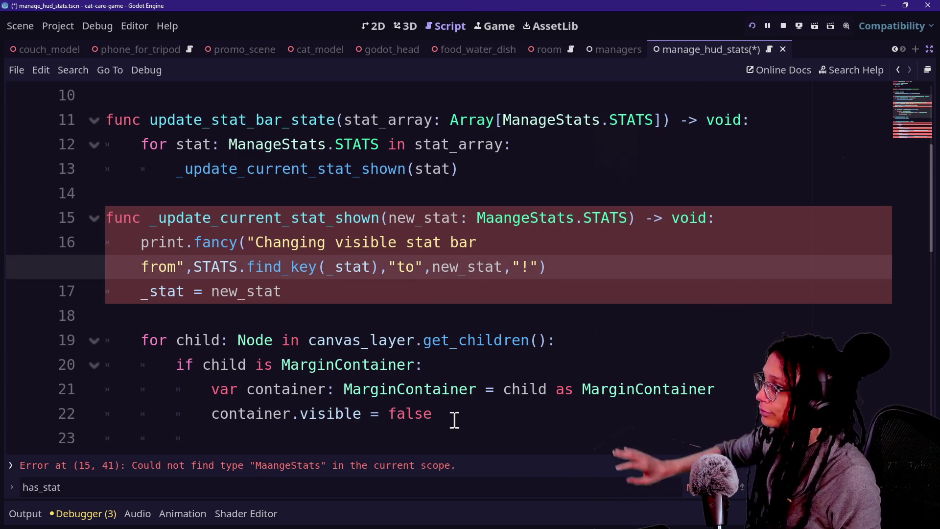
pyautogui.click(426, 389)
pyautogui.click(418, 291)
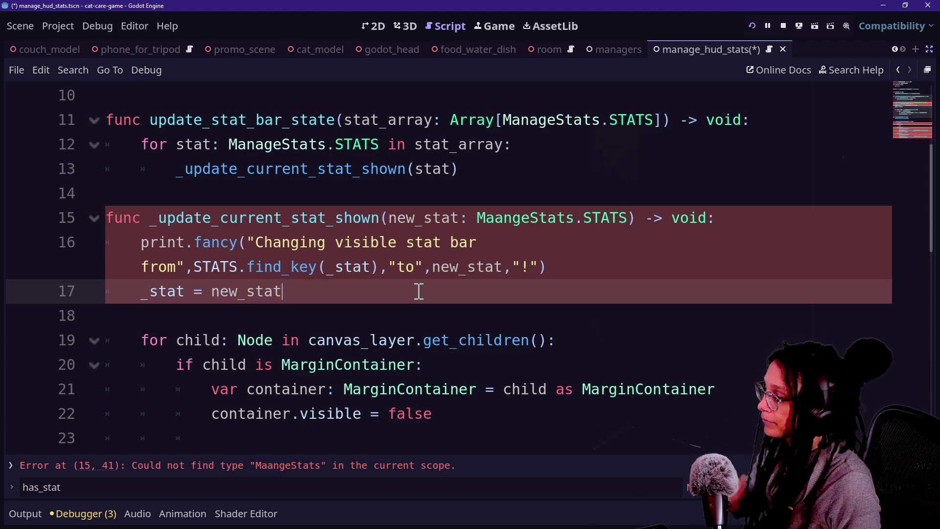
pyautogui.click(517, 225)
pyautogui.press('BackSpace')
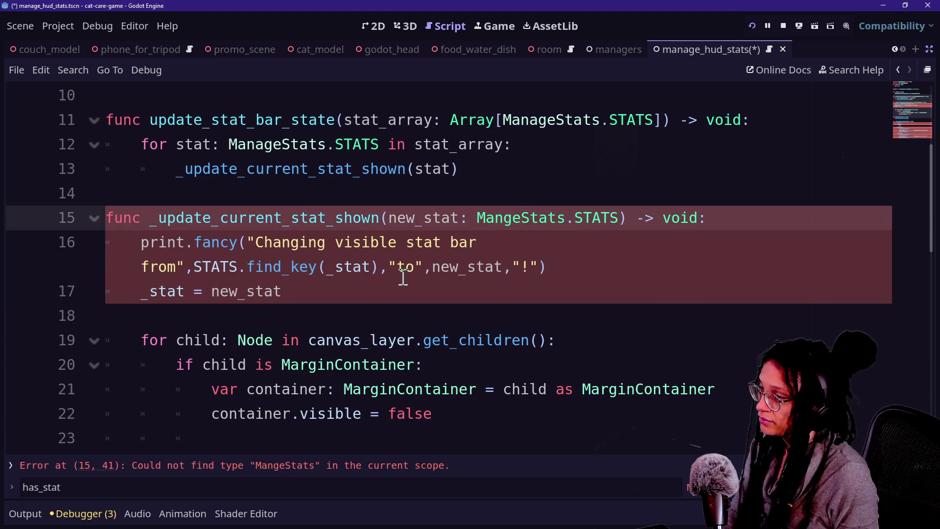
pyautogui.write('a')
# Prefix STATS in the find_key call with ManageStats.
pyautogui.click(281, 267)
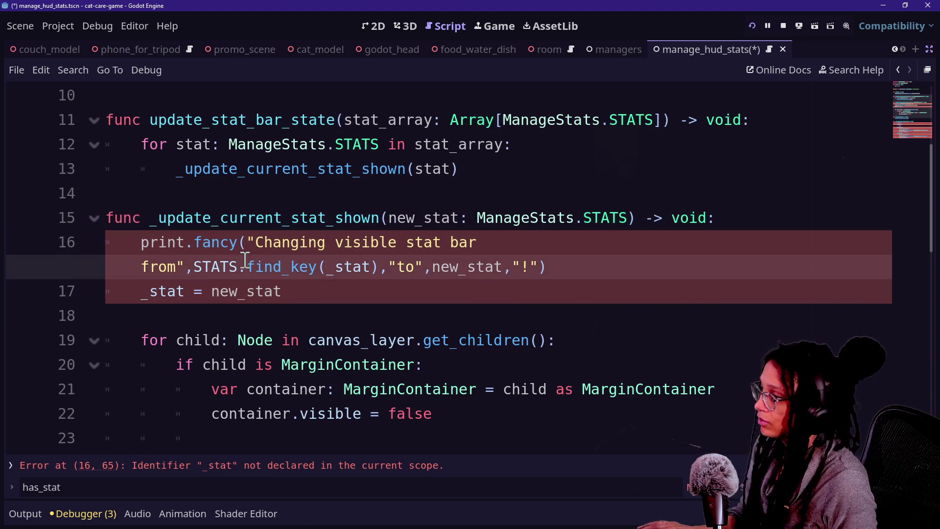
pyautogui.write('Manage.')
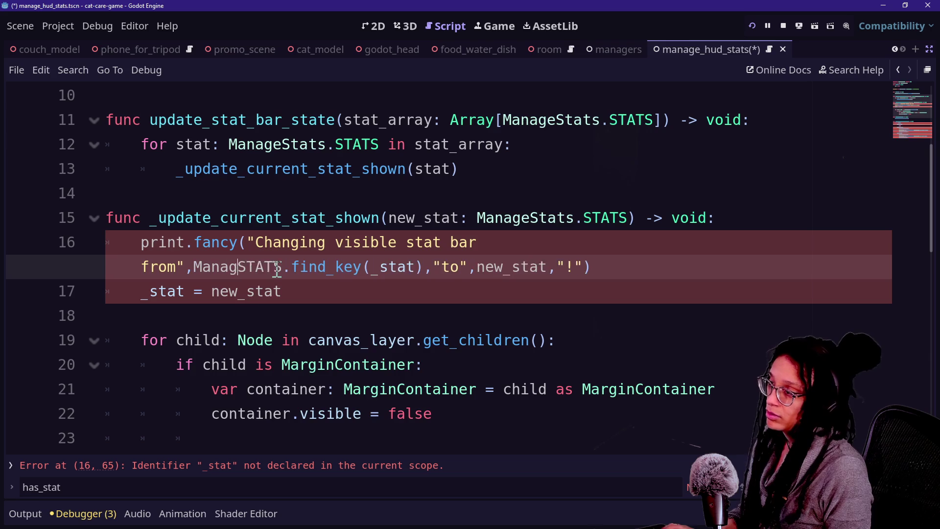
pyautogui.press('BackSpace')
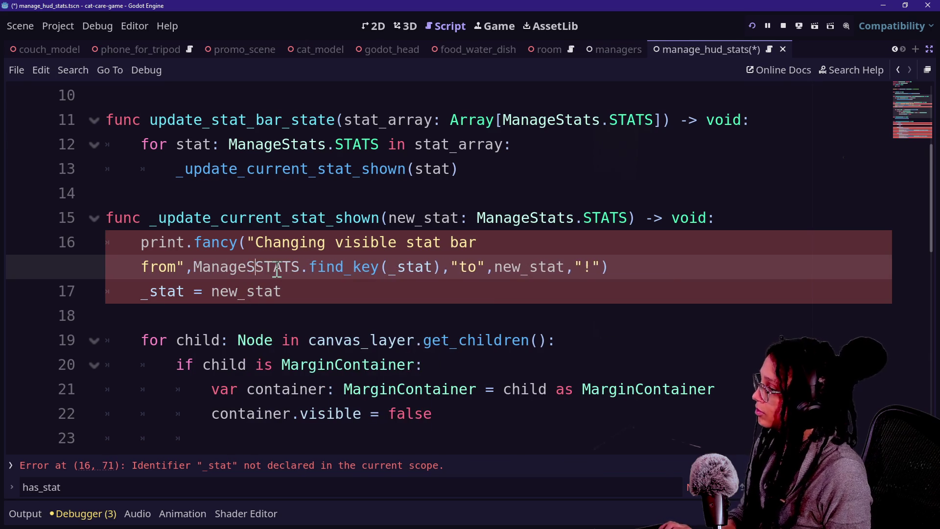
pyautogui.write('Stats.')
pyautogui.click(255, 242)
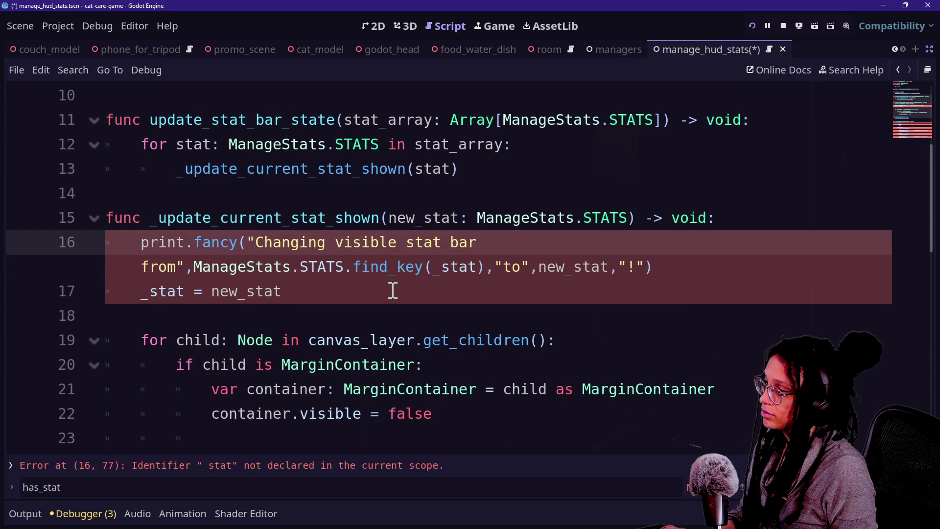
# Undo the ManageStats edits, restoring the earlier script with local STATS and onready bars.
pyautogui.press('Down')
pyautogui.press('Delete')
pyautogui.press('Delete')
pyautogui.press('Delete')
pyautogui.press('BackSpace')
pyautogui.press('BackSpace')
pyautogui.press('BackSpace')
pyautogui.press('Up')
pyautogui.press('Up')
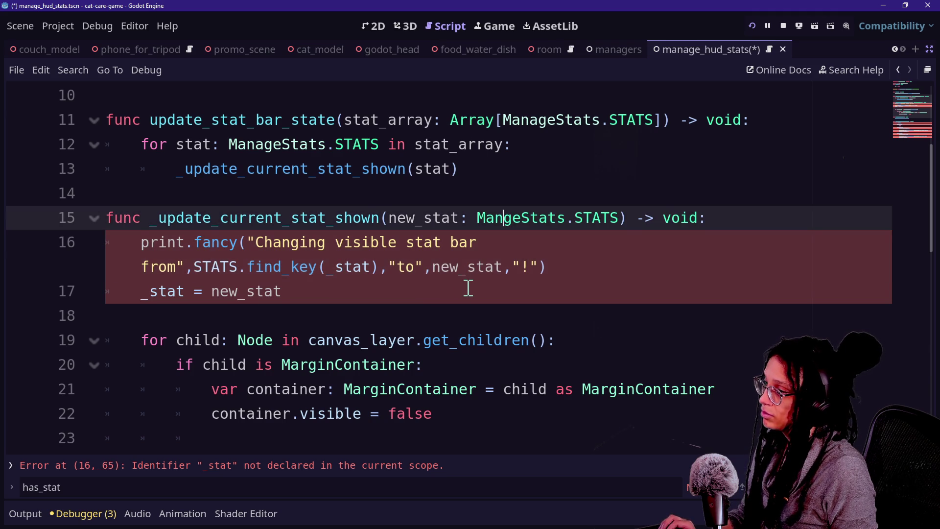
pyautogui.press('BackSpace')
pyautogui.press('BackSpace')
pyautogui.press('BackSpace')
pyautogui.press('Up')
pyautogui.press('Up')
pyautogui.press('Up')
pyautogui.press('BackSpace')
pyautogui.press('BackSpace')
pyautogui.press('BackSpace')
pyautogui.hotkey('ctrl', 'z')
pyautogui.hotkey('ctrl', 'z')
pyautogui.hotkey('ctrl', 'z')
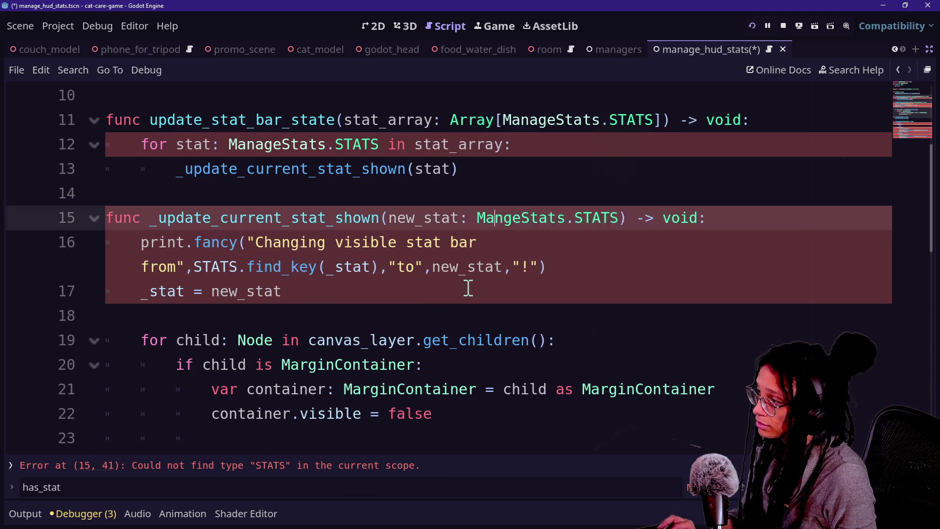
pyautogui.click(396, 296)
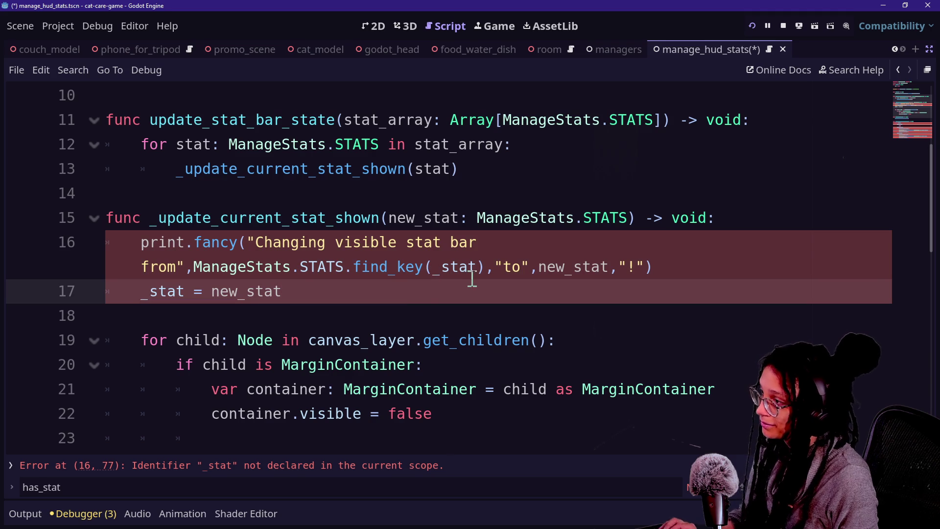
pyautogui.hotkey('ctrl', 'z')
pyautogui.hotkey('ctrl', 'z')
pyautogui.hotkey('ctrl', 'z')
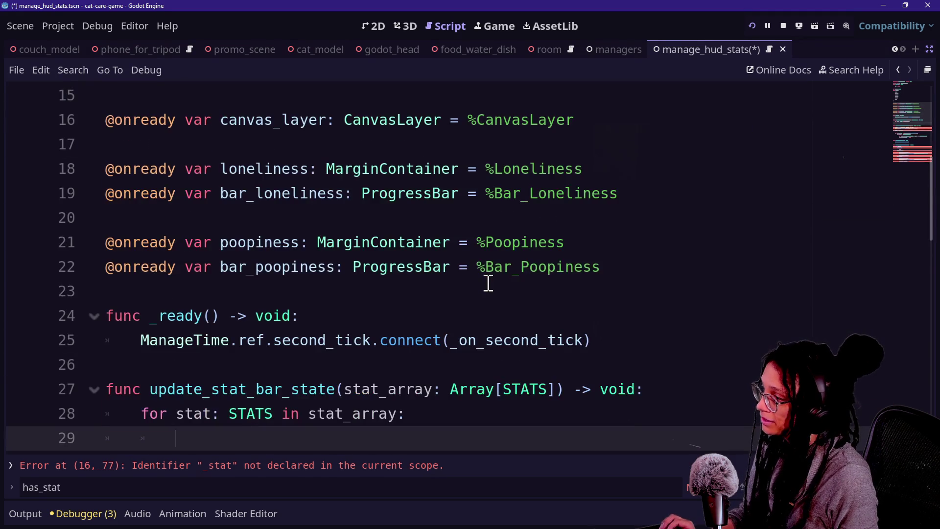
# Look up the old _stat declaration, then restore ManageStats.STATS on line 16.
pyautogui.scroll(-8, 488, 283)
pyautogui.scroll(3, 488, 283)
pyautogui.scroll(-2, 488, 283)
pyautogui.scroll(4, 488, 283)
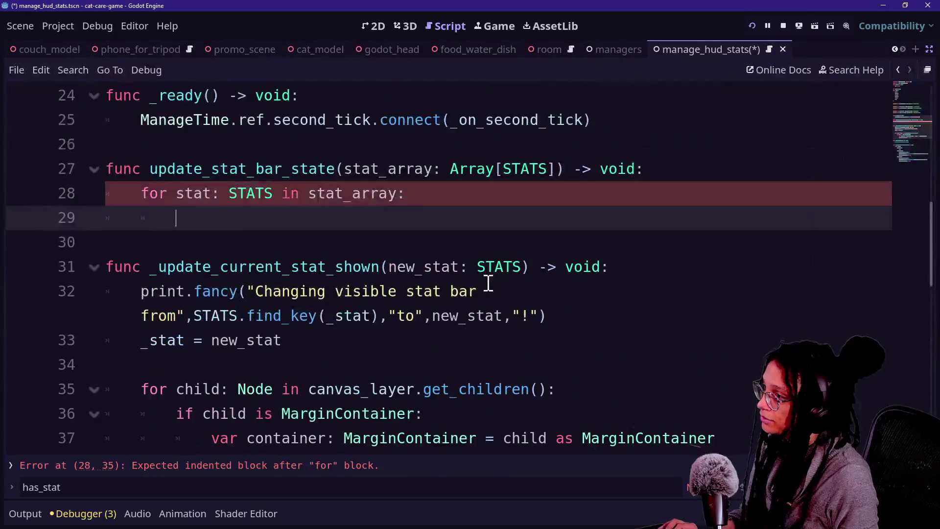
pyautogui.scroll(-1, 488, 283)
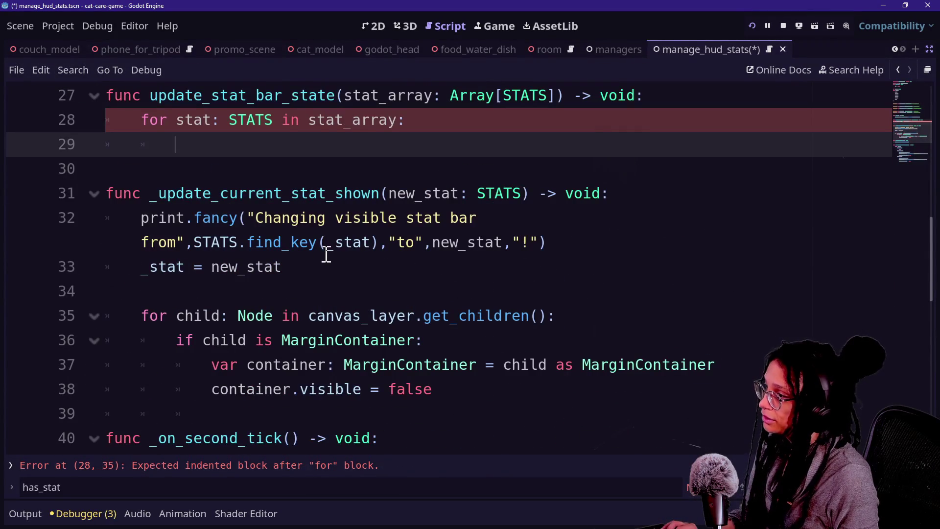
pyautogui.keyDown('ctrl'); pyautogui.click(338, 245); pyautogui.keyUp('ctrl')
pyautogui.hotkey('ctrl', 'z')
pyautogui.hotkey('ctrl', 'z')
pyautogui.hotkey('ctrl', 'z')
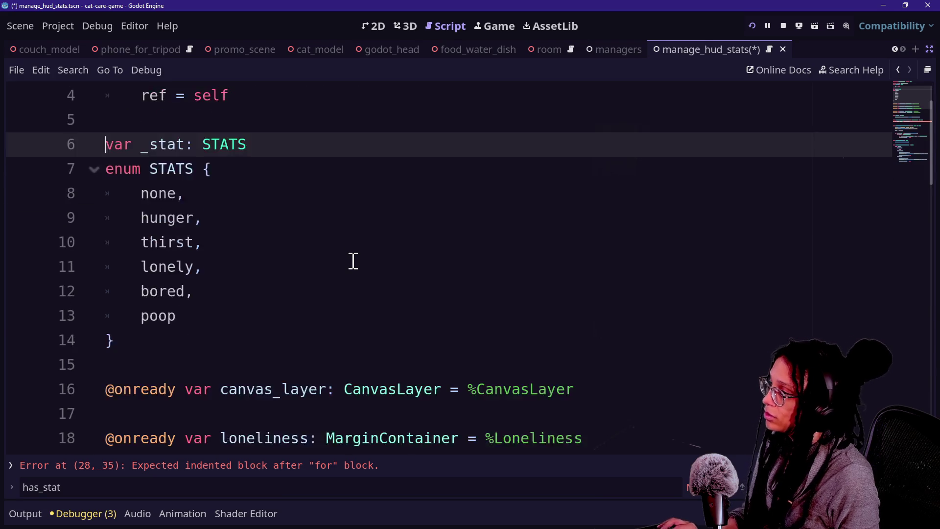
pyautogui.hotkey('ctrl', 'z')
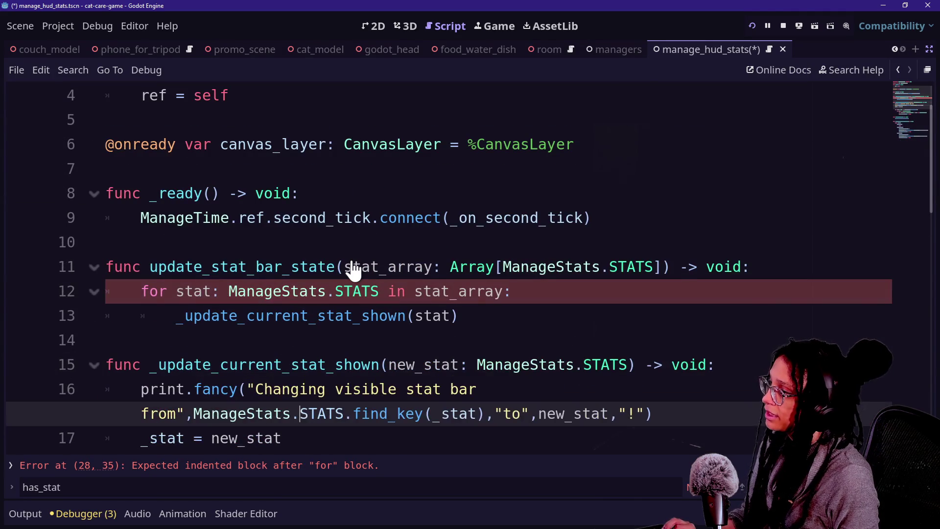
# Dismiss the find_key documentation and place the caret after the canvas_layer declaration.
pyautogui.scroll(1, 353, 260)
pyautogui.scroll(-1, 353, 259)
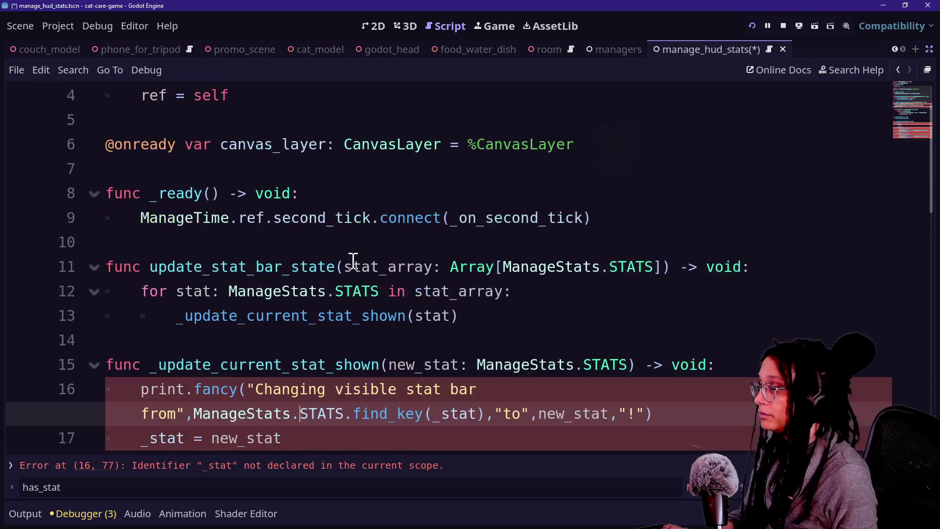
pyautogui.scroll(-2, 354, 260)
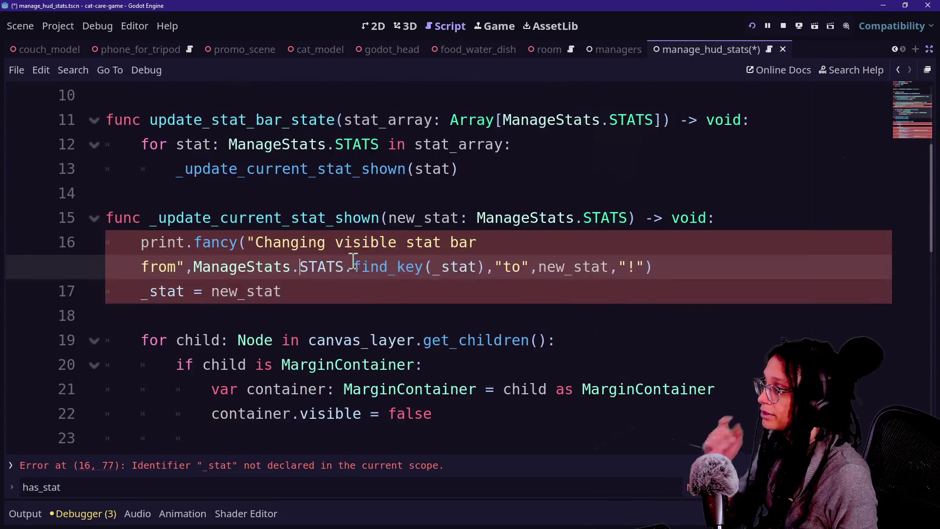
pyautogui.moveTo(353, 259)
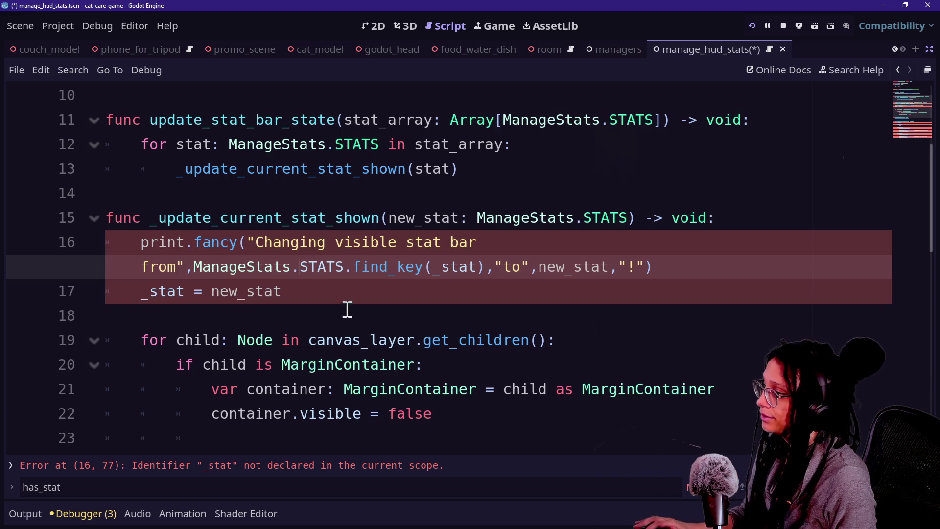
pyautogui.click(337, 282)
pyautogui.scroll(3, 337, 283)
pyautogui.click(336, 226)
pyautogui.click(211, 155)
pyautogui.click(383, 216)
pyautogui.click(357, 214)
pyautogui.click(354, 191)
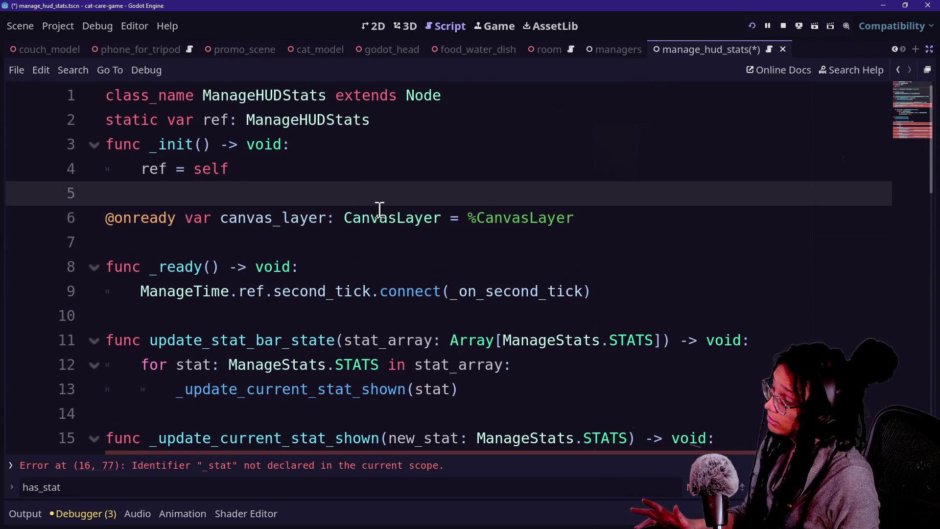
pyautogui.click(615, 215)
# Declare a class-level var _stat: ManageStats.STATS below the canvas_layer line.
pyautogui.press('Return')
pyautogui.write('v')
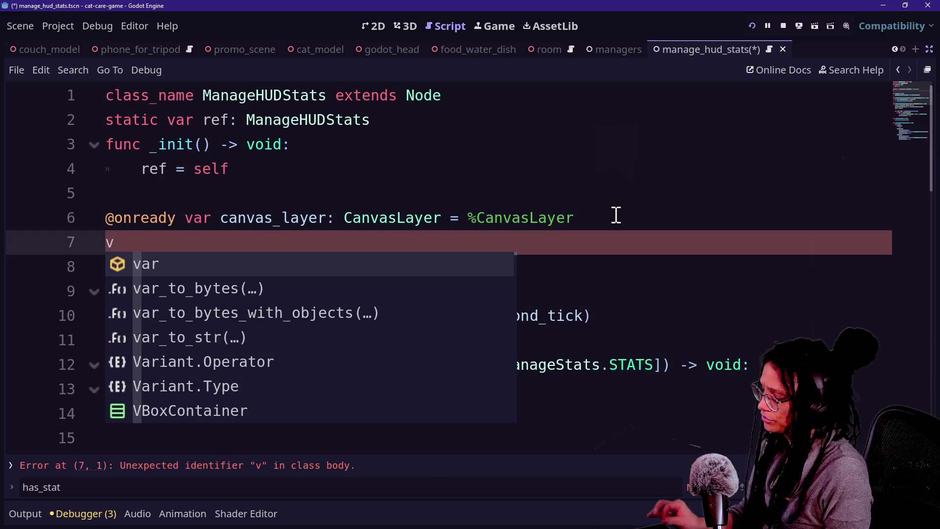
pyautogui.write('ar _stat:')
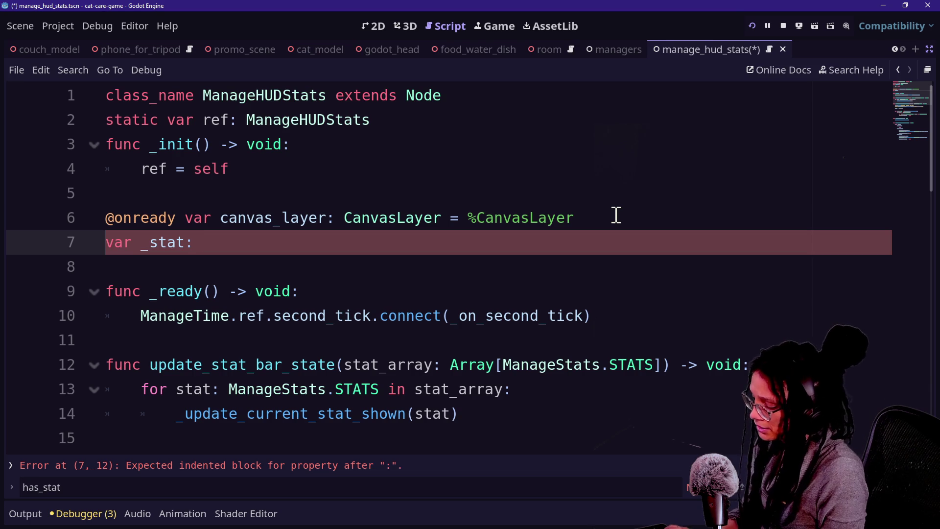
pyautogui.write('anageStats.')
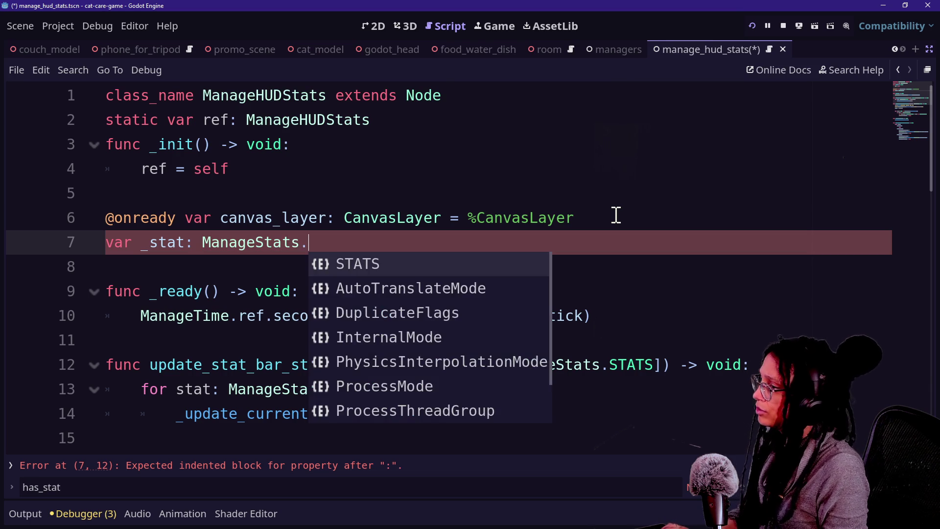
pyautogui.press('Return')
pyautogui.moveTo(58, 248)
pyautogui.mouseDown()
pyautogui.moveTo(252, 247)
pyautogui.moveTo(204, 247)
pyautogui.mouseUp()
pyautogui.click(201, 242)
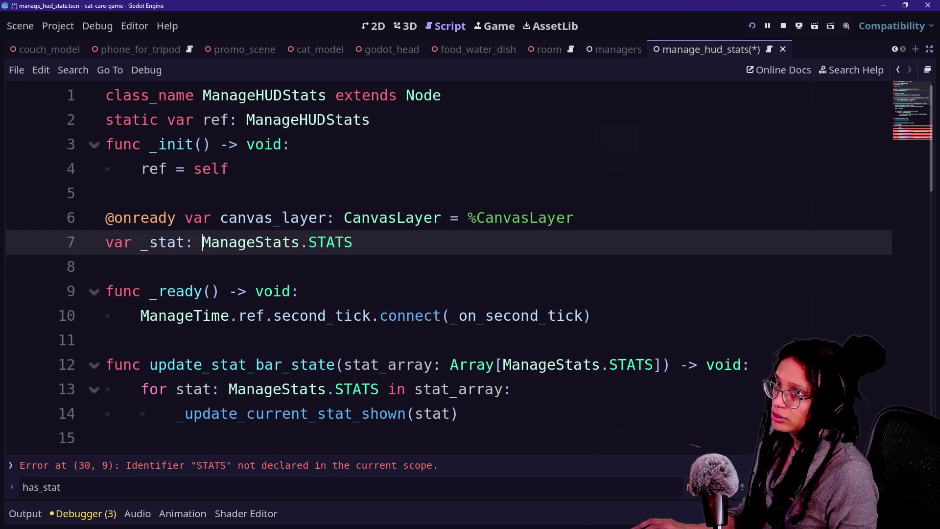
# Start a new function 'func get_hud_atestat' after the _ready function.
pyautogui.moveTo(472, 126)
pyautogui.mouseDown()
pyautogui.moveTo(329, 329)
pyautogui.moveTo(546, 368)
pyautogui.moveTo(340, 134)
pyautogui.mouseUp()
pyautogui.click(332, 145)
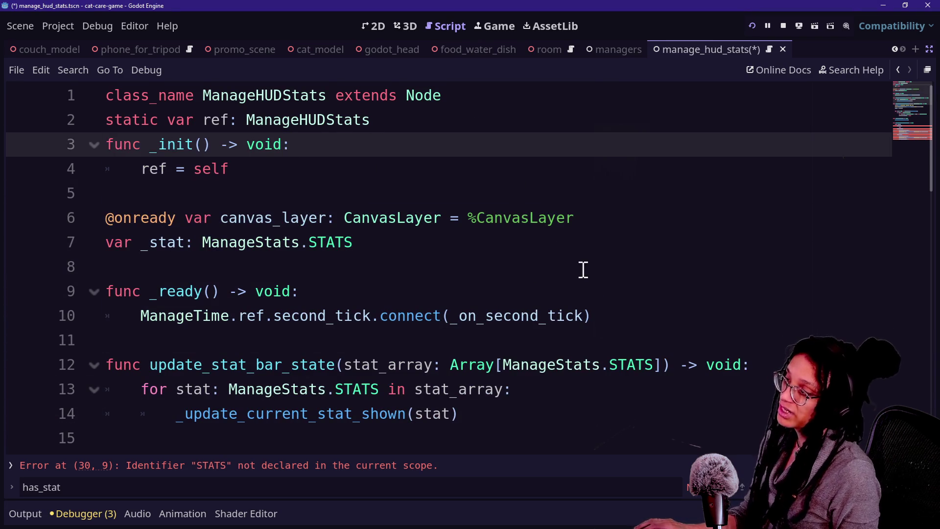
pyautogui.click(642, 307)
pyautogui.press('Return')
pyautogui.press('BackSpace')
pyautogui.press('Return')
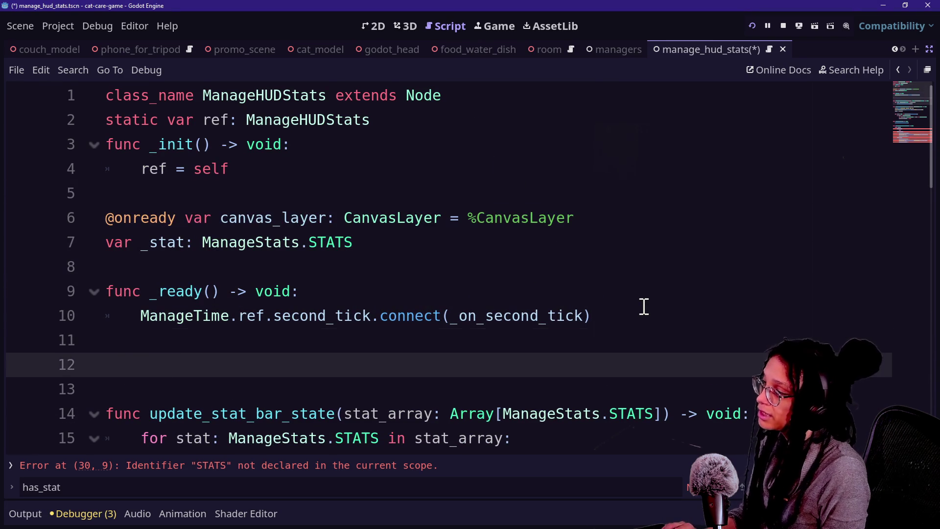
pyautogui.write('fnc')
pyautogui.press('BackSpace')
pyautogui.press('BackSpace')
pyautogui.write('unc get_')
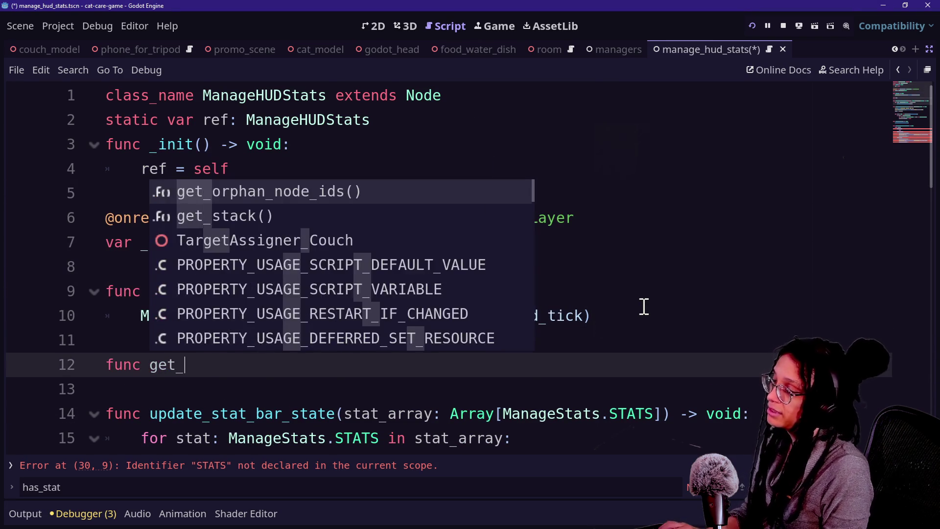
pyautogui.write('hud_')
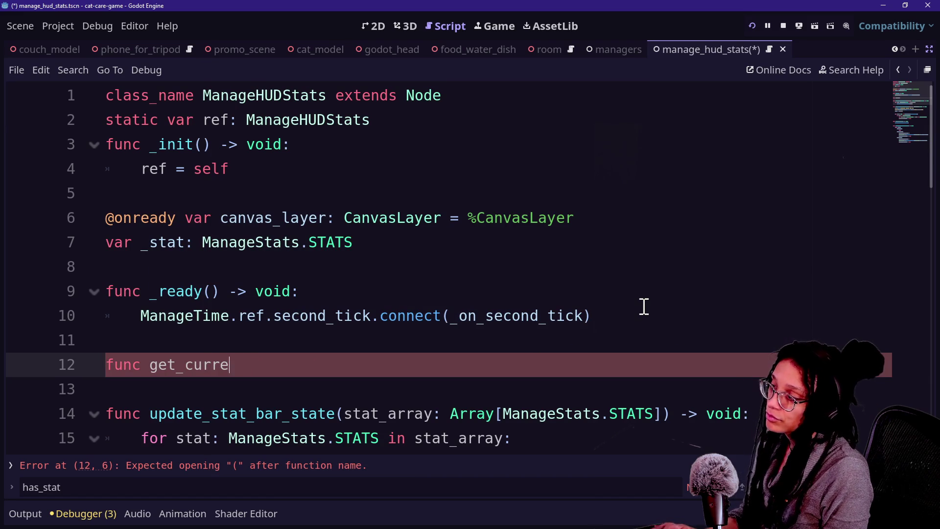
pyautogui.write('ate')
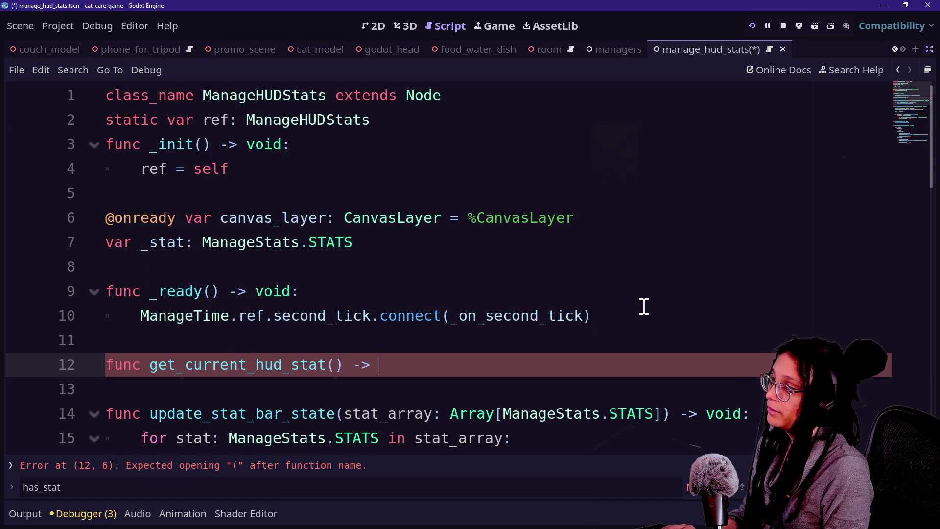
pyautogui.write('stat')
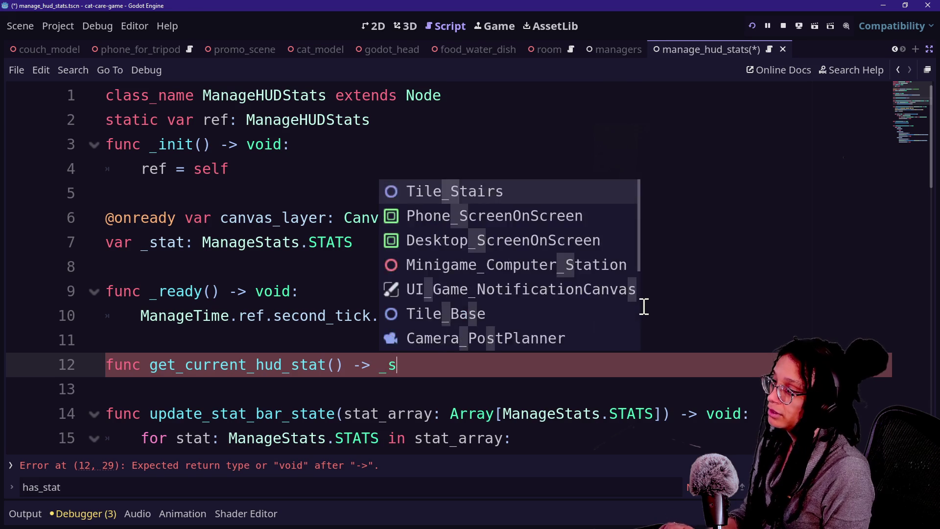
# Delete the unfinished function line and undo the accidental text move on line 1.
pyautogui.moveTo(194, 365)
pyautogui.mouseDown()
pyautogui.moveTo(444, 354)
pyautogui.moveTo(440, 364)
pyautogui.moveTo(420, 337)
pyautogui.mouseUp()
pyautogui.press('BackSpace')
pyautogui.press('BackSpace')
pyautogui.moveTo(211, 96); pyautogui.dragTo(344, 96)
pyautogui.hotkey('ctrl', 'z')
pyautogui.hotkey('ctrl', 'z')
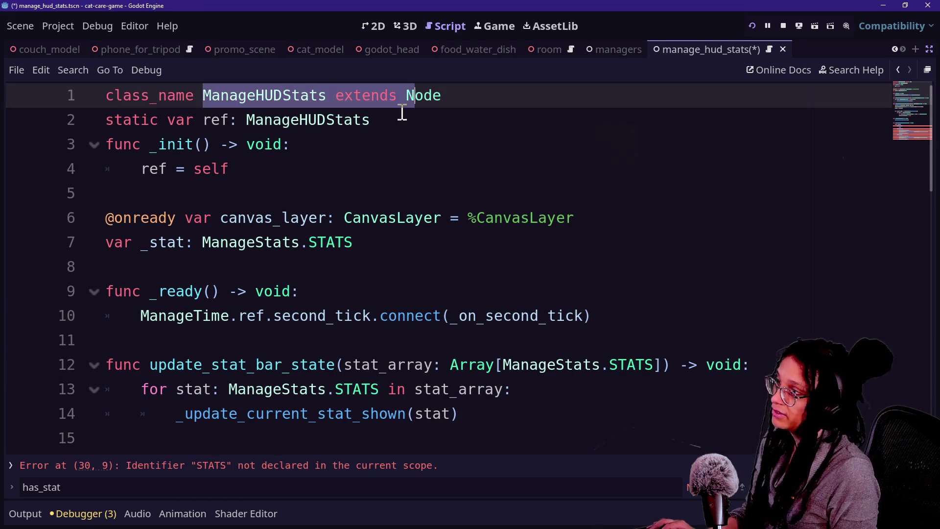
pyautogui.scroll(-3, 265, 236)
# Review _update_current_stat_shown, the container visibility loop and the match block.
pyautogui.click(404, 258)
pyautogui.click(399, 313)
pyautogui.scroll(-2, 398, 313)
pyautogui.click(401, 313)
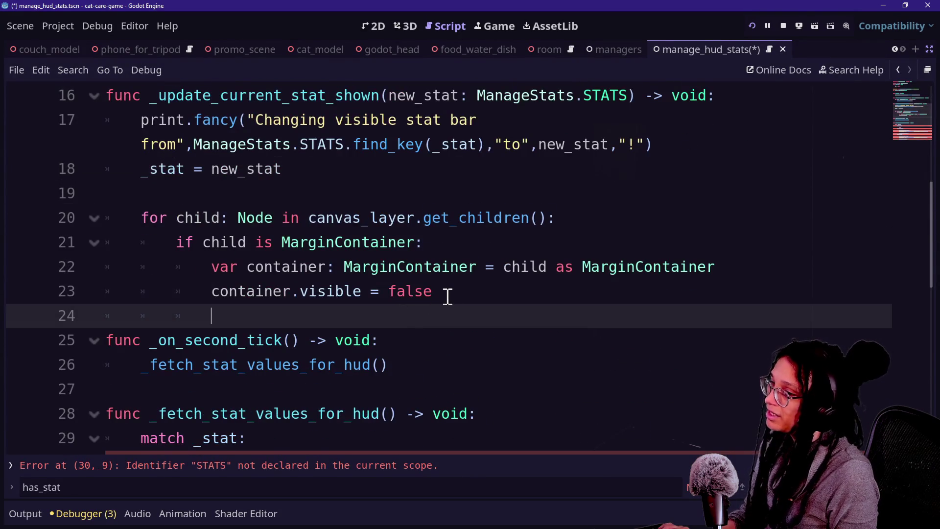
pyautogui.click(457, 293)
pyautogui.press('Down')
pyautogui.press('Down')
pyautogui.click(452, 291)
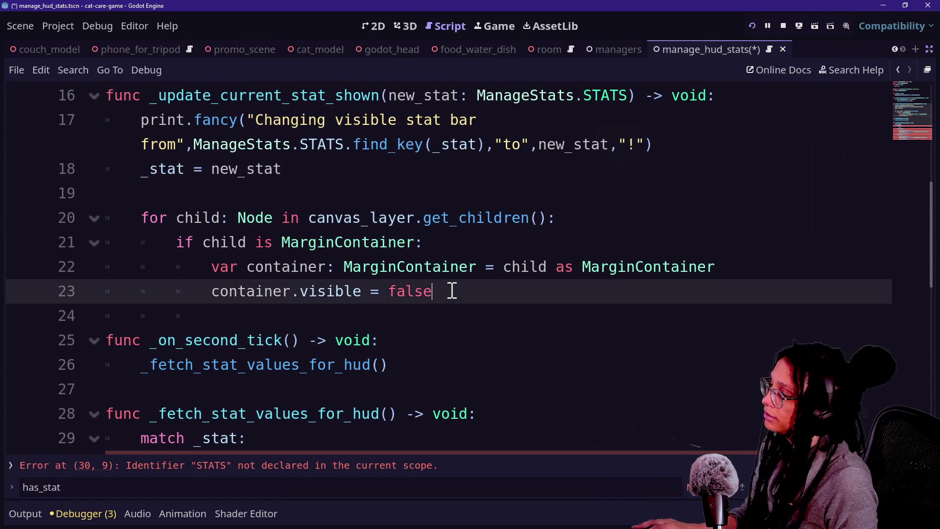
pyautogui.scroll(1, 451, 290)
pyautogui.scroll(-2, 448, 289)
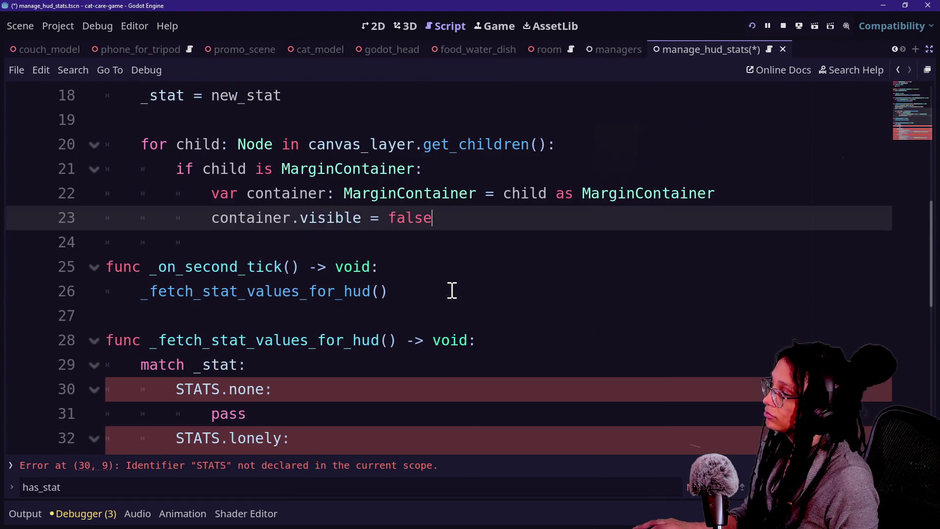
pyautogui.scroll(-1, 343, 314)
pyautogui.click(255, 336)
pyautogui.scroll(-1, 255, 334)
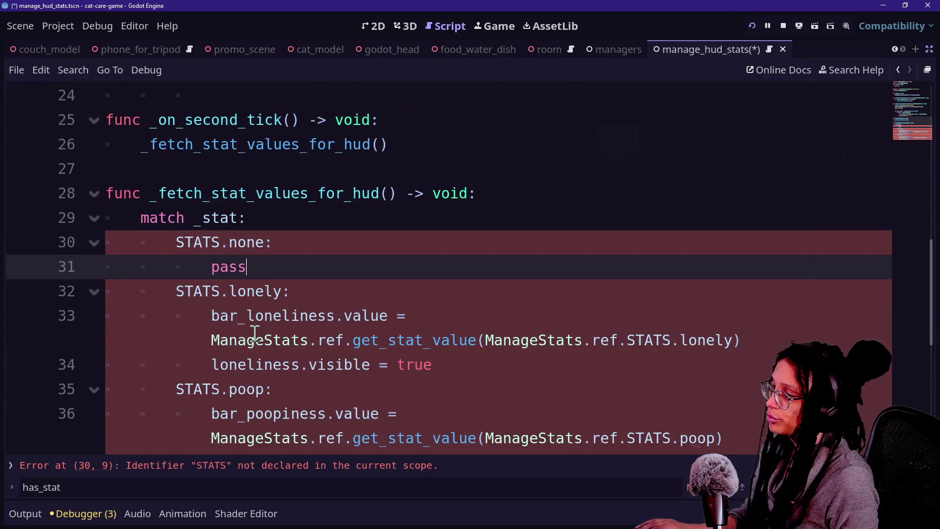
pyautogui.scroll(5, 263, 332)
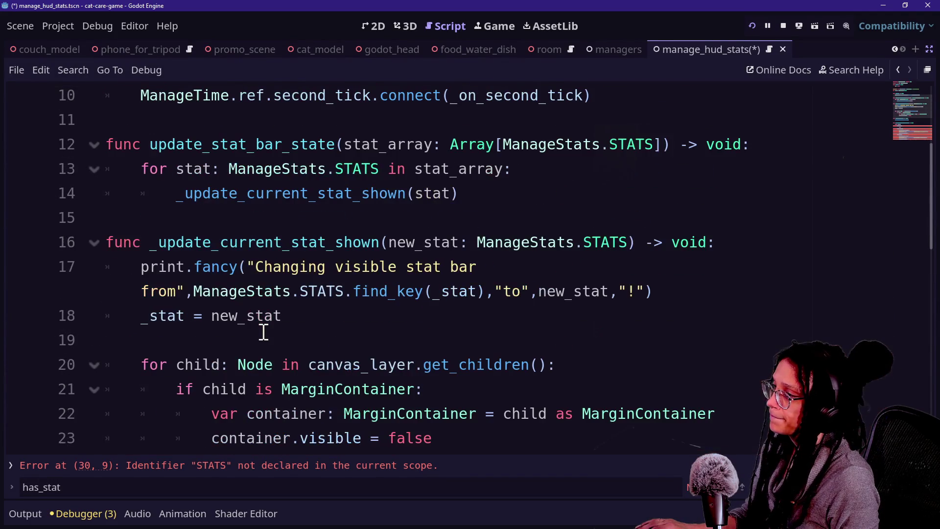
pyautogui.click(324, 314)
pyautogui.click(342, 291)
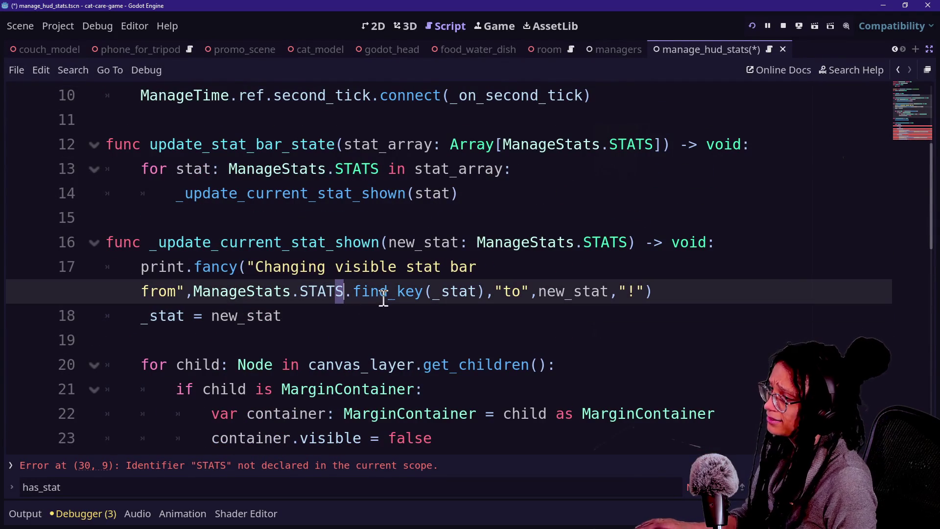
pyautogui.click(362, 319)
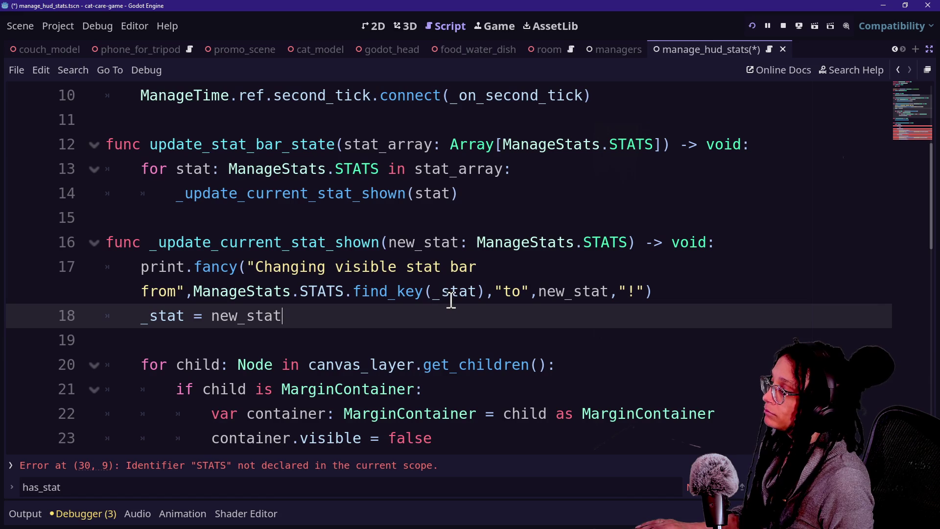
# Break the print call before new_stat and insert ManageStats.STATS on line 18.
pyautogui.click(542, 292)
pyautogui.press('Return')
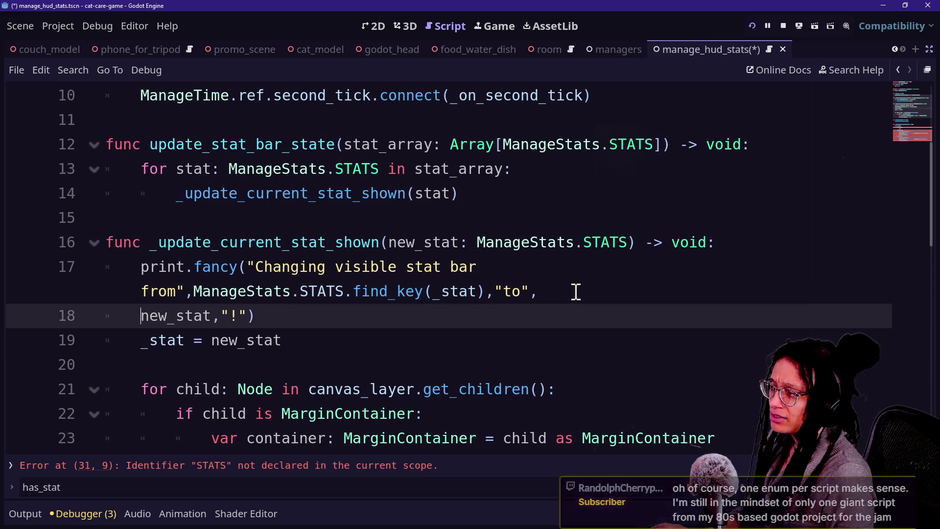
pyautogui.press('BackSpace')
pyautogui.write('fin')
pyautogui.press('BackSpace')
pyautogui.press('BackSpace')
pyautogui.press('BackSpace')
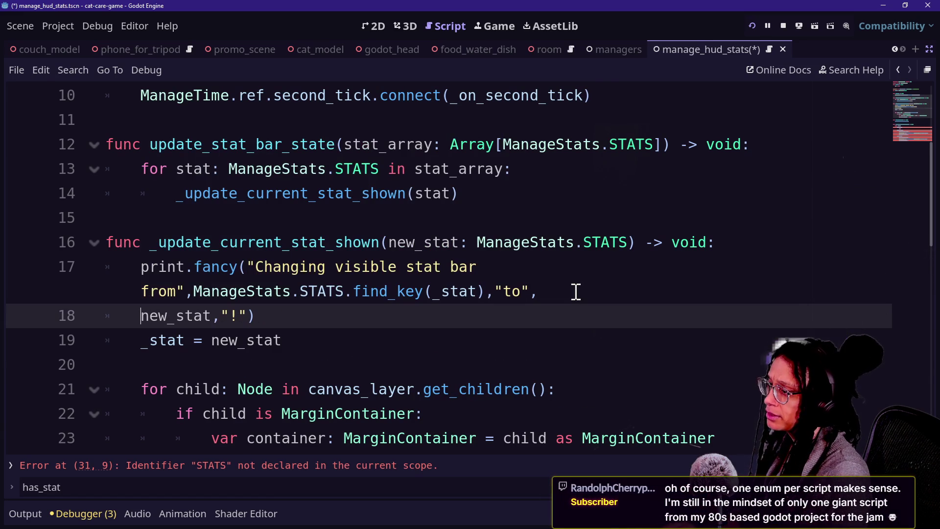
pyautogui.write('Manage')
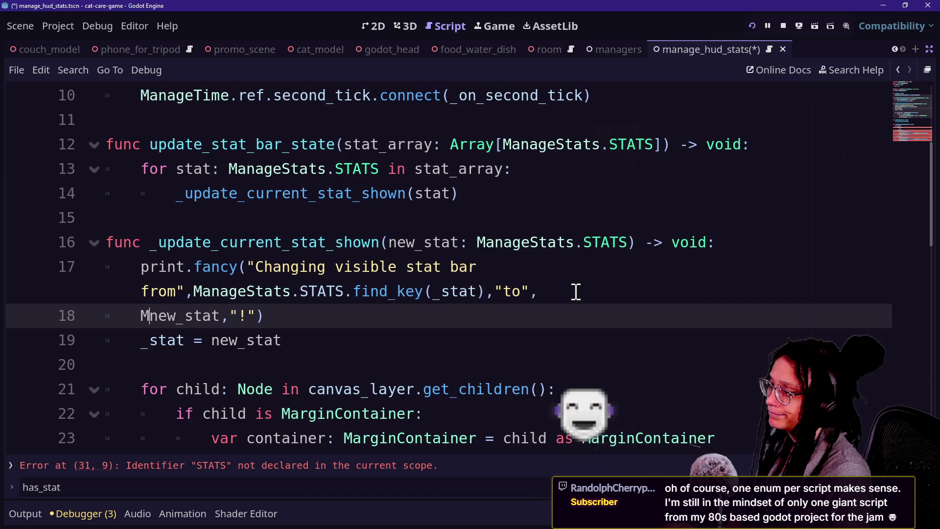
pyautogui.write('Stats.')
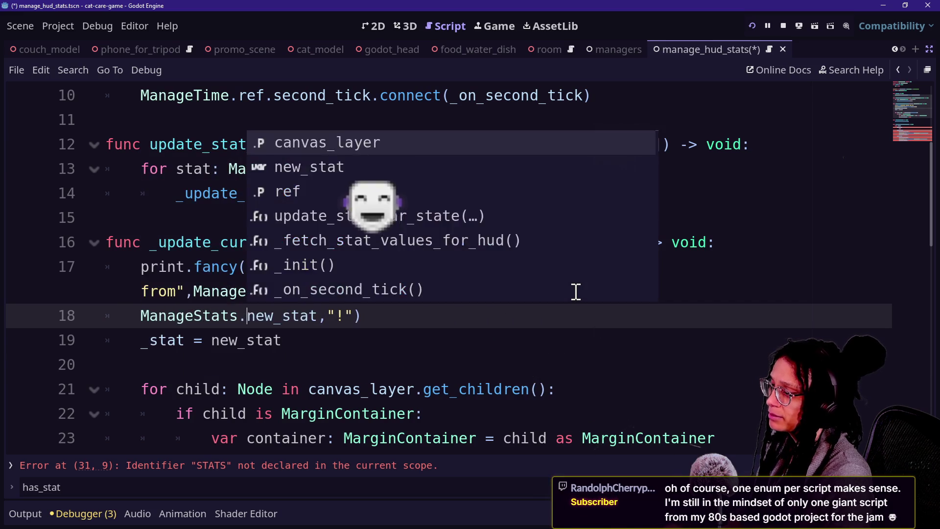
pyautogui.write('ST')
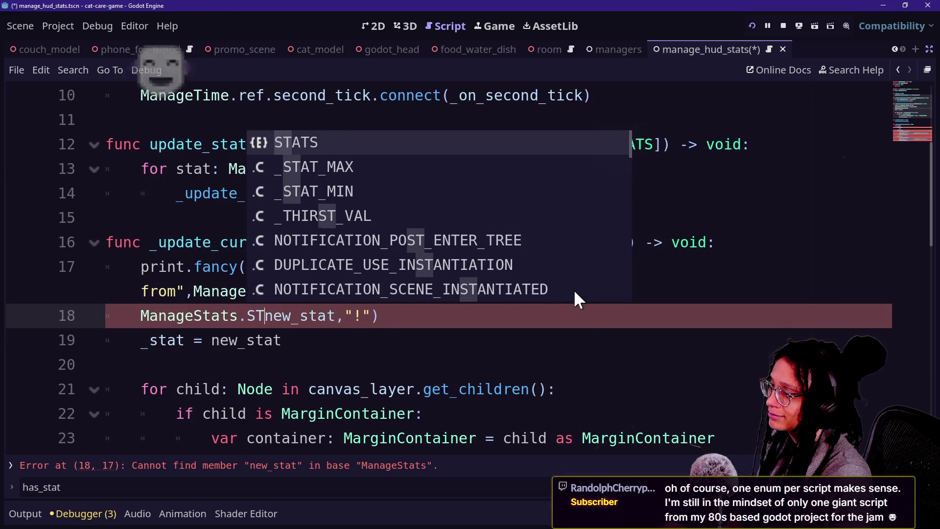
pyautogui.press('Return')
# Complete the argument as ManageStats.STATS.find_key(new_stat).
pyautogui.write(',')
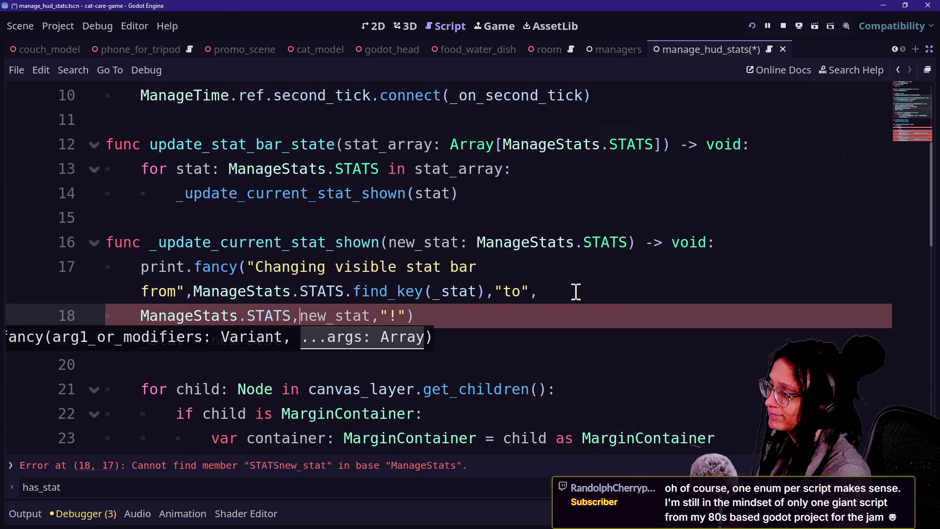
pyautogui.press('BackSpace')
pyautogui.write('.find(ke')
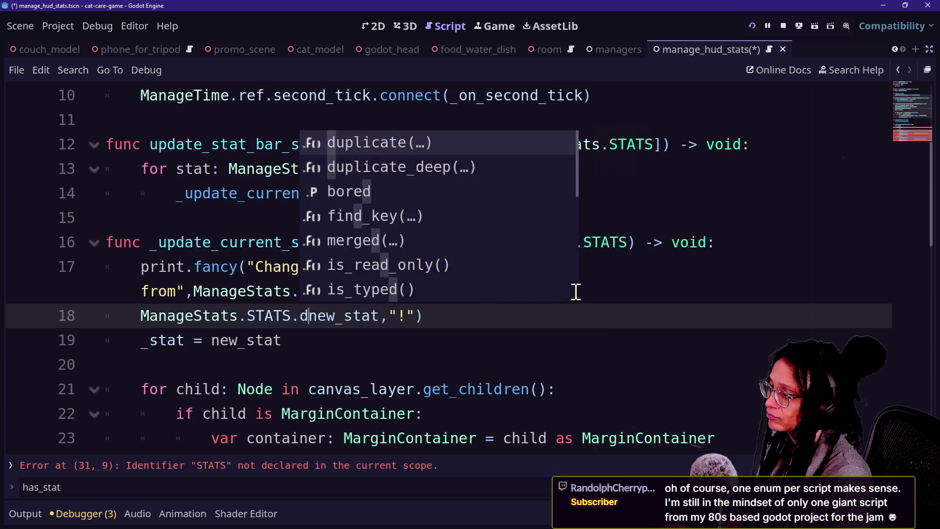
pyautogui.write('y')
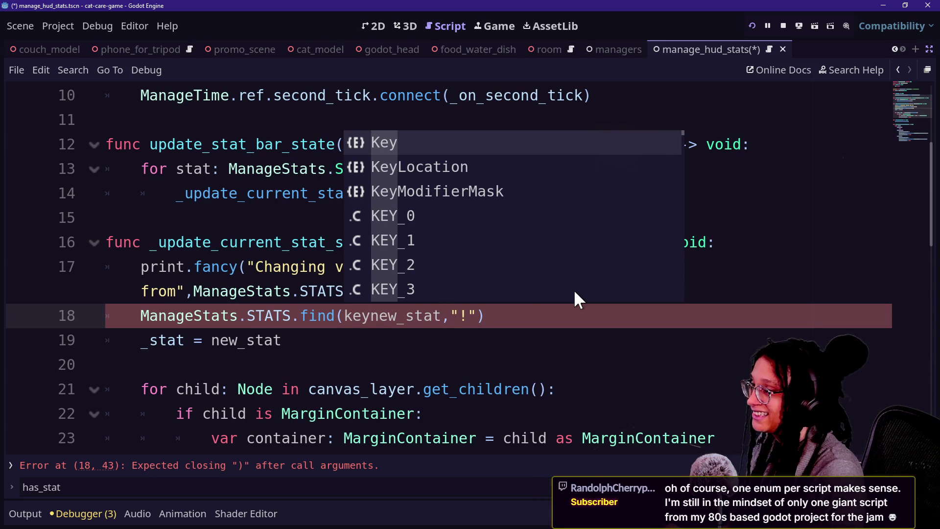
pyautogui.press('BackSpace')
pyautogui.press('BackSpace')
pyautogui.press('BackSpace')
pyautogui.press('BackSpace')
pyautogui.write('_key')
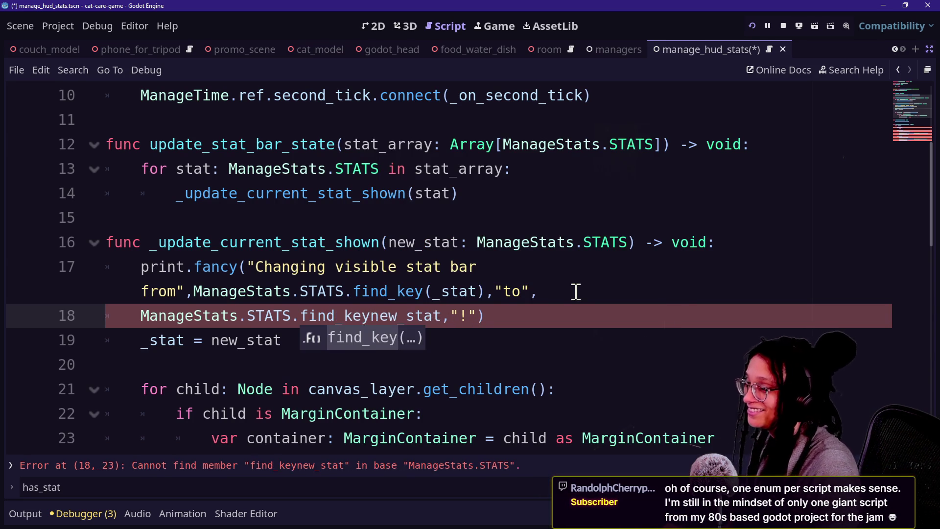
pyautogui.write('(')
pyautogui.press('Escape')
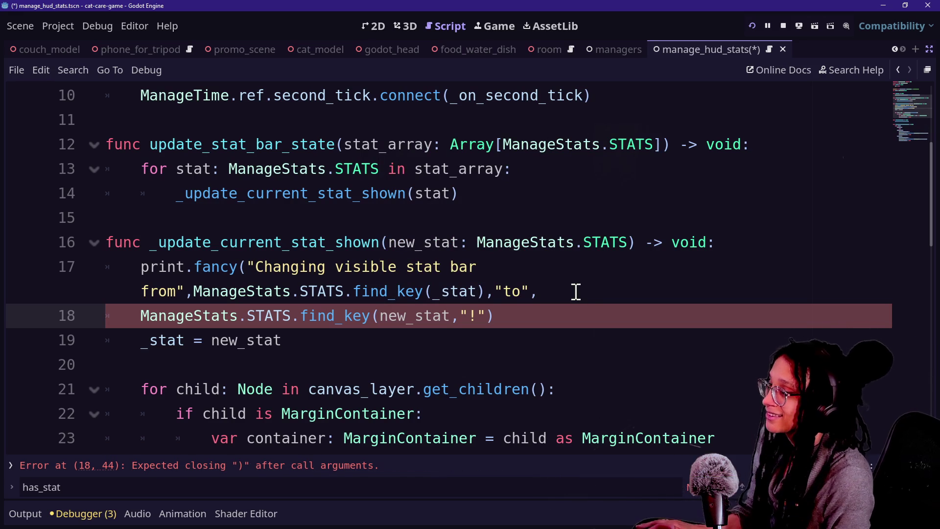
pyautogui.press('Right')
pyautogui.press('Right')
pyautogui.press('Right')
pyautogui.press('Right')
pyautogui.write(')')
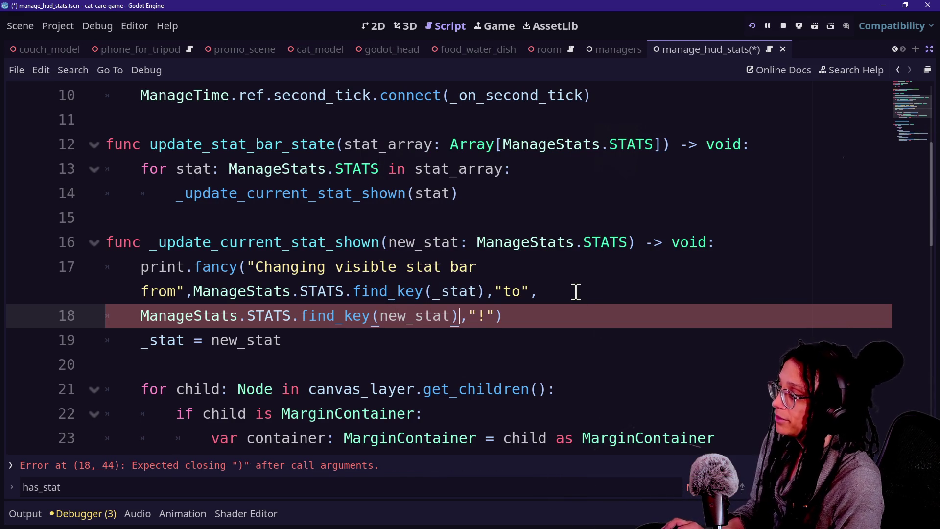
pyautogui.click(577, 315)
pyautogui.click(384, 341)
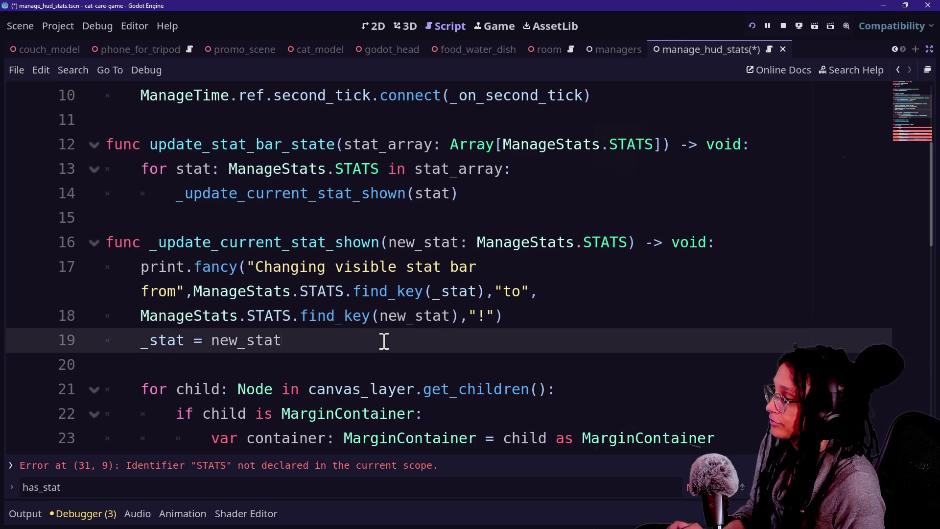
# Review the STATS usages and the match _stat line, then save the scene and script.
pyautogui.click(335, 291)
pyautogui.scroll(-2, 352, 320)
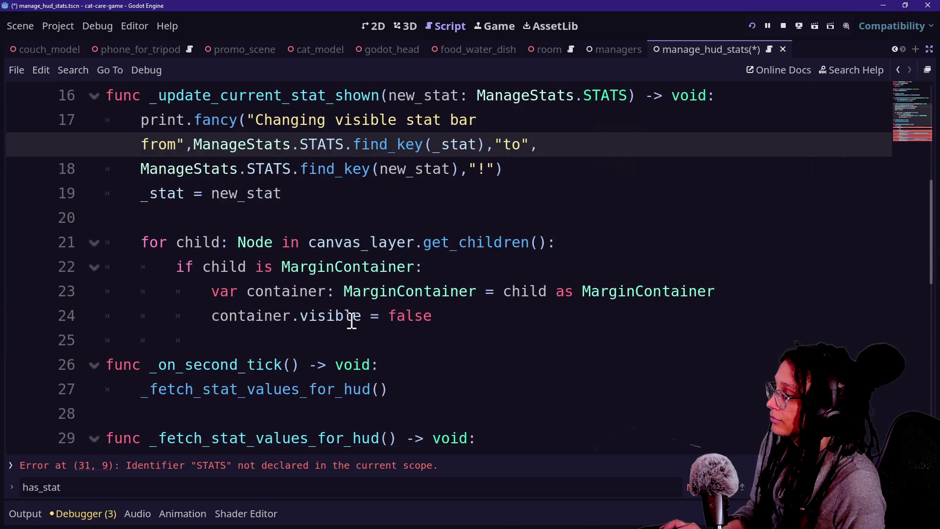
pyautogui.click(369, 243)
pyautogui.scroll(-2, 408, 289)
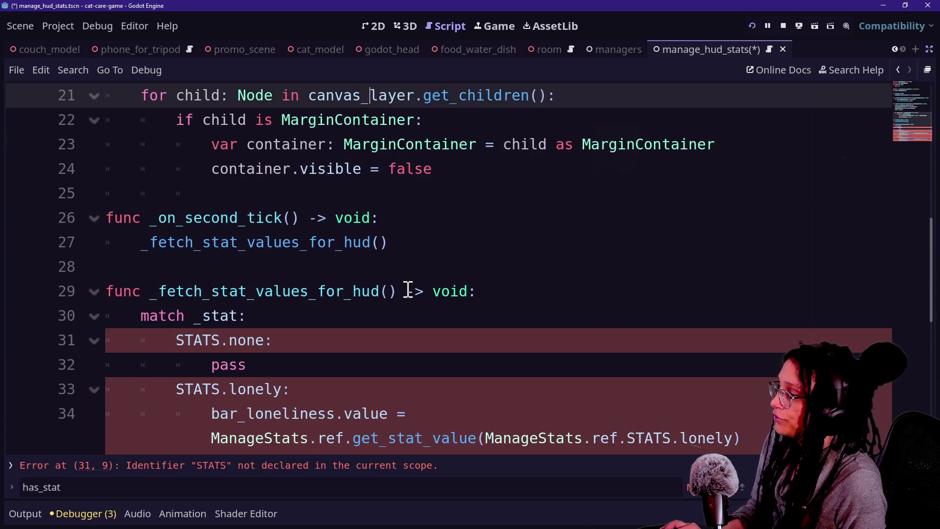
pyautogui.click(149, 317)
pyautogui.scroll(3, 281, 267)
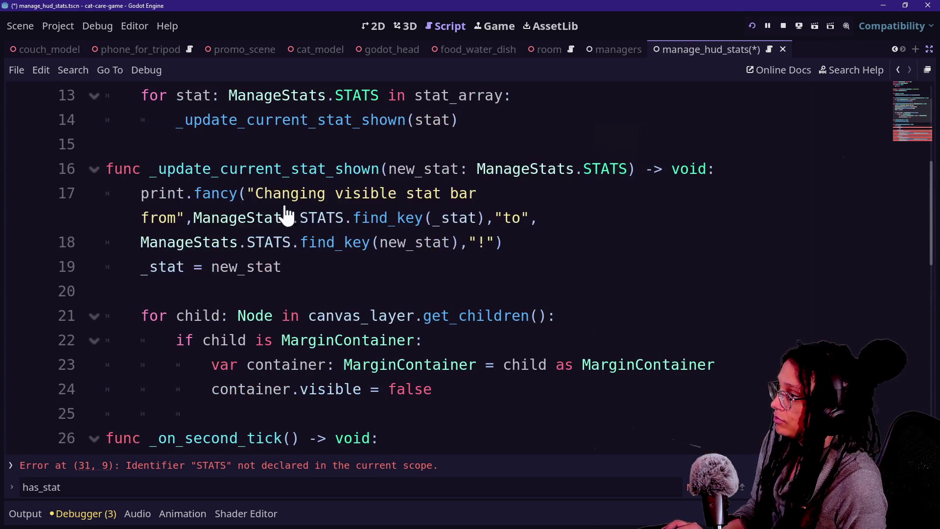
pyautogui.hotkey('ctrl', 's')
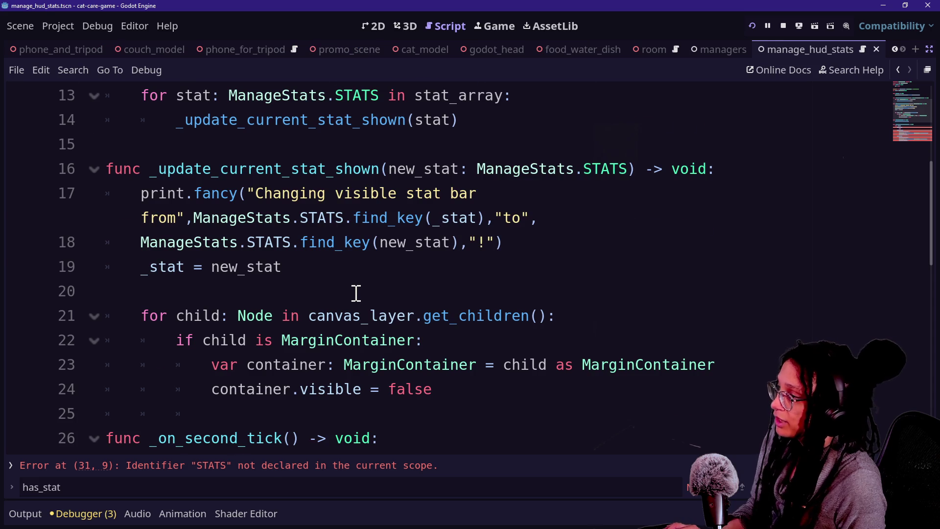
# Place the caret at the end of the _fetch_stat_values_for_hud header on line 29.
pyautogui.scroll(4, 356, 292)
pyautogui.scroll(-6, 346, 251)
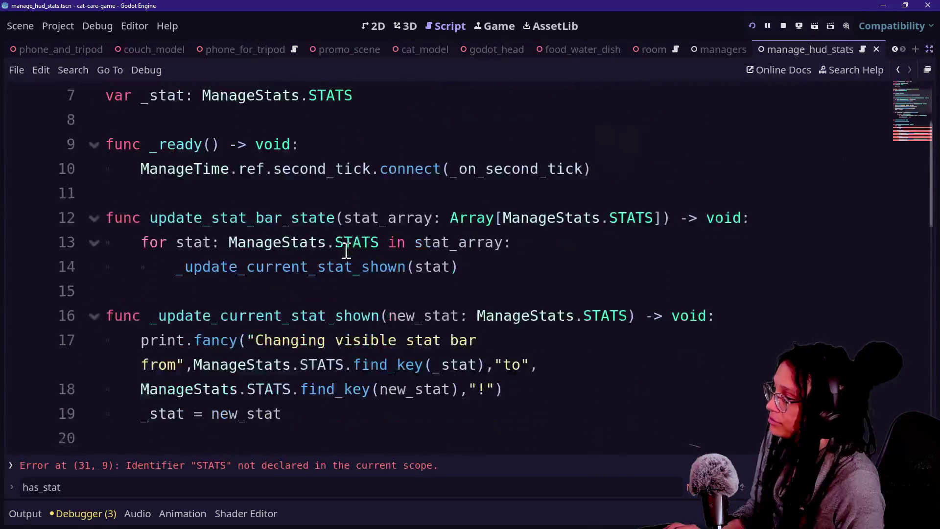
pyautogui.click(299, 293)
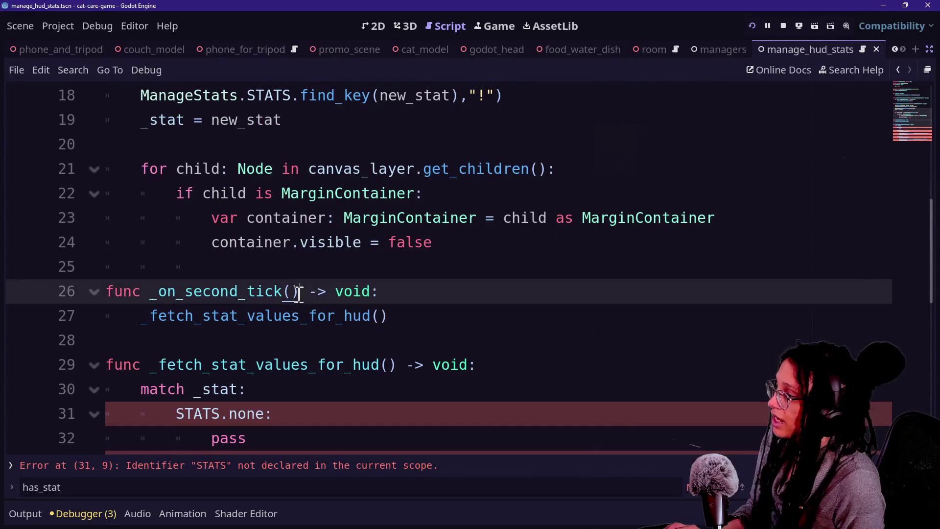
pyautogui.scroll(-6, 269, 345)
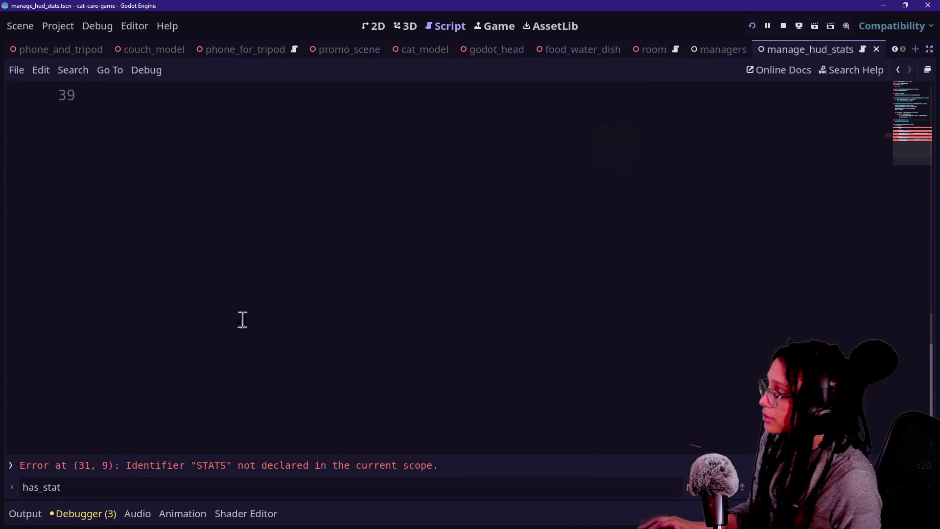
pyautogui.scroll(4, 151, 189)
pyautogui.scroll(-1, 156, 197)
pyautogui.scroll(1, 156, 197)
pyautogui.click(487, 205)
pyautogui.click(518, 189)
pyautogui.click(511, 176)
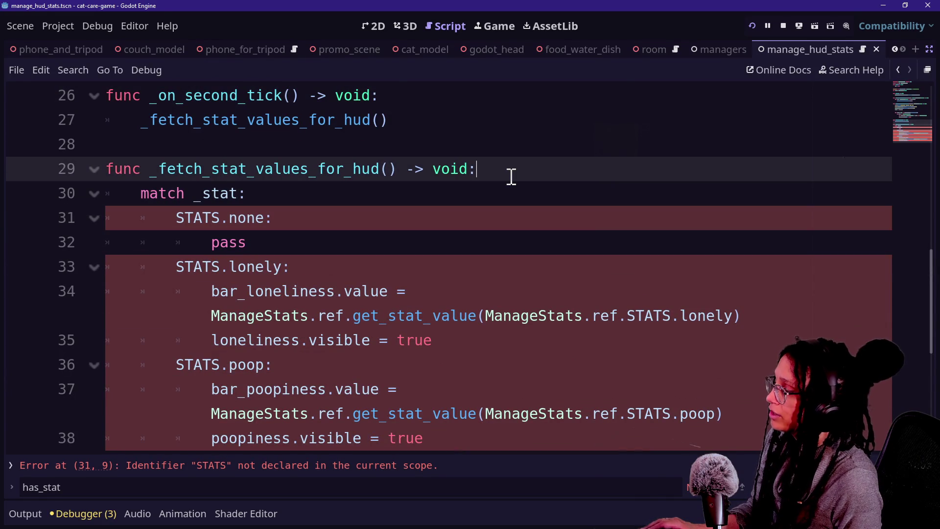
pyautogui.scroll(1, 440, 177)
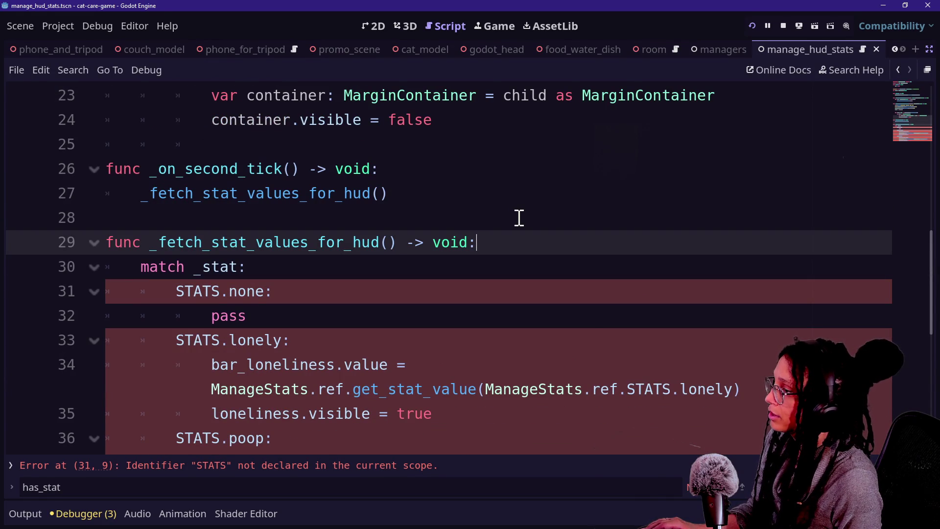
# Insert a blank indented line 30 above match _stat and restore the side panels.
pyautogui.press('Return')
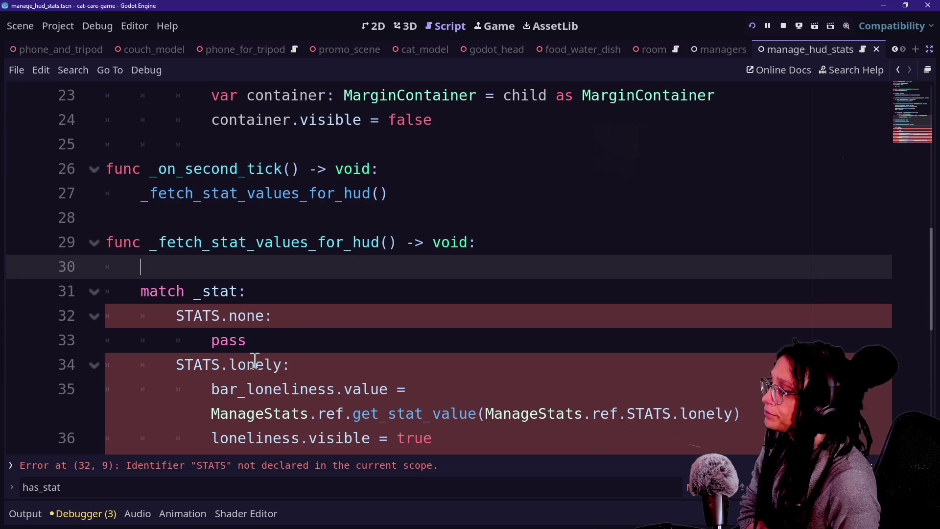
pyautogui.write('b')
pyautogui.press('BackSpace')
pyautogui.write('var')
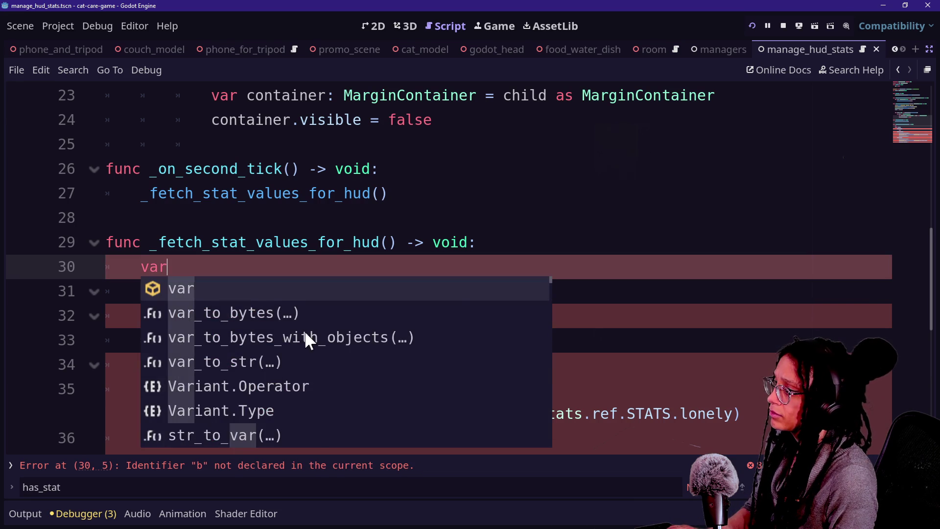
pyautogui.press('BackSpace')
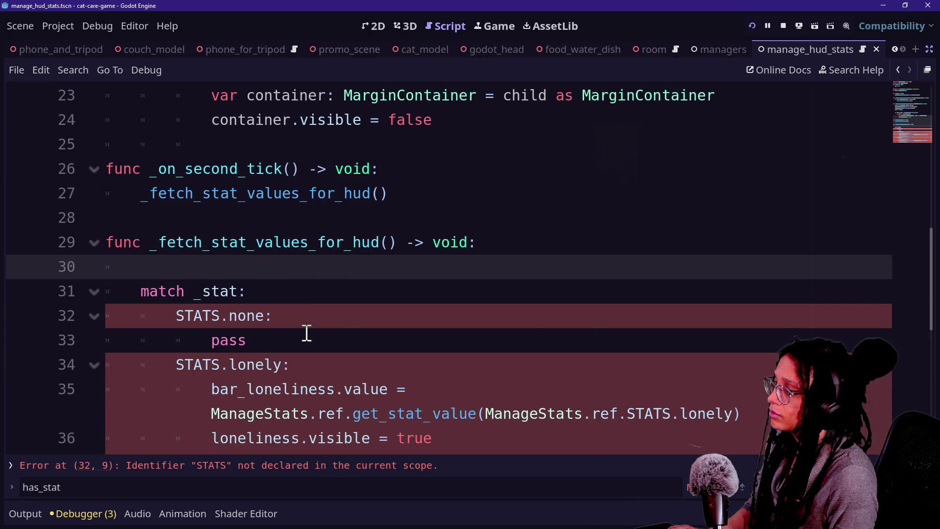
pyautogui.scroll(-2, 523, 327)
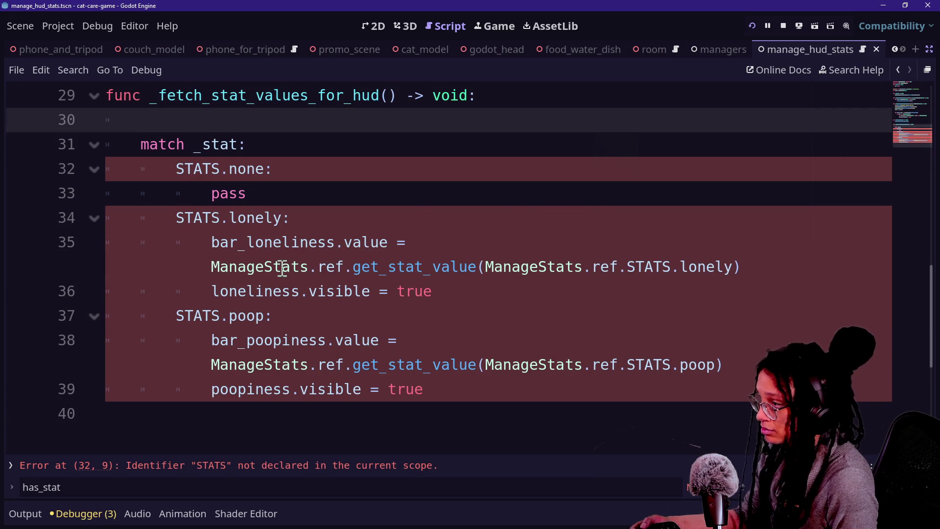
pyautogui.click(928, 49)
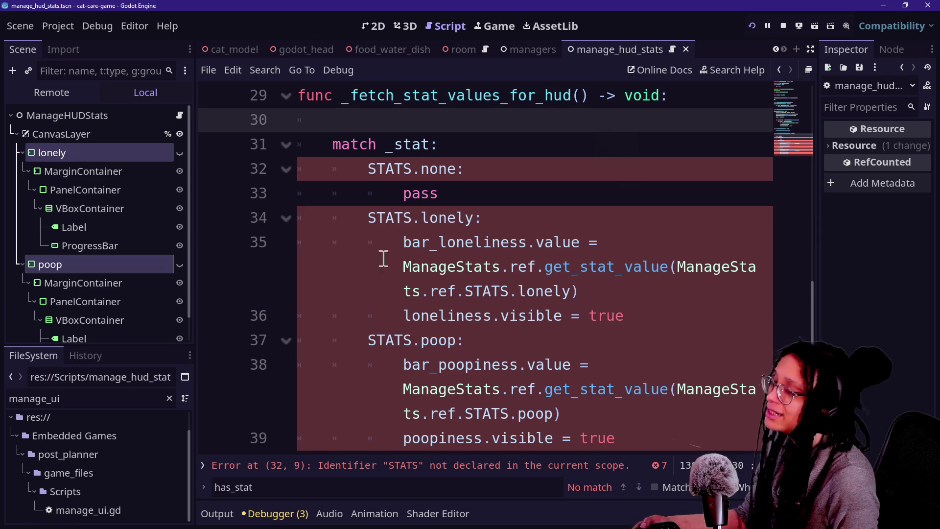
# Start a 'for' loop on blank line 30 of _fetch_stat_values_for_hud.
pyautogui.doubleClick(441, 315)
pyautogui.click(422, 299)
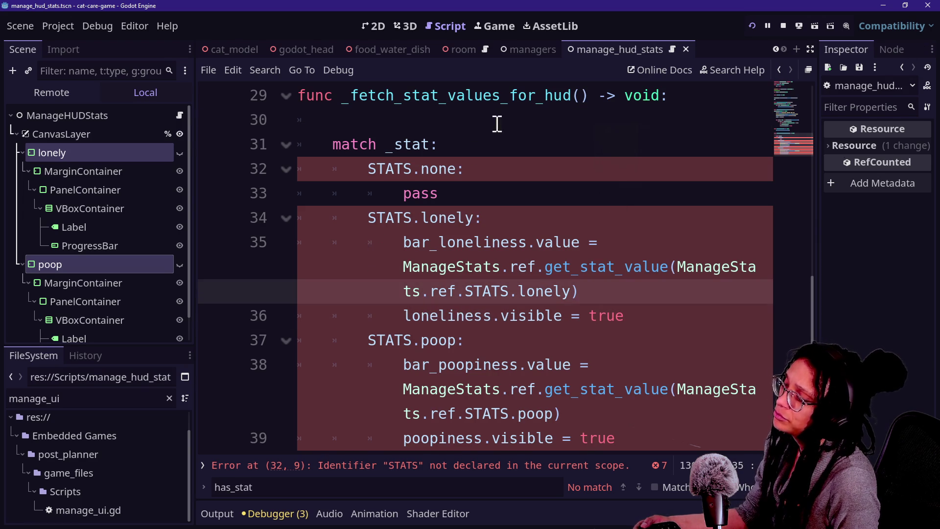
pyautogui.click(527, 97)
pyautogui.press('Down')
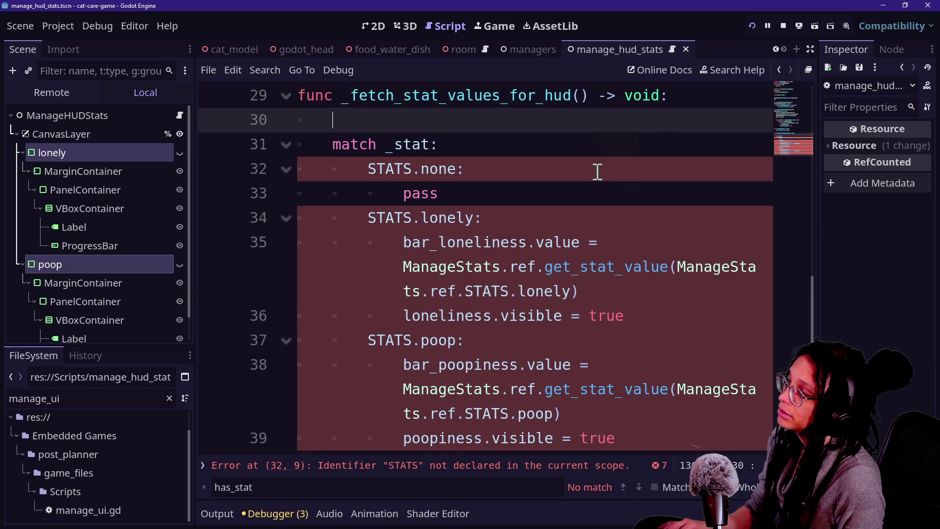
pyautogui.write('v')
pyautogui.press('Escape')
pyautogui.press('BackSpace')
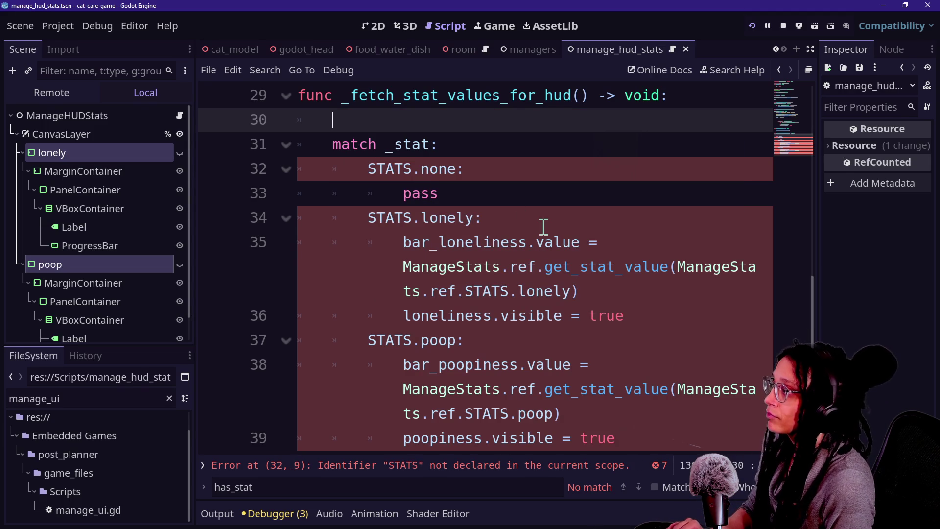
pyautogui.write('var')
pyautogui.press('BackSpace')
pyautogui.press('BackSpace')
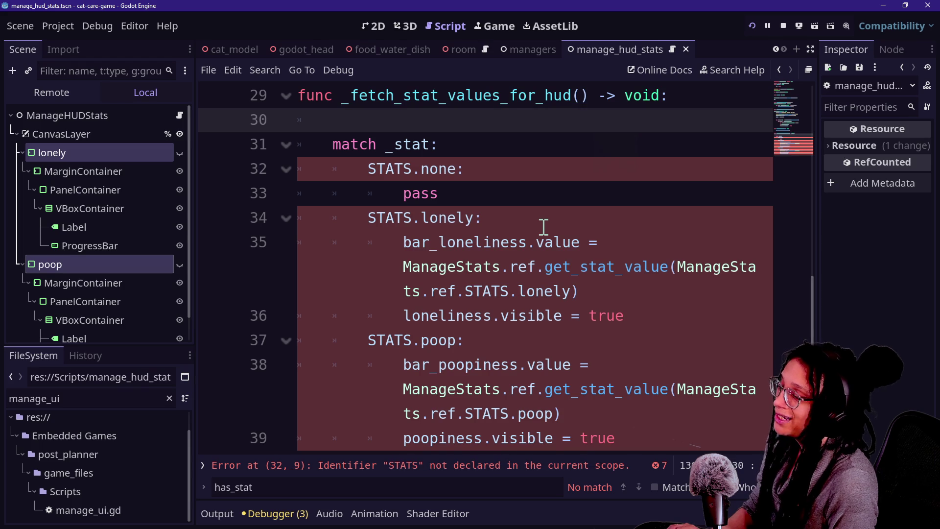
pyautogui.write('for')
# Review the existing child loop and MarginContainer check in _update_current_stat_shown.
pyautogui.scroll(5, 544, 227)
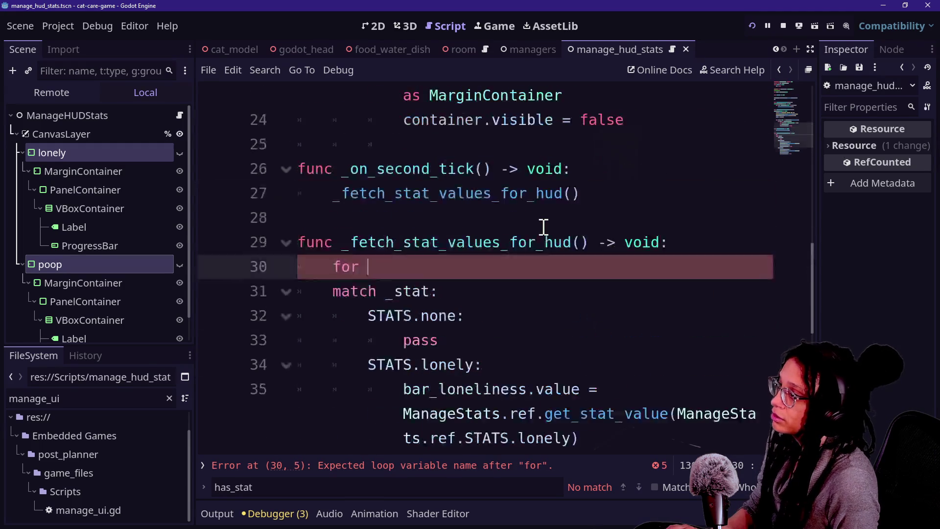
pyautogui.moveTo(321, 235); pyautogui.dragTo(388, 242)
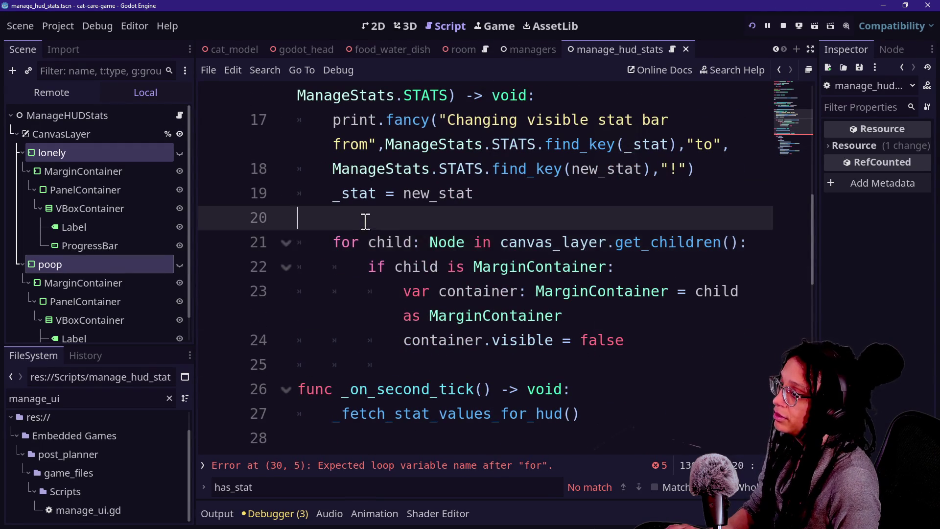
pyautogui.click(614, 269)
pyautogui.moveTo(614, 268); pyautogui.dragTo(534, 293)
pyautogui.click(533, 294)
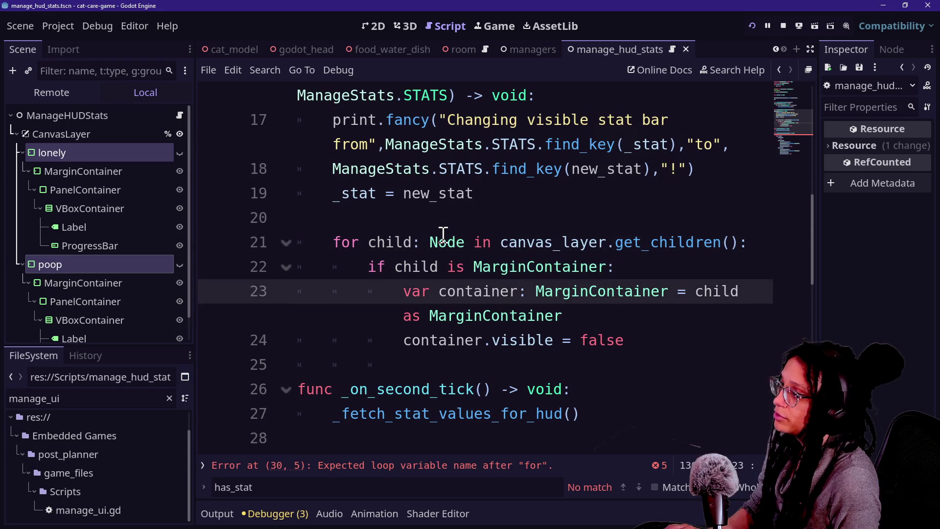
pyautogui.scroll(2, 440, 237)
pyautogui.click(437, 211)
pyautogui.click(501, 313)
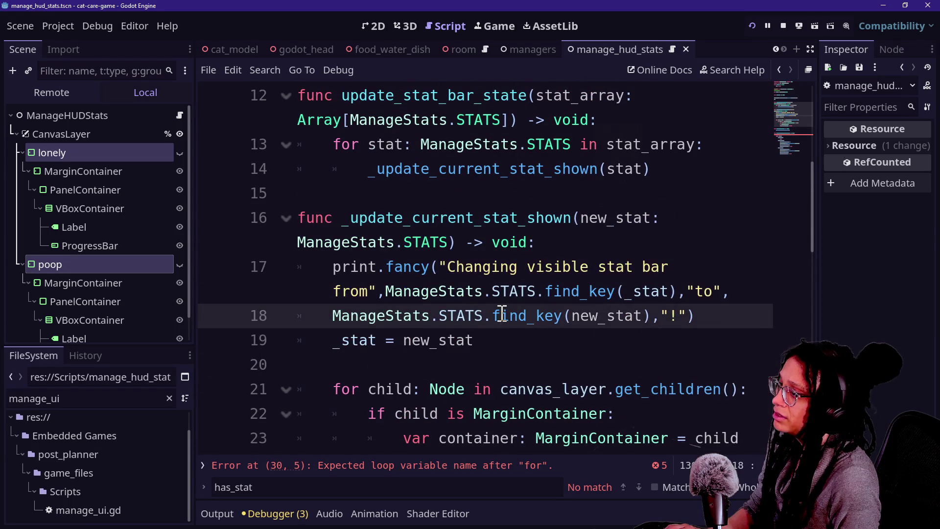
pyautogui.scroll(-1, 409, 329)
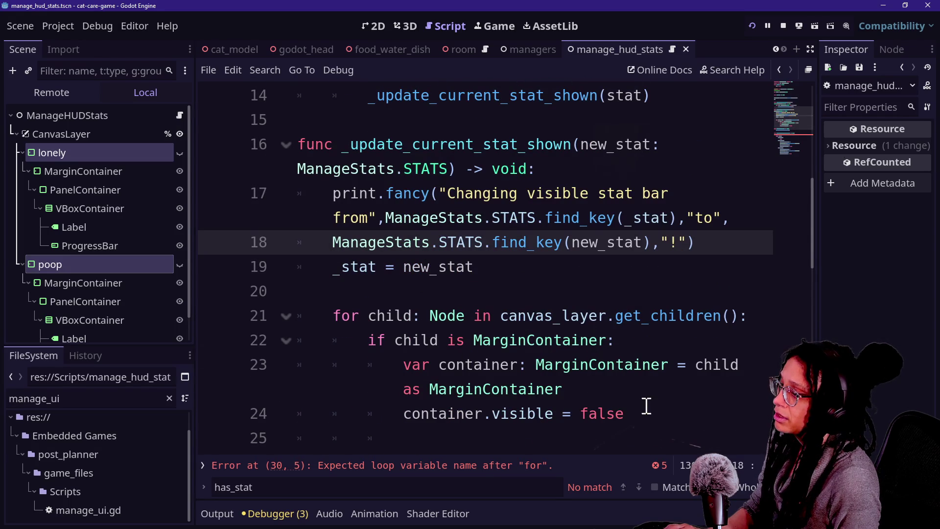
pyautogui.scroll(-2, 451, 334)
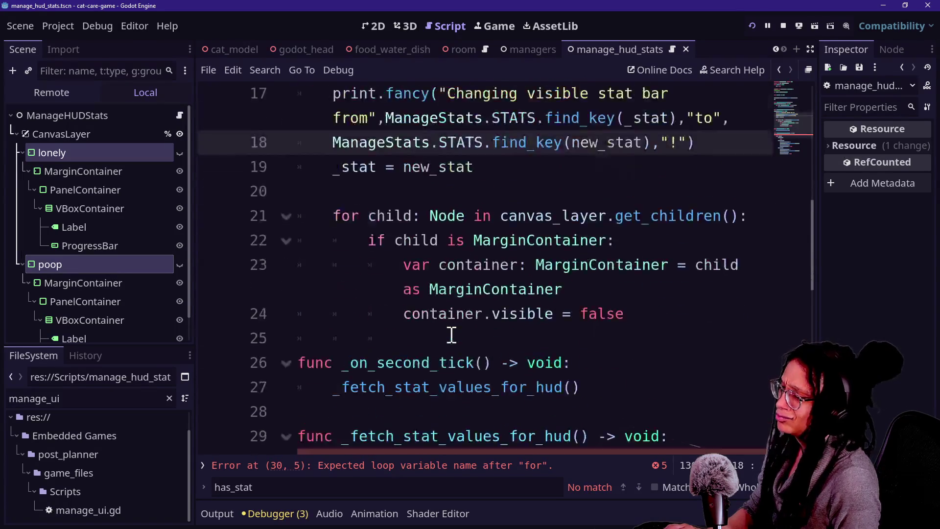
pyautogui.scroll(2, 553, 370)
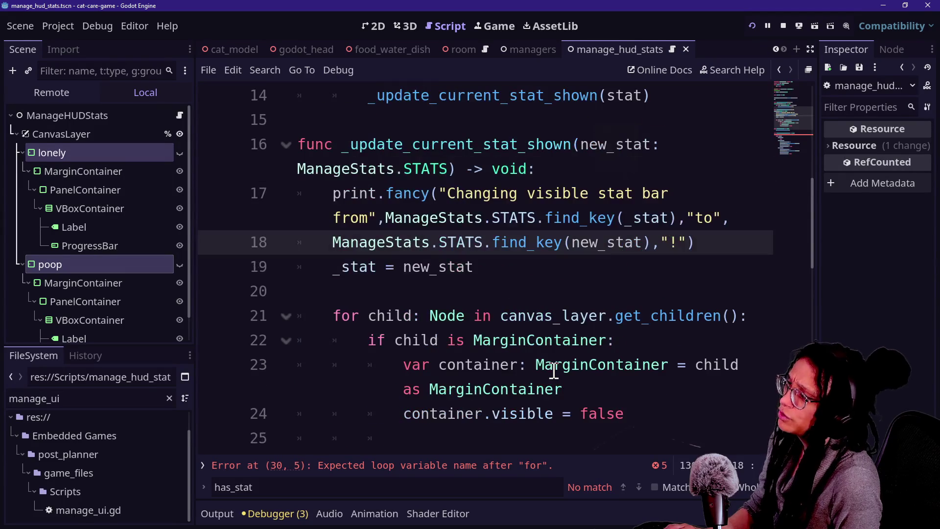
# Select the update_current_stat_shown name, then close the Node documentation popup.
pyautogui.click(554, 315)
pyautogui.scroll(-1, 556, 335)
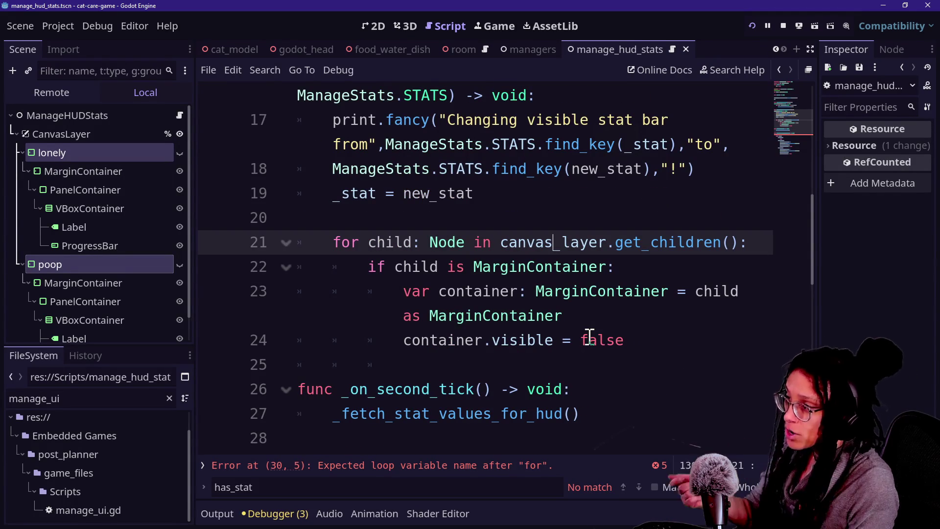
pyautogui.scroll(2, 590, 337)
pyautogui.scroll(3, 338, 244)
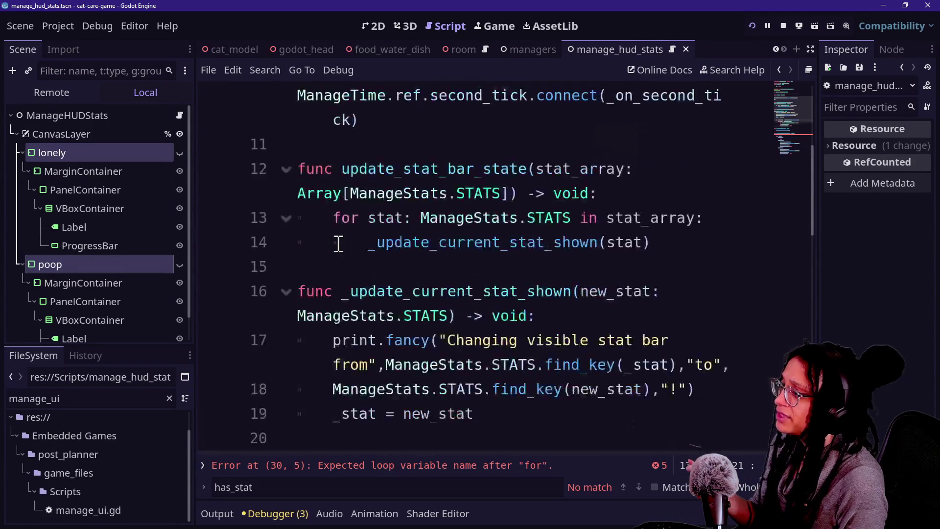
pyautogui.moveTo(352, 371); pyautogui.dragTo(573, 372)
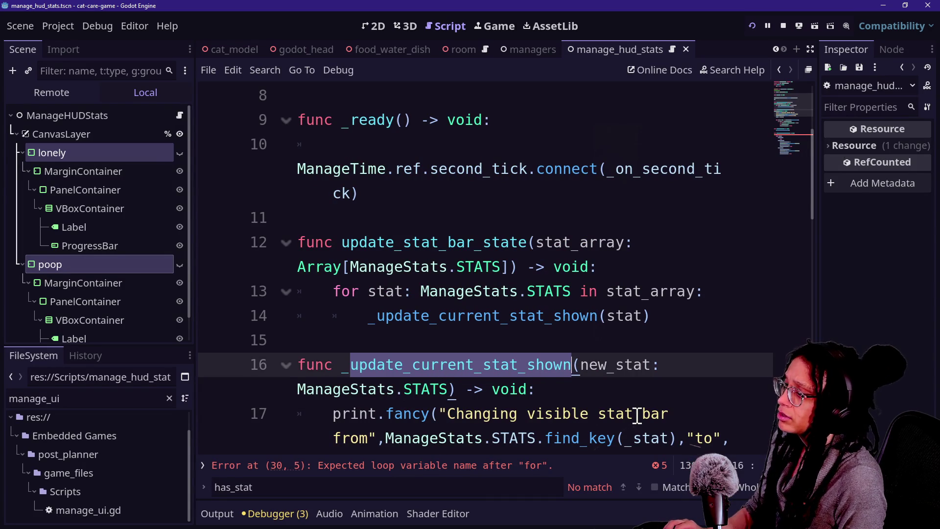
pyautogui.scroll(-2, 636, 416)
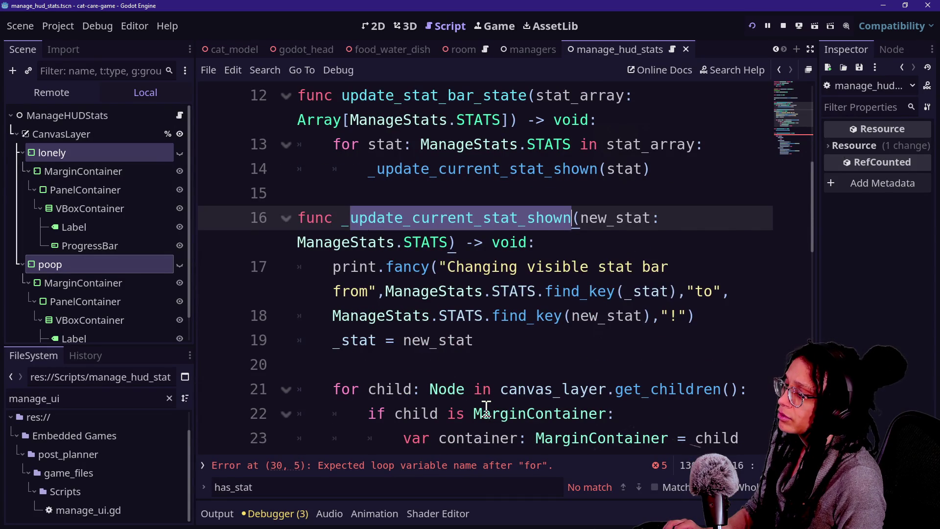
pyautogui.moveTo(433, 394)
pyautogui.scroll(-1, 436, 397)
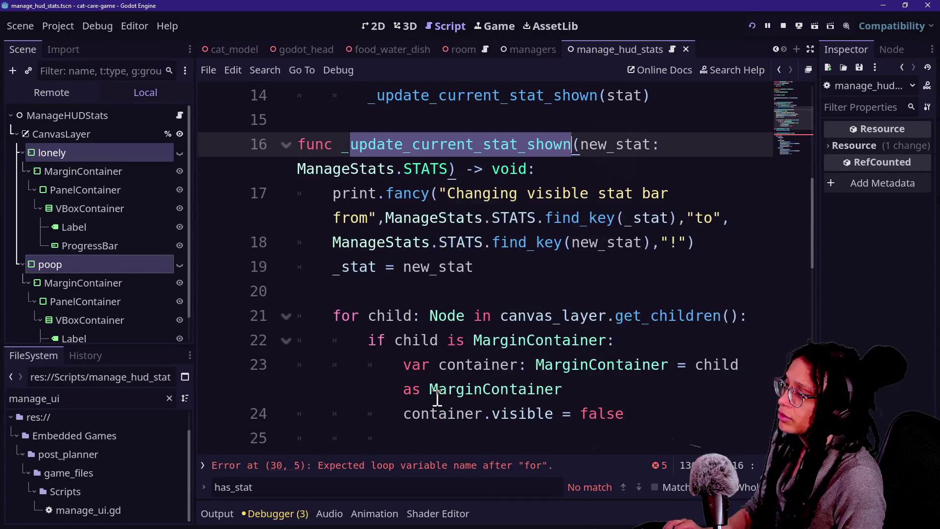
pyautogui.click(383, 168)
pyautogui.click(460, 145)
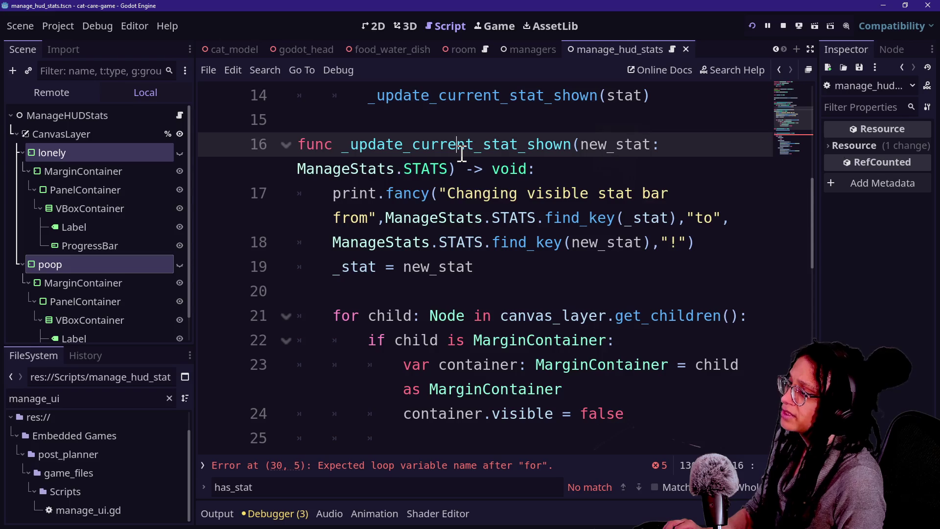
pyautogui.scroll(-3, 461, 154)
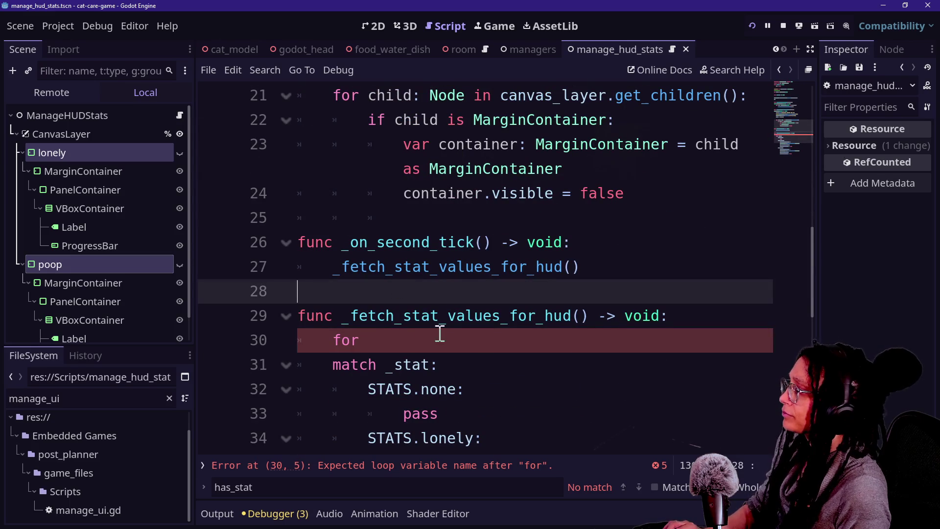
# Complete line 30 as a for loop over canvas_layer.get_children().
pyautogui.click(440, 342)
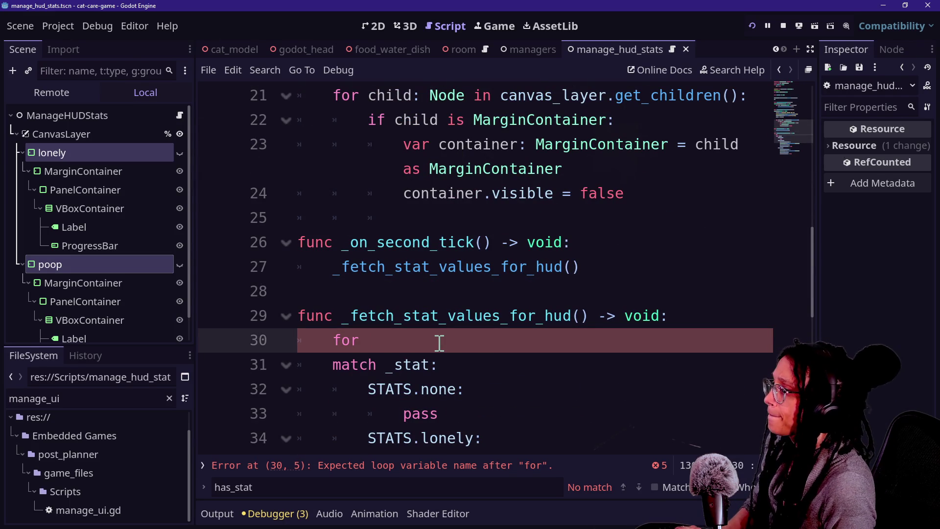
pyautogui.write('child: No')
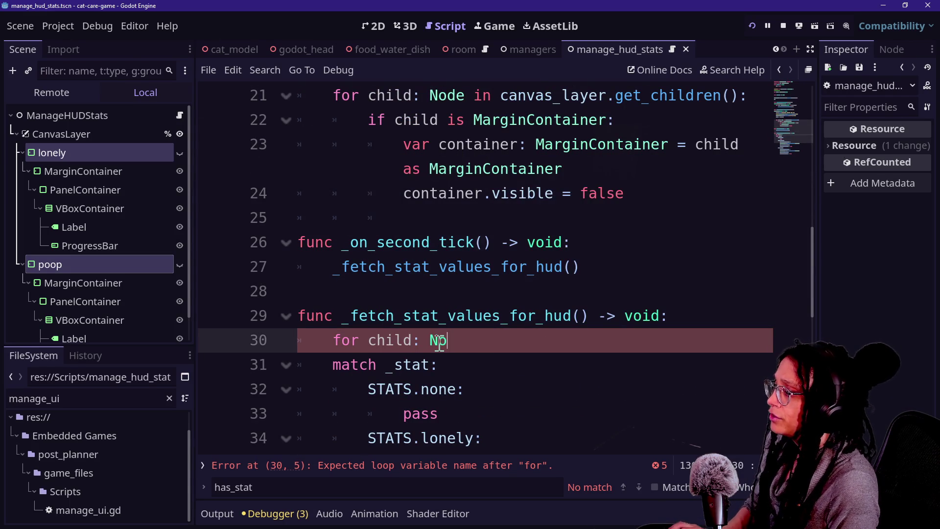
pyautogui.press('BackSpace')
pyautogui.write('_layer')
pyautogui.press('BackSpace')
pyautogui.press('BackSpace')
pyautogui.press('BackSpace')
pyautogui.write('get_childre')
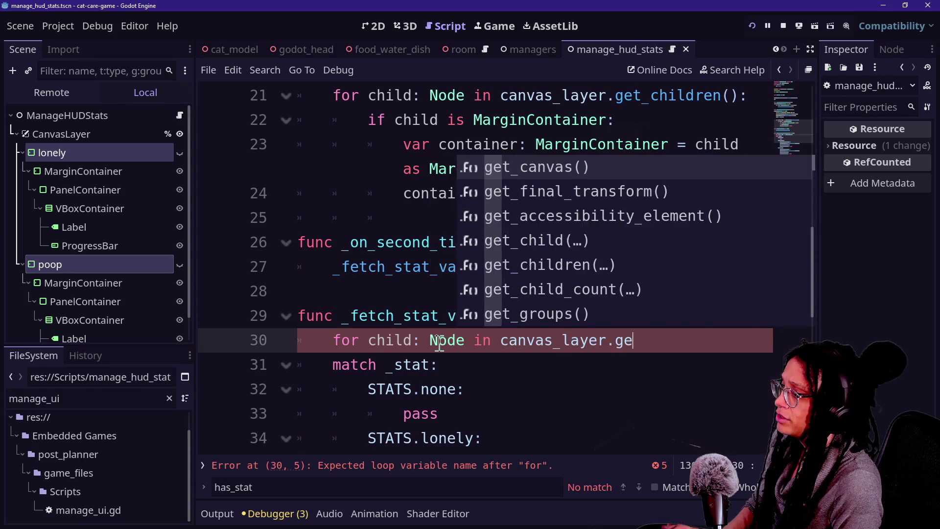
pyautogui.press('Return')
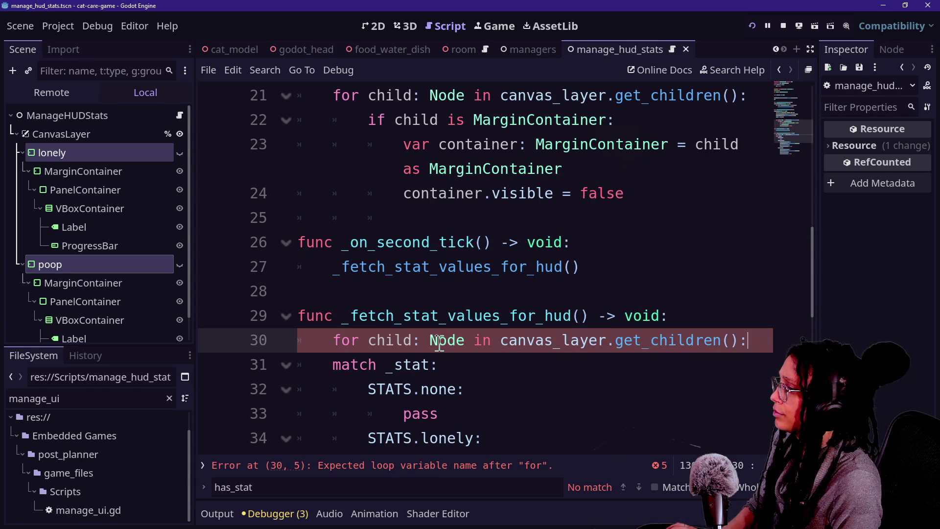
pyautogui.press('Return')
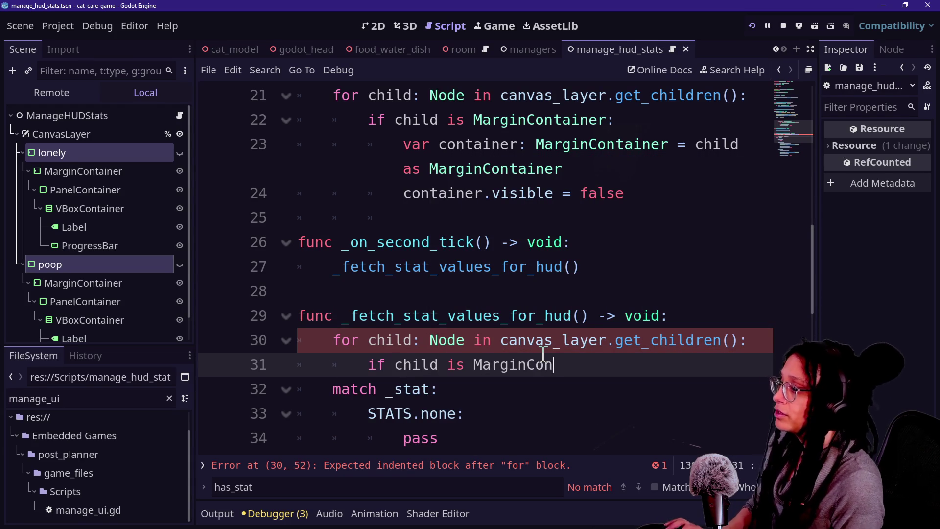
# Finish 'if child is MarginContainer:' and declare 'var child_name: String = child.name' inside it.
pyautogui.write('ntainer:')
pyautogui.press('Return')
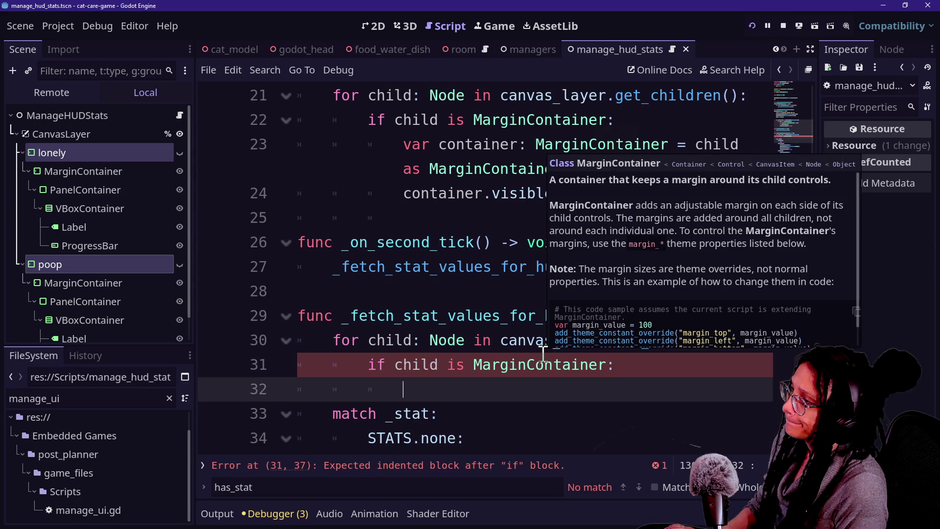
pyautogui.write('if chid')
pyautogui.press('BackSpace')
pyautogui.press('BackSpace')
pyautogui.press('BackSpace')
pyautogui.press('BackSpace')
pyautogui.press('BackSpace')
pyautogui.press('BackSpace')
pyautogui.write('var')
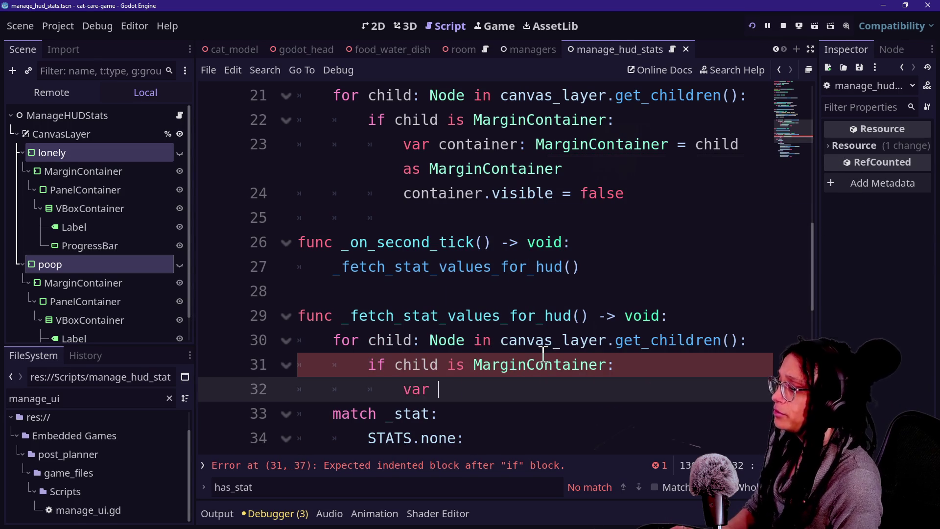
pyautogui.write(' child_name: String =')
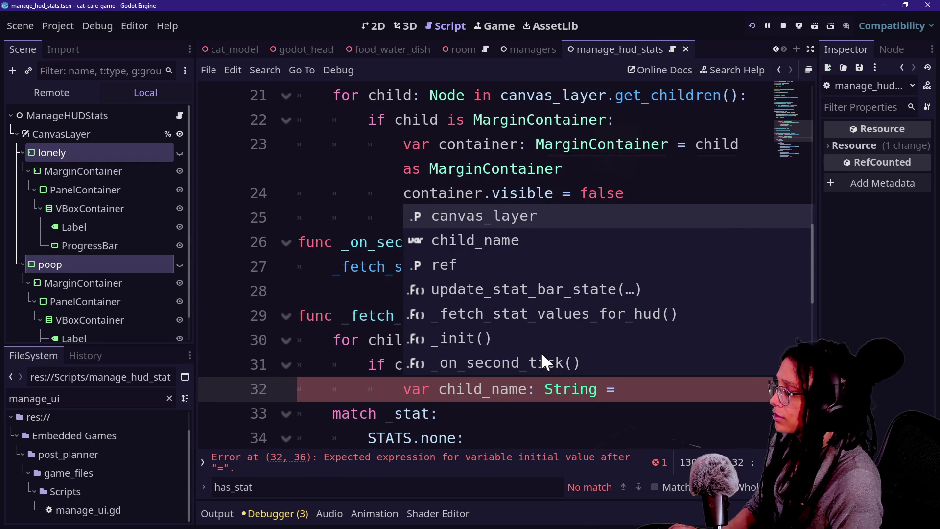
pyautogui.click(494, 413)
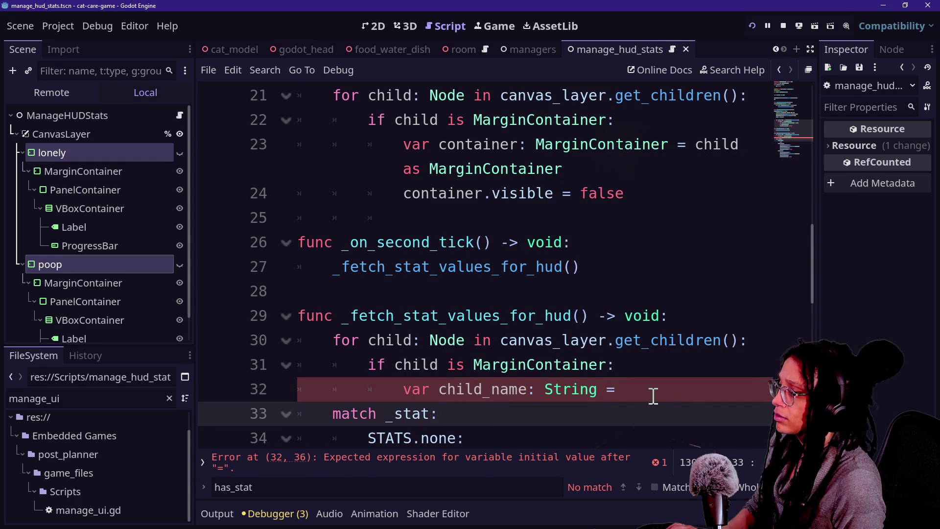
pyautogui.click(692, 391)
pyautogui.write('child.name')
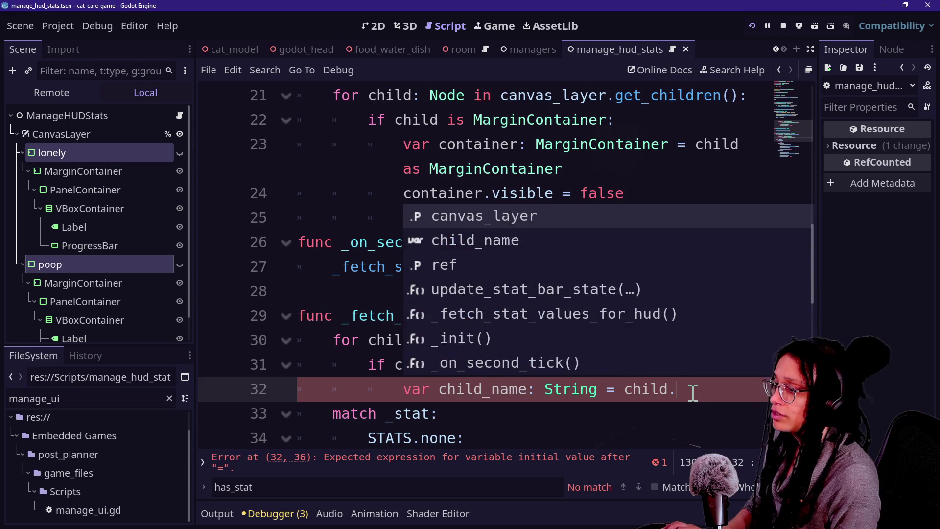
# Start a new 'if' line below child_name in distraction-free mode.
pyautogui.scroll(-1, 693, 394)
pyautogui.press('Return')
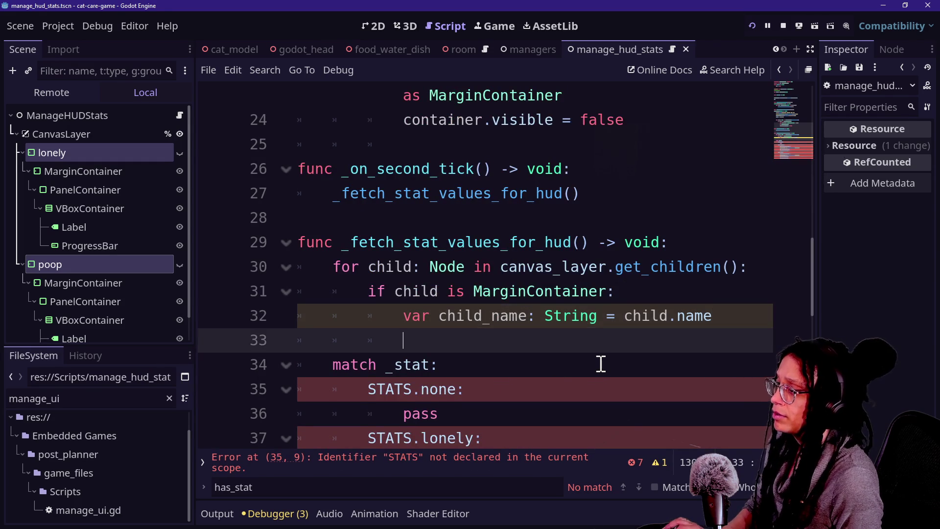
pyautogui.hotkey('ctrl', 'shift', 'F11')
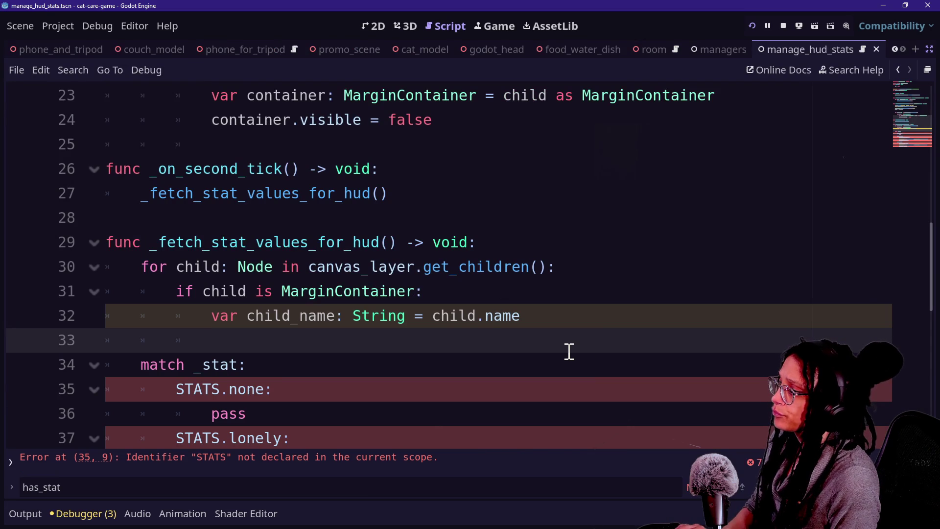
pyautogui.write('if')
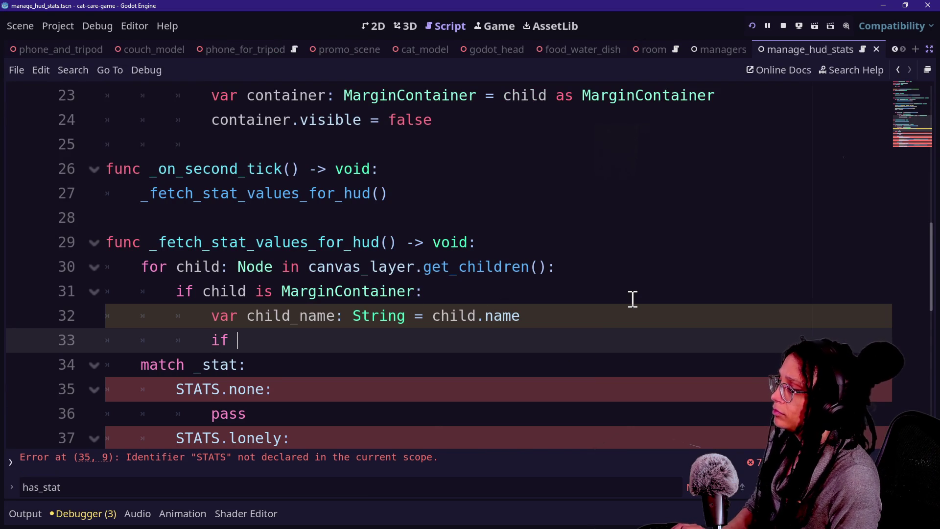
pyautogui.click(563, 242)
# Add 'var stat_enum_string: String = ManageStats.ref' at the top of the function.
pyautogui.press('Return')
pyautogui.write('var ')
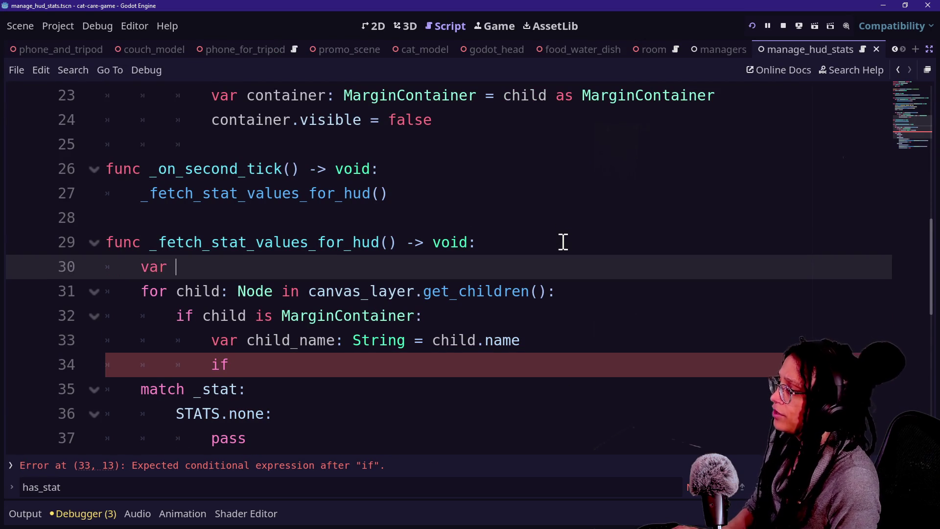
pyautogui.write('e')
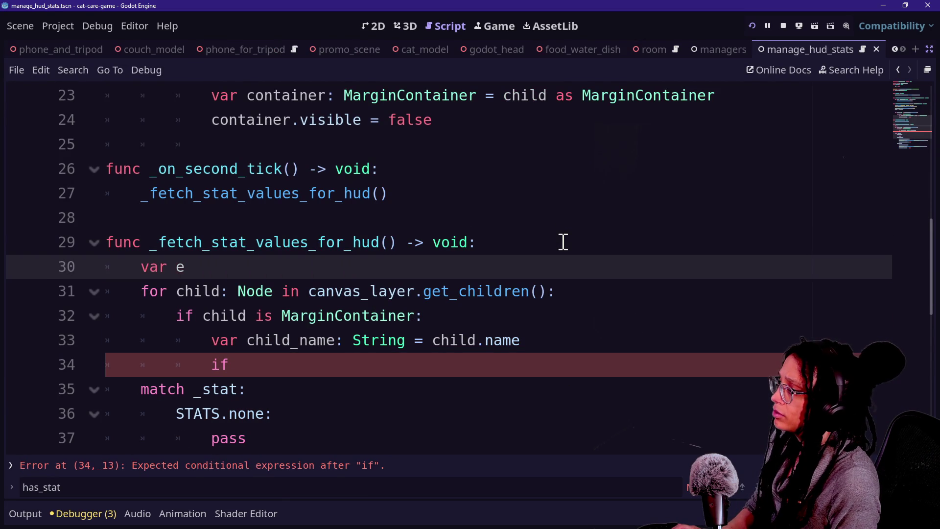
pyautogui.scroll(6, 563, 242)
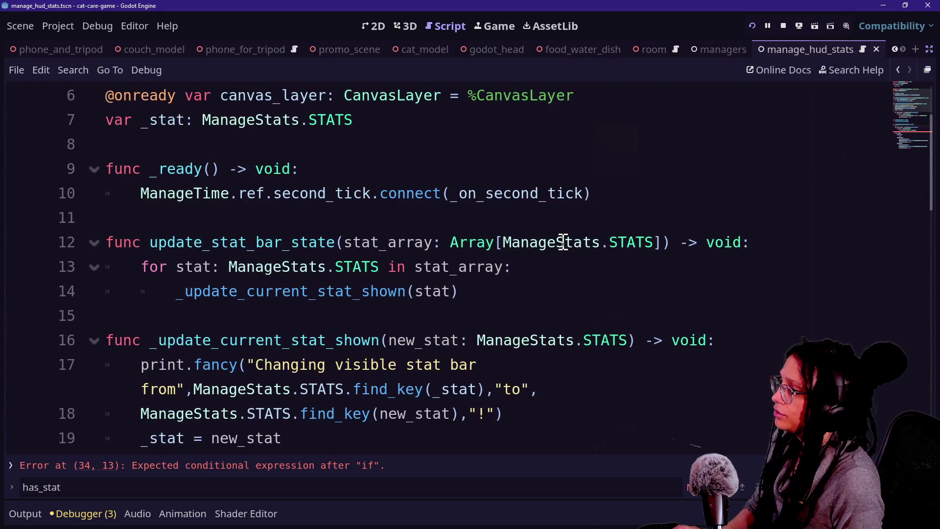
pyautogui.scroll(1, 330, 241)
pyautogui.scroll(-5, 330, 240)
pyautogui.press('BackSpace')
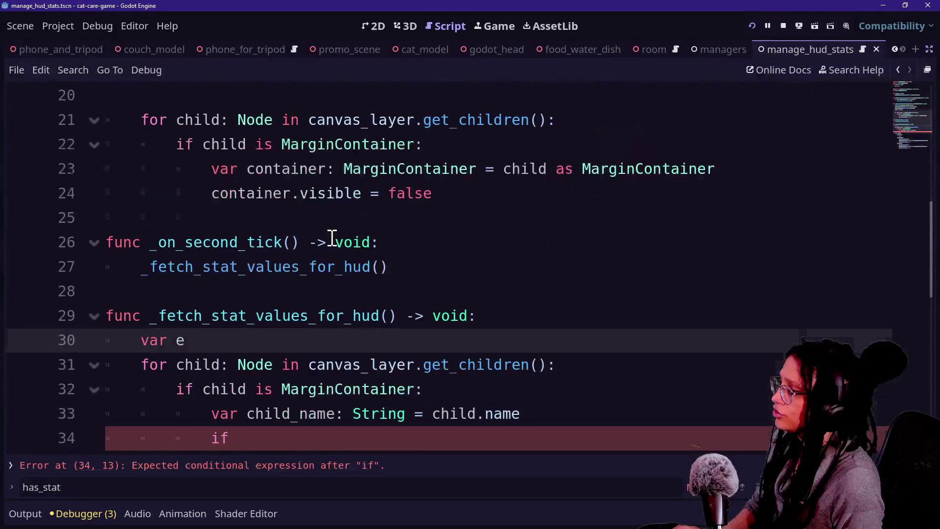
pyautogui.write('Man')
pyautogui.press('BackSpace')
pyautogui.press('BackSpace')
pyautogui.press('BackSpace')
pyautogui.write('enu')
pyautogui.press('BackSpace')
pyautogui.press('BackSpace')
pyautogui.press('BackSpace')
pyautogui.write('stat_enum_string: ')
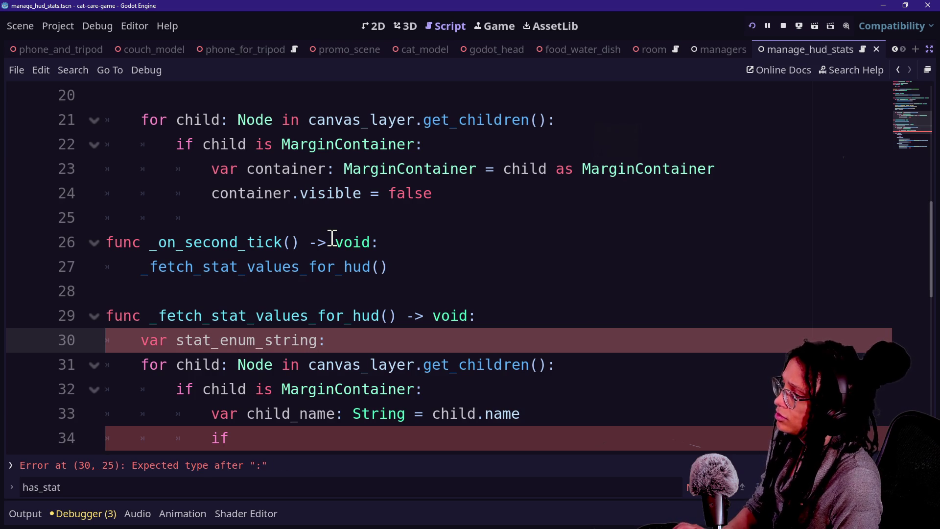
pyautogui.write('St')
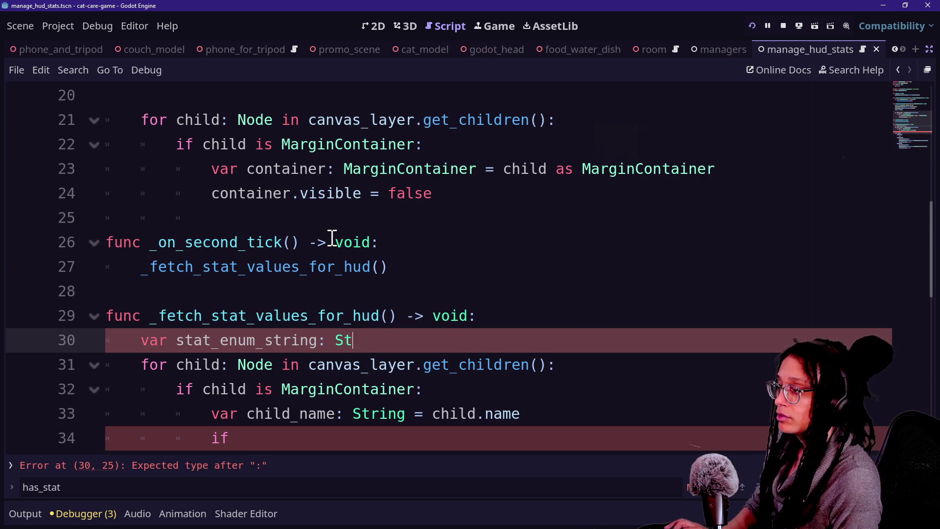
pyautogui.write('ring = ManageStats')
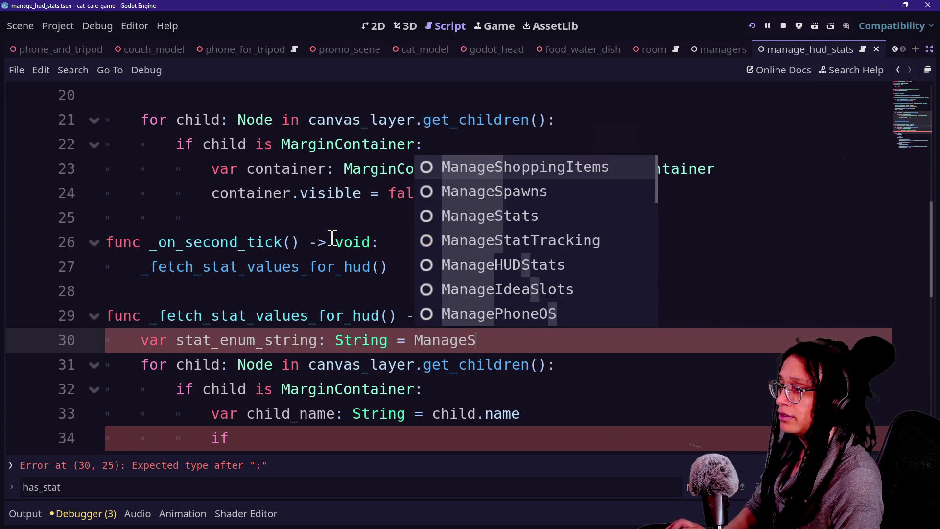
pyautogui.press('Return')
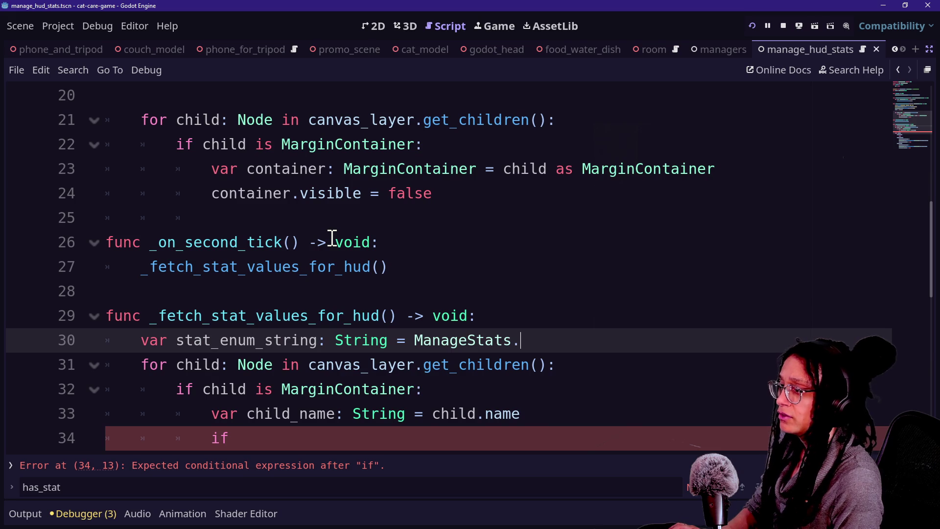
pyautogui.write('ref.get')
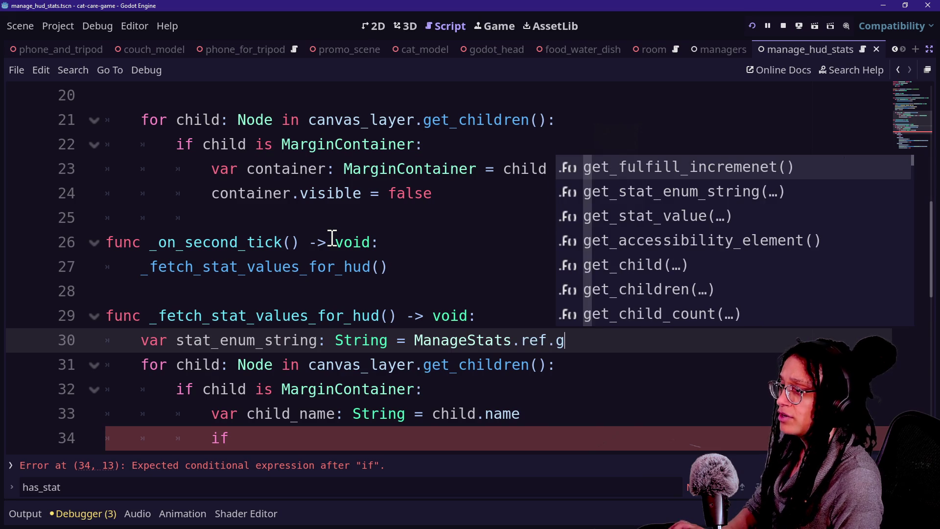
# Wrap the line with '\' and complete the call get_stat_enum_string(_stat).
pyautogui.click(413, 340)
pyautogui.write('\\')
pyautogui.press('Return')
pyautogui.click(514, 362)
pyautogui.press('BackSpace')
pyautogui.press('BackSpace')
pyautogui.press('BackSpace')
pyautogui.write('get')
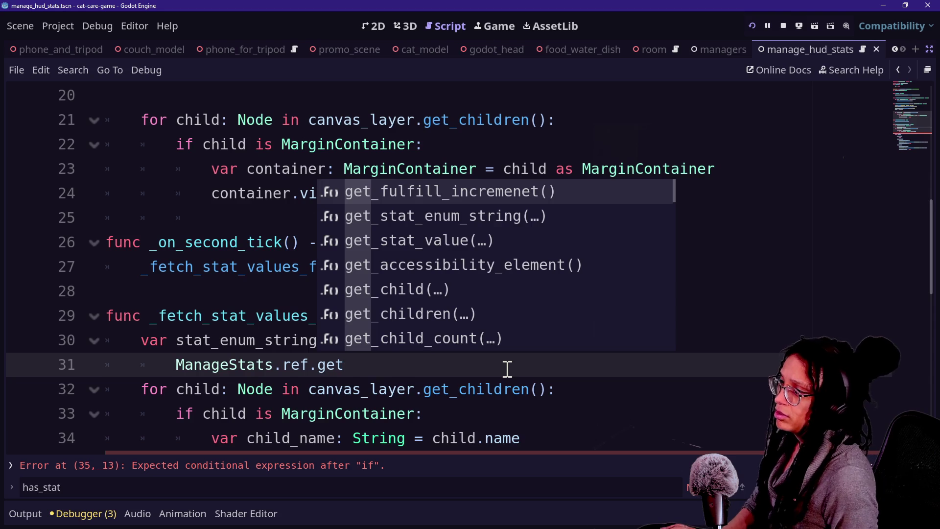
pyautogui.press('Down')
pyautogui.press('Return')
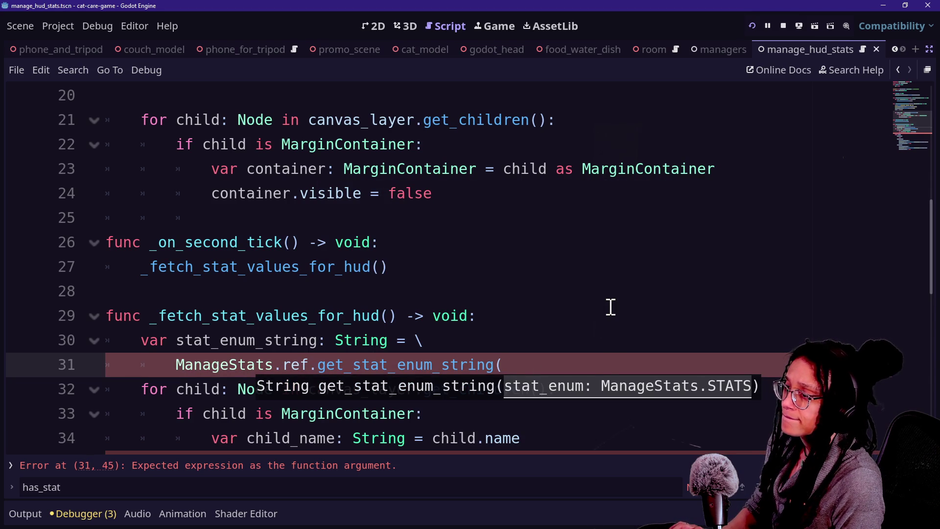
pyautogui.press('Return')
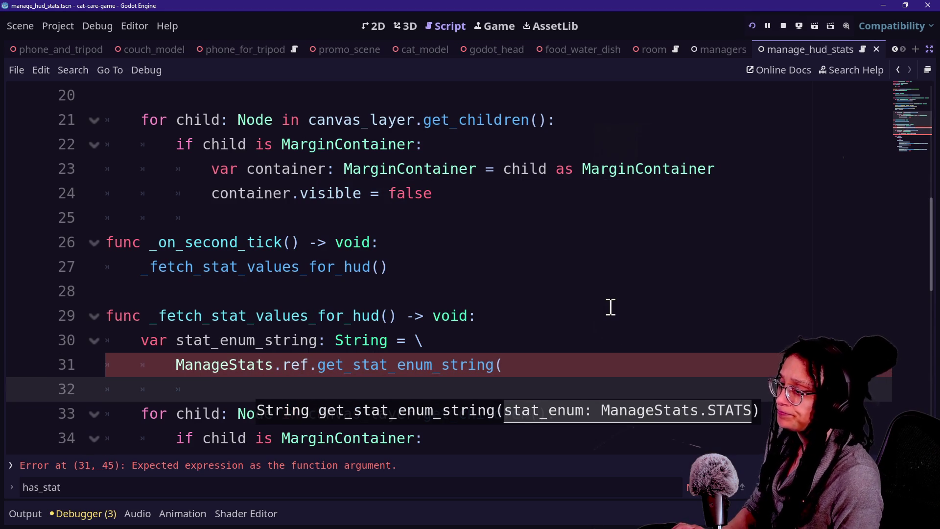
pyautogui.write('_stat)')
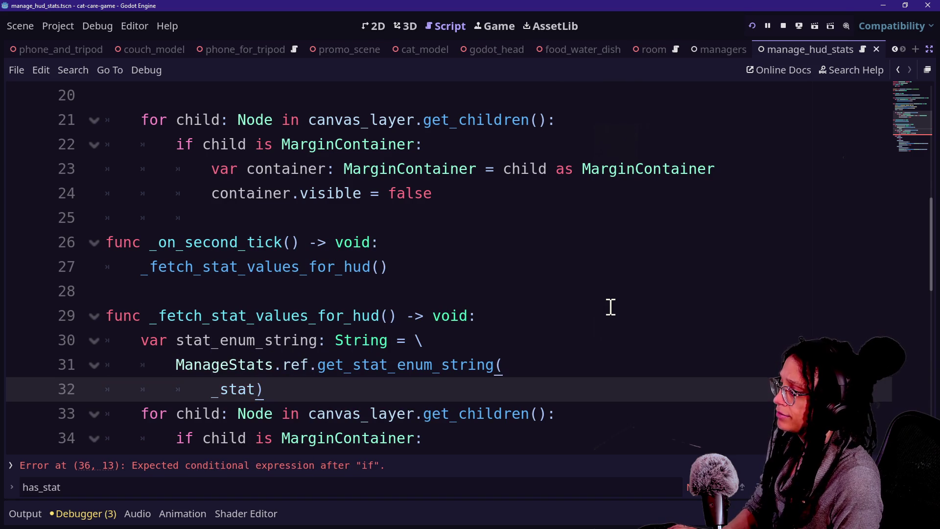
# Review the wrapped call lines and add a blank line after the stat lookup.
pyautogui.scroll(-1, 404, 392)
pyautogui.moveTo(192, 306); pyautogui.dragTo(283, 321)
pyautogui.click(343, 325)
pyautogui.scroll(-1, 342, 326)
pyautogui.moveTo(143, 267); pyautogui.dragTo(346, 293)
pyautogui.click(346, 294)
pyautogui.click(317, 244)
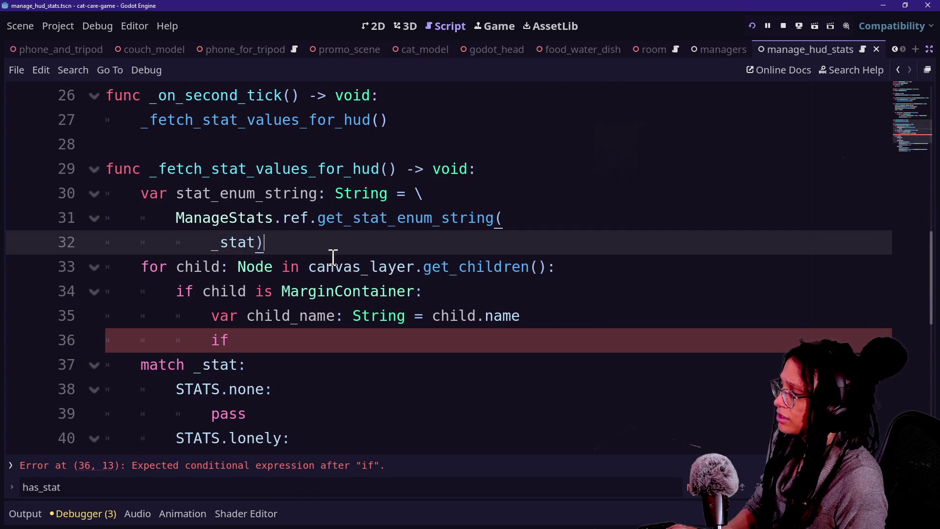
pyautogui.press('Return')
pyautogui.click(451, 339)
pyautogui.scroll(-1, 450, 338)
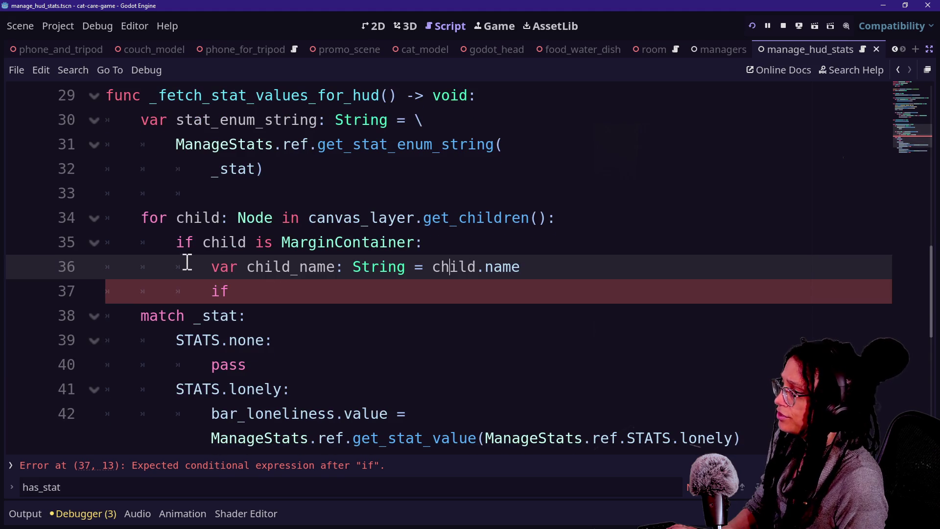
# Type 'child_name ==' after the unfinished if on line 37.
pyautogui.moveTo(184, 242); pyautogui.dragTo(435, 234)
pyautogui.click(434, 234)
pyautogui.click(214, 268)
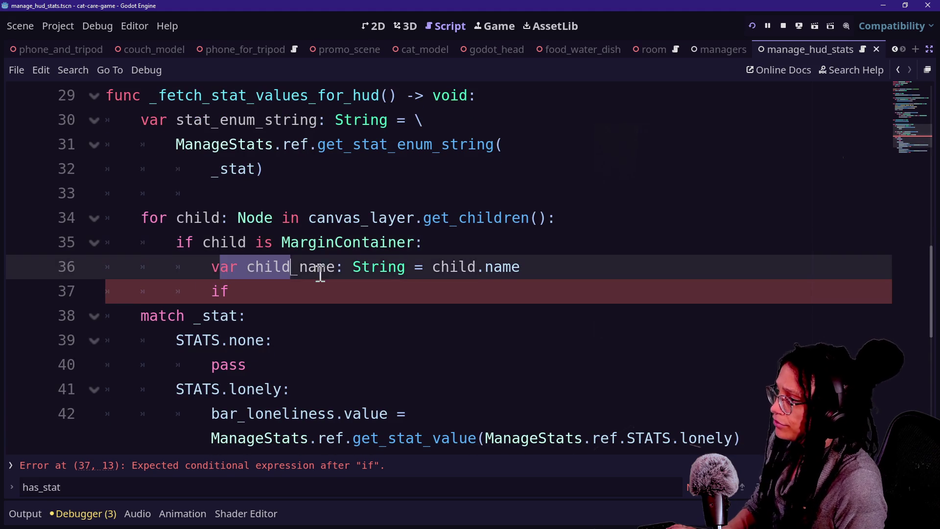
pyautogui.click(214, 243)
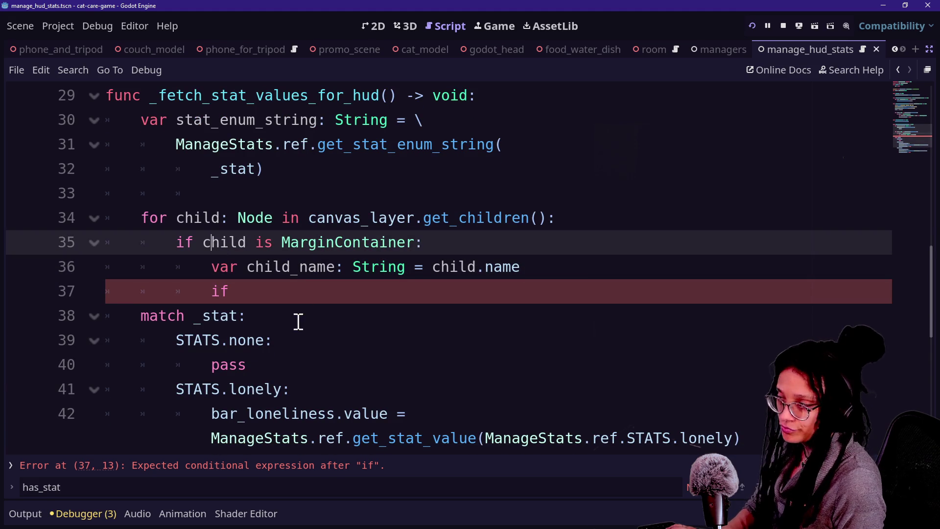
pyautogui.click(301, 300)
pyautogui.write('cj')
pyautogui.press('BackSpace')
pyautogui.press('BackSpace')
pyautogui.write('child_name ==')
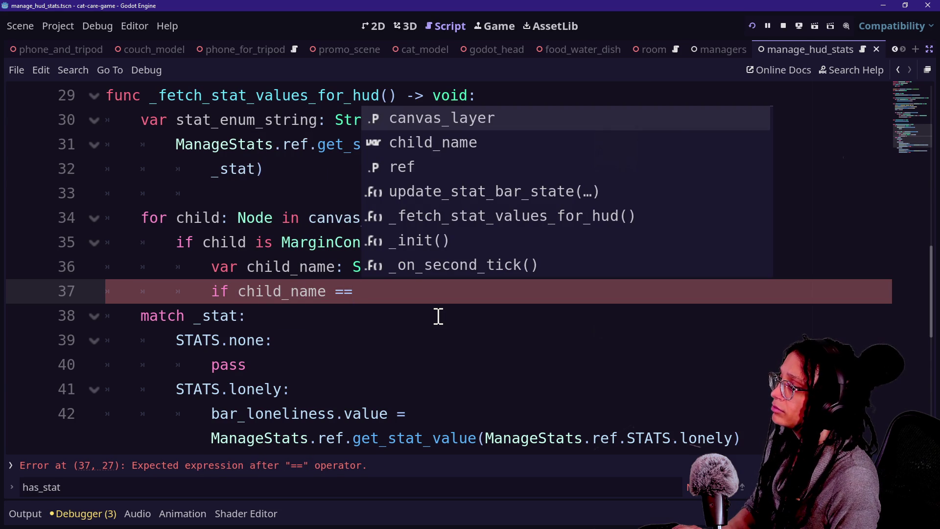
pyautogui.click(438, 315)
pyautogui.click(352, 292)
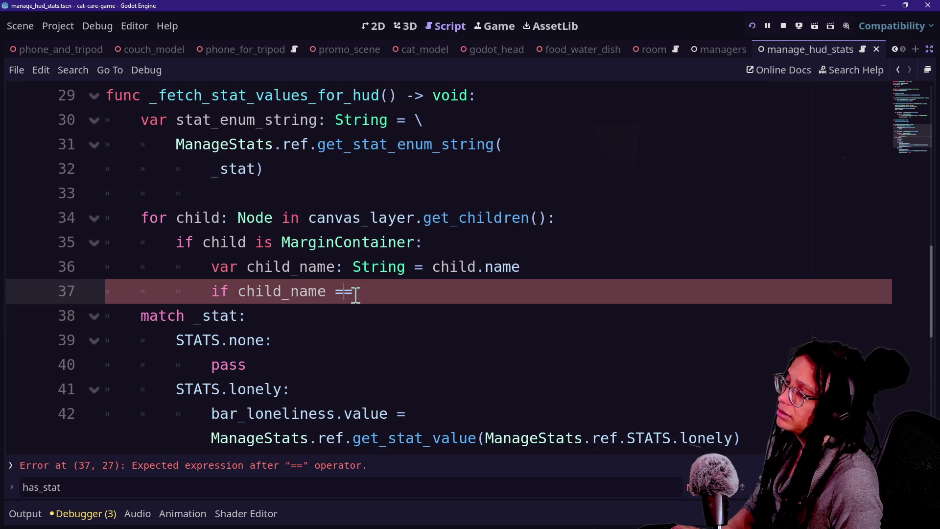
# Open and dismiss the code context menu, then restore the side docks.
pyautogui.rightClick(461, 302)
pyautogui.click(444, 294)
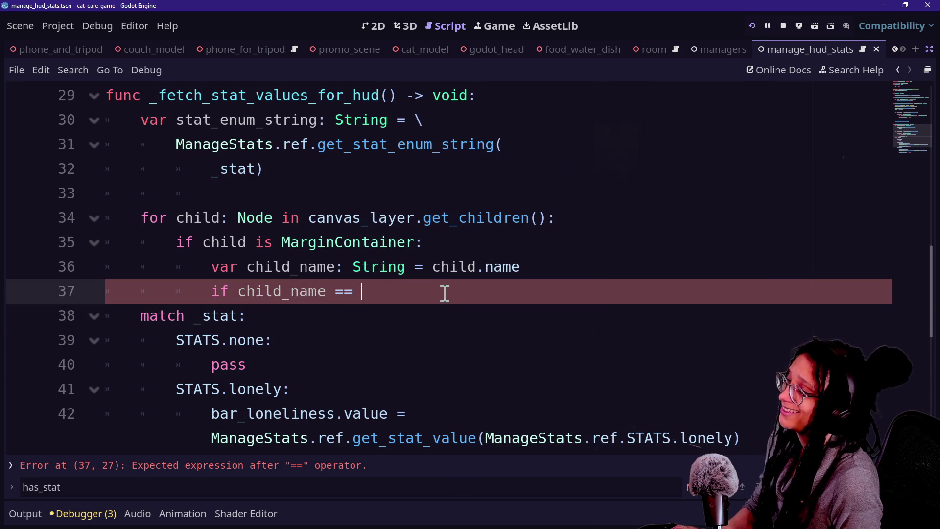
pyautogui.hotkey('ctrl', 'shift', 'F11')
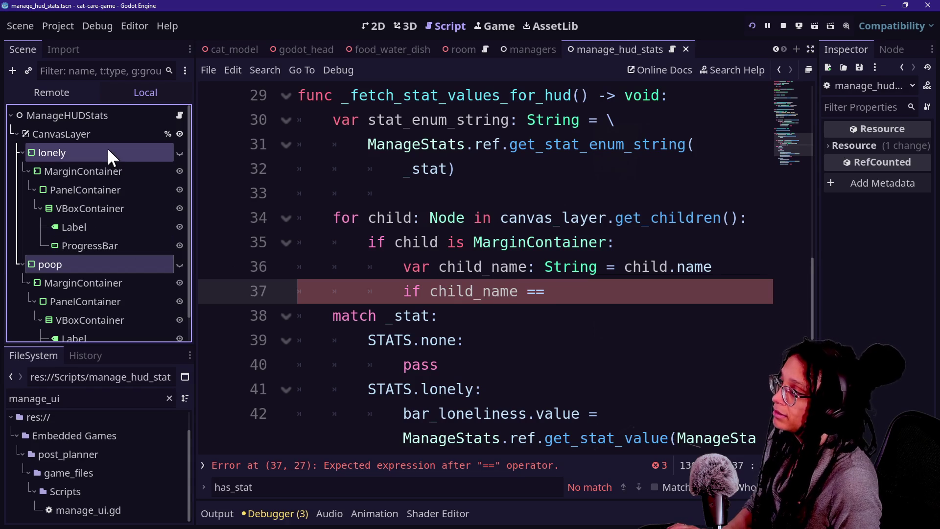
# Append '_MarginContainer' to the lonely and poop node names in the Scene dock.
pyautogui.click(107, 150)
pyautogui.click(94, 152)
pyautogui.write('_MarginConta')
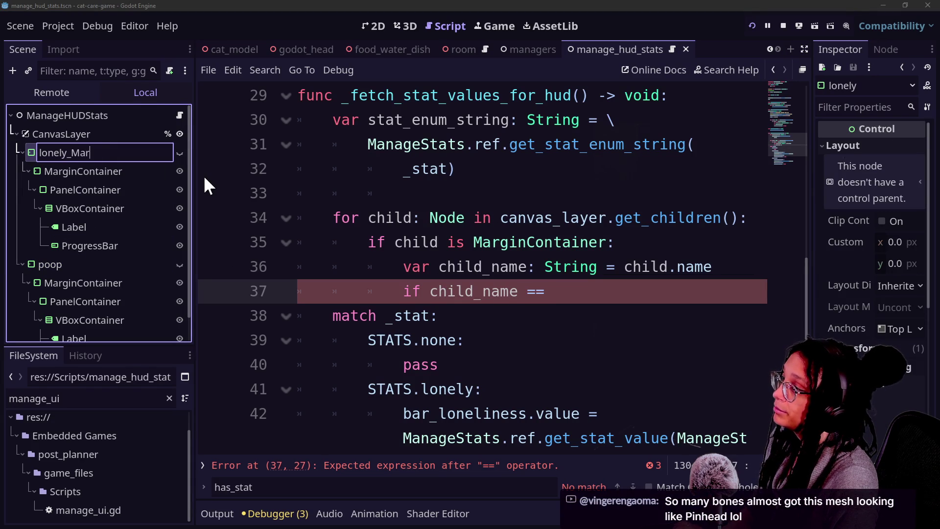
pyautogui.write('iner')
pyautogui.press('Return')
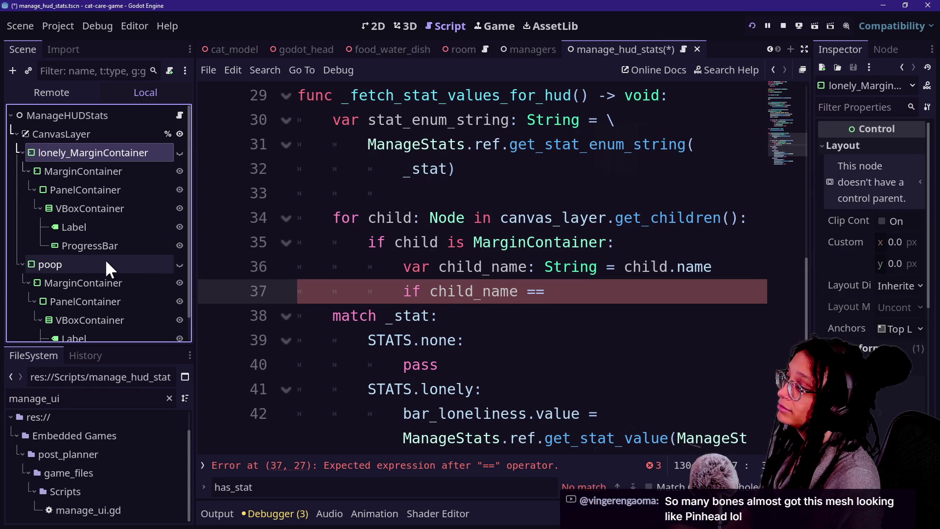
pyautogui.click(112, 260)
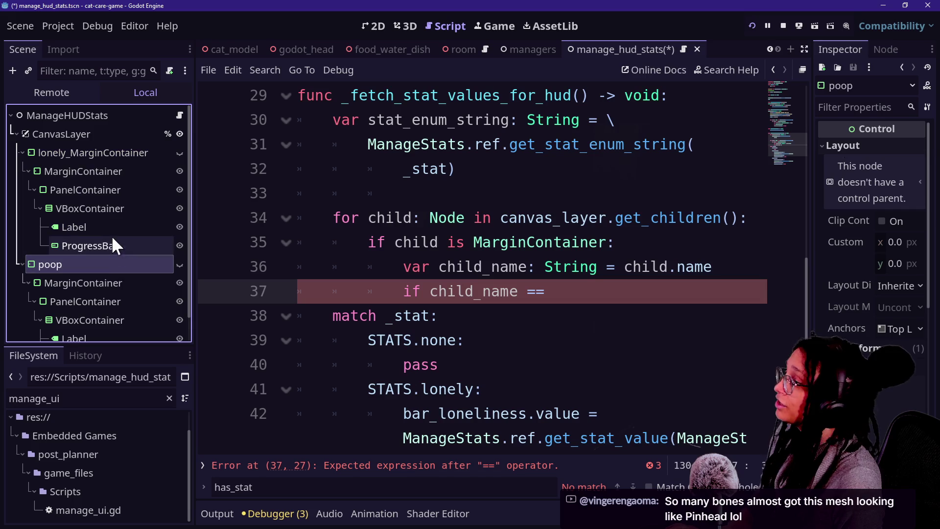
pyautogui.doubleClick(104, 265)
pyautogui.write('_MarginContainer')
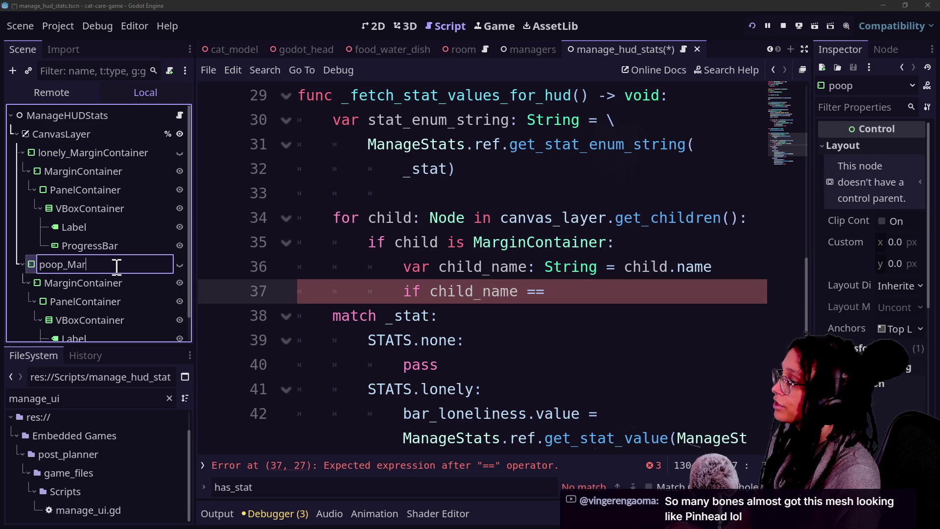
pyautogui.press('Return')
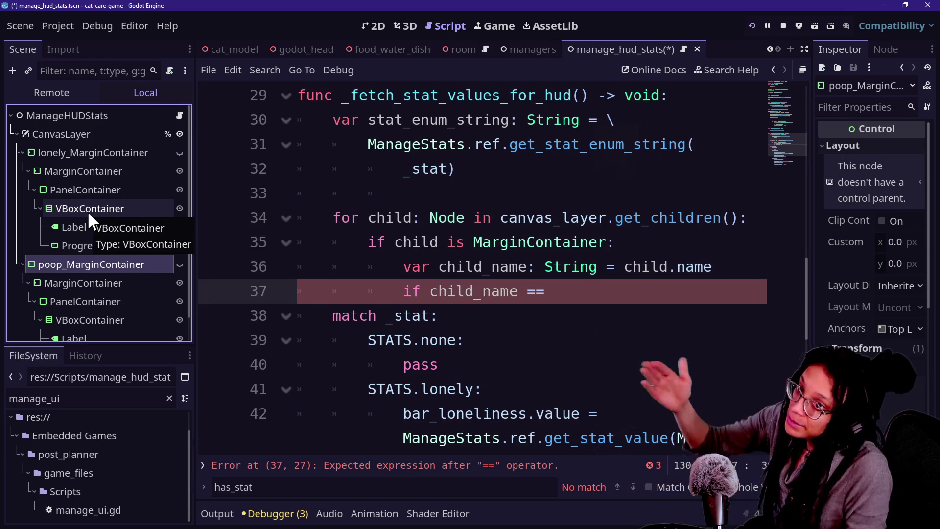
# Inspect the lonely and poop container nodes and check the match _stat code.
pyautogui.click(87, 211)
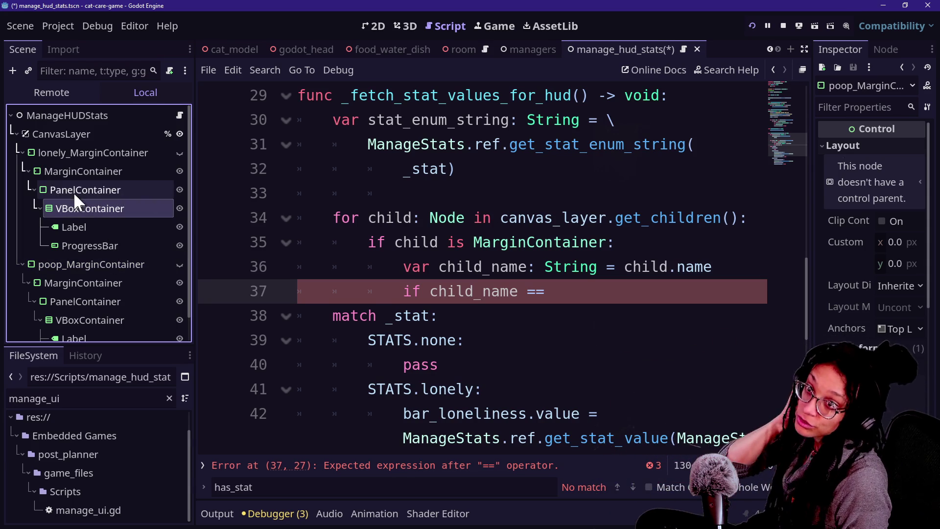
pyautogui.click(54, 153)
pyautogui.click(54, 248)
pyautogui.click(57, 264)
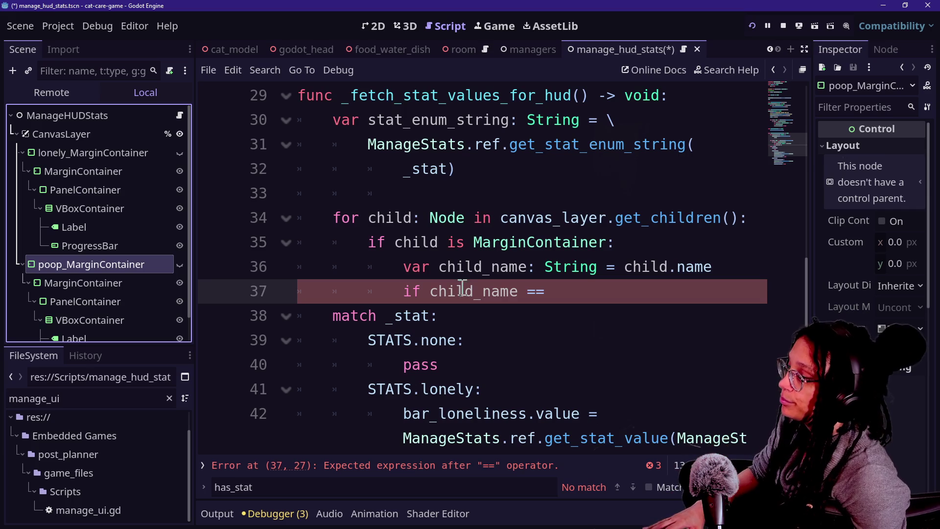
pyautogui.click(587, 309)
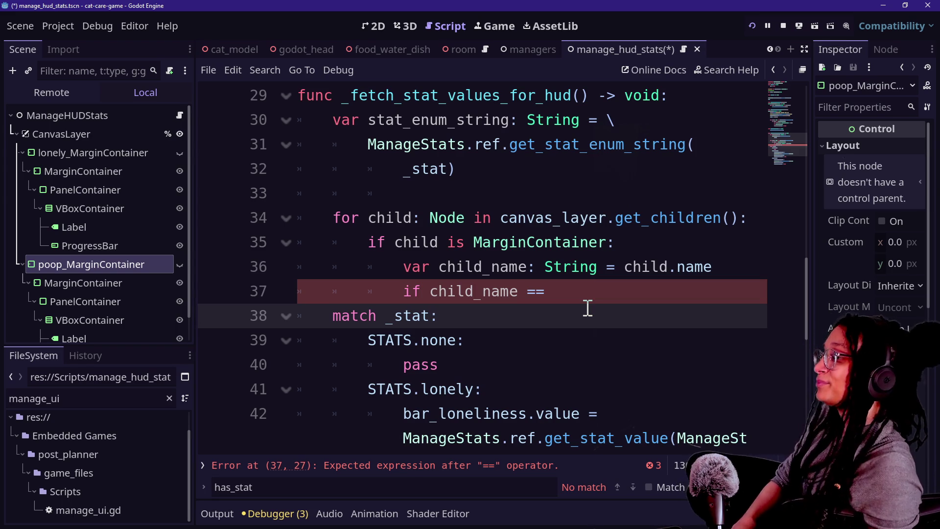
pyautogui.click(521, 335)
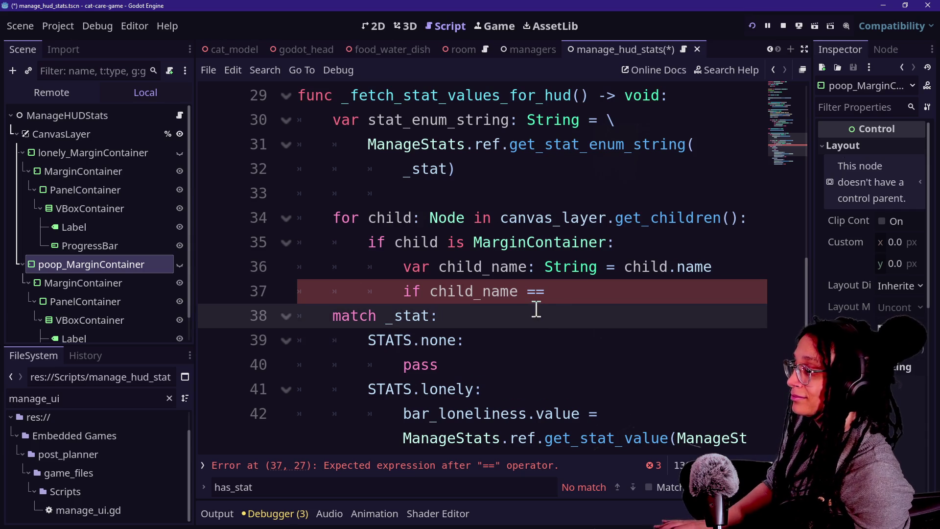
pyautogui.click(557, 294)
pyautogui.press('Down')
pyautogui.press('Down')
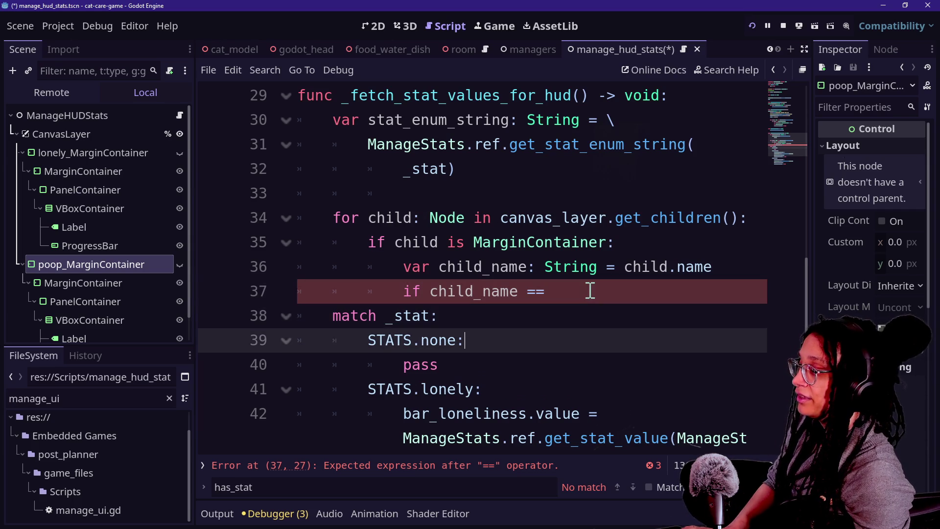
pyautogui.press('Up')
pyautogui.press('Up')
pyautogui.press('Down')
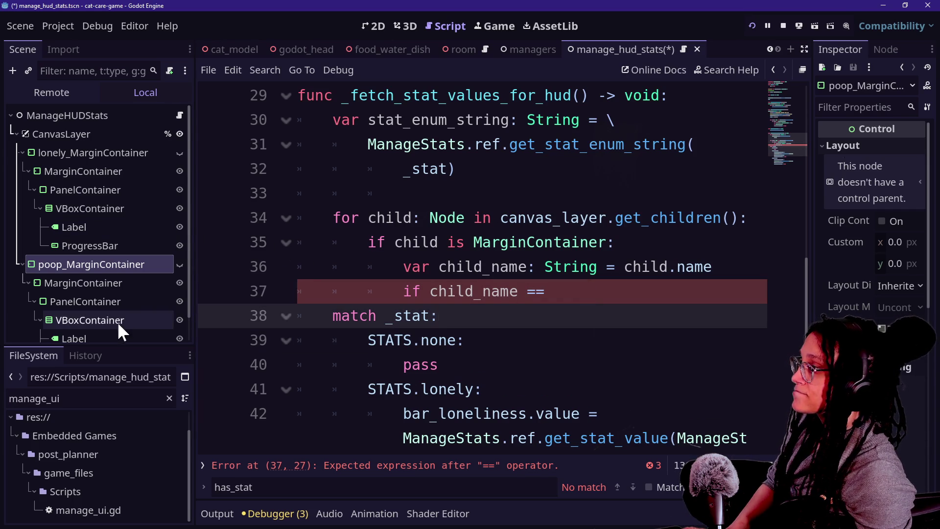
# Rename the bars to lonely_ProgressBar and poop_ProgressBar, then hide the side docks.
pyautogui.click(107, 245)
pyautogui.doubleClick(109, 247)
pyautogui.write('lonely_ProgressBar')
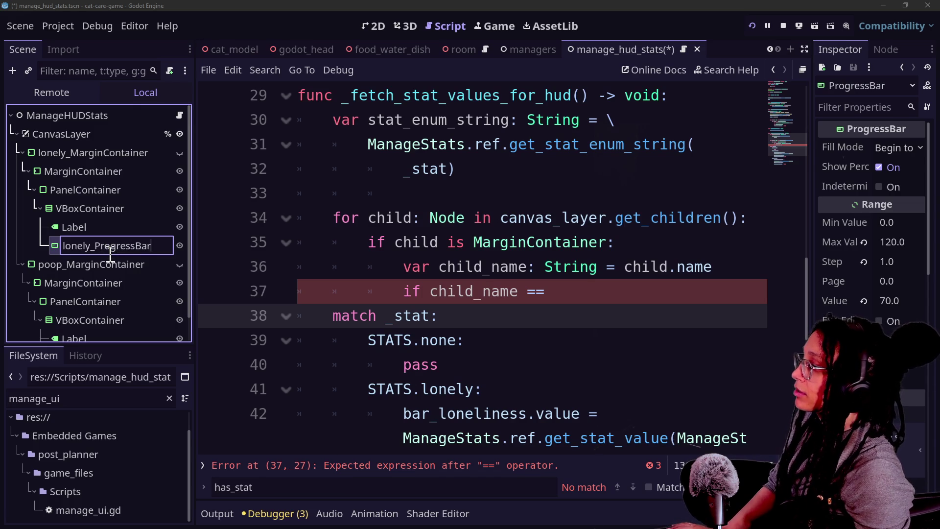
pyautogui.scroll(-2, 158, 297)
pyautogui.press('Return')
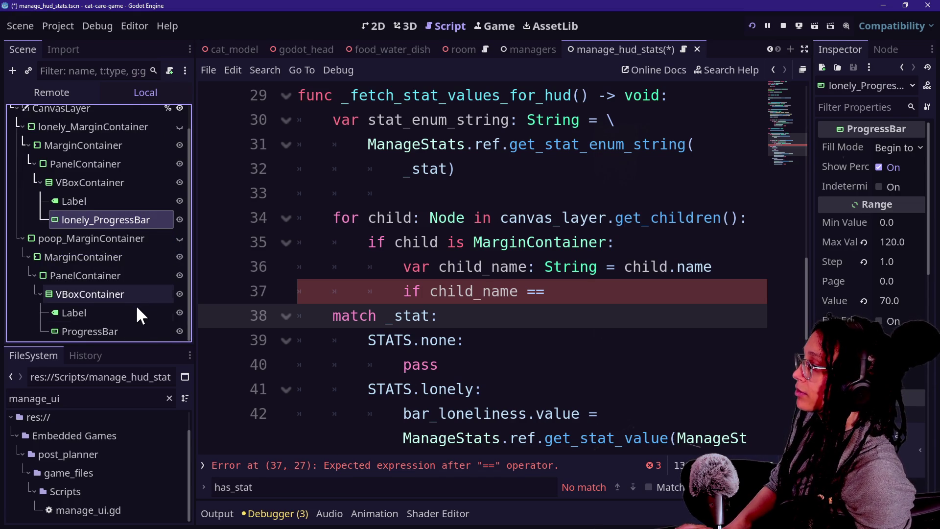
pyautogui.doubleClick(116, 331)
pyautogui.press('Home')
pyautogui.write('poop_')
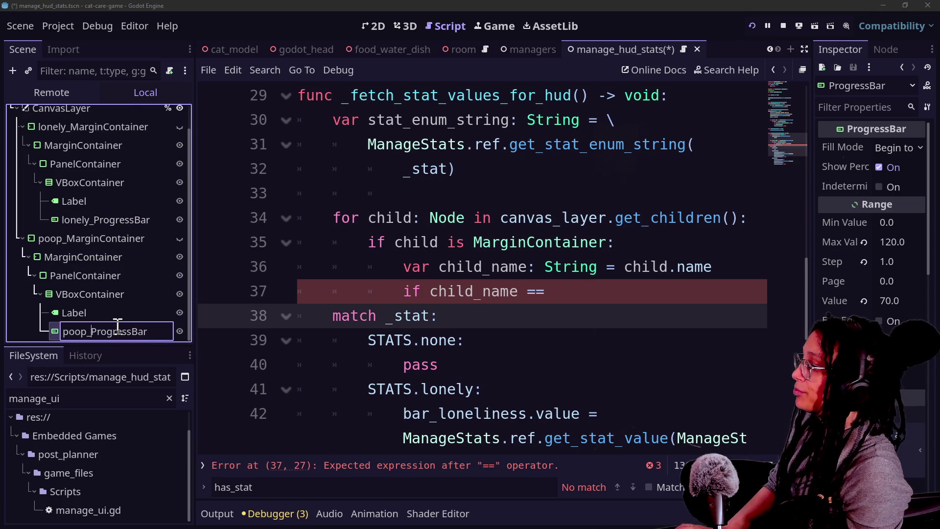
pyautogui.press('Return')
pyautogui.click(596, 332)
pyautogui.hotkey('ctrl', 'shift', 'F11')
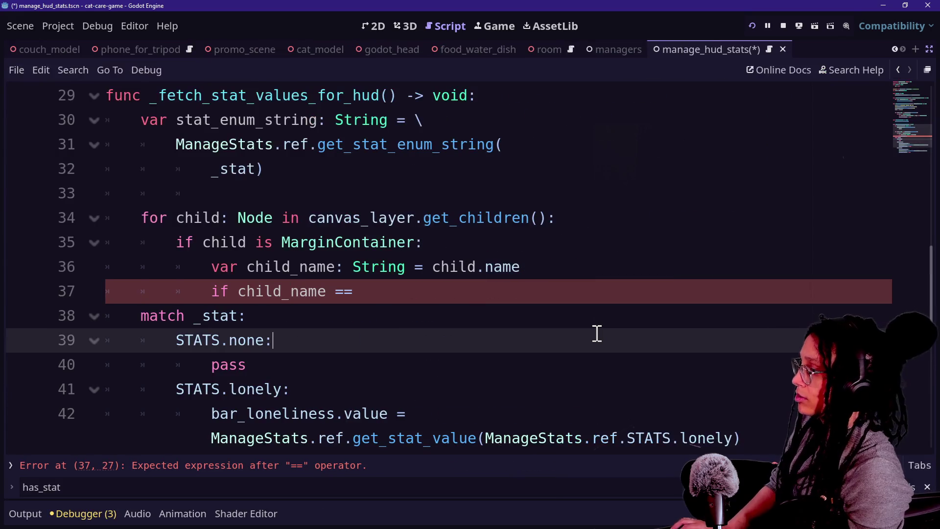
# Rewrite the loop's if condition as child_name.contains(stat_enum_string), dropping the MarginContainer type check.
pyautogui.click(394, 292)
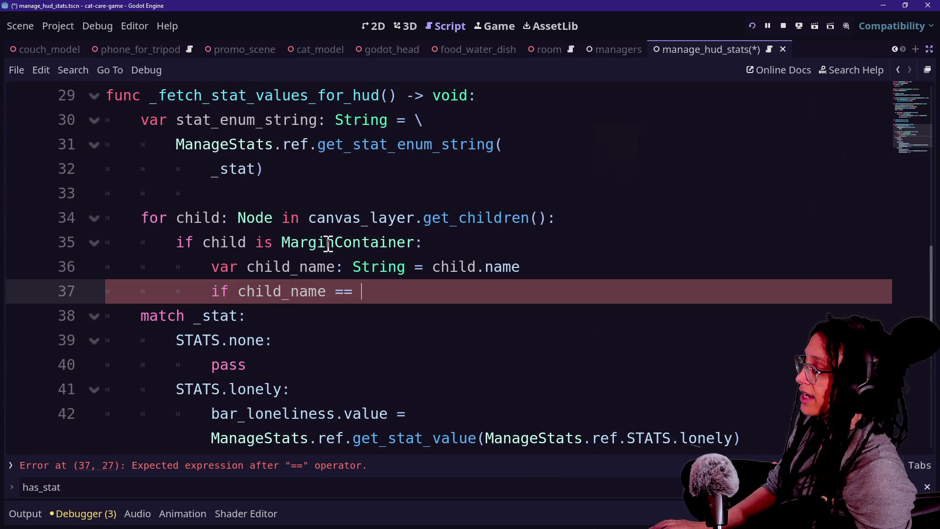
pyautogui.moveTo(205, 267); pyautogui.dragTo(566, 218)
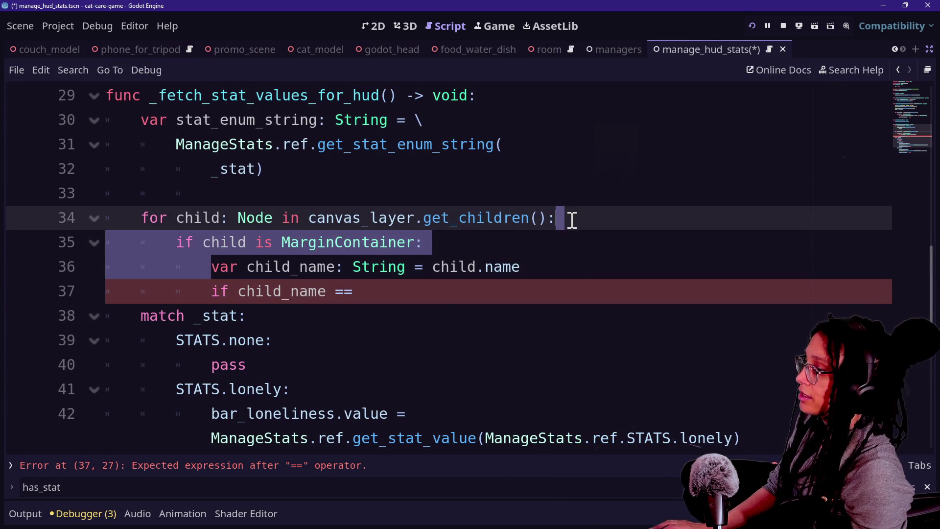
pyautogui.press('BackSpace')
pyautogui.press('Return')
pyautogui.click(389, 260)
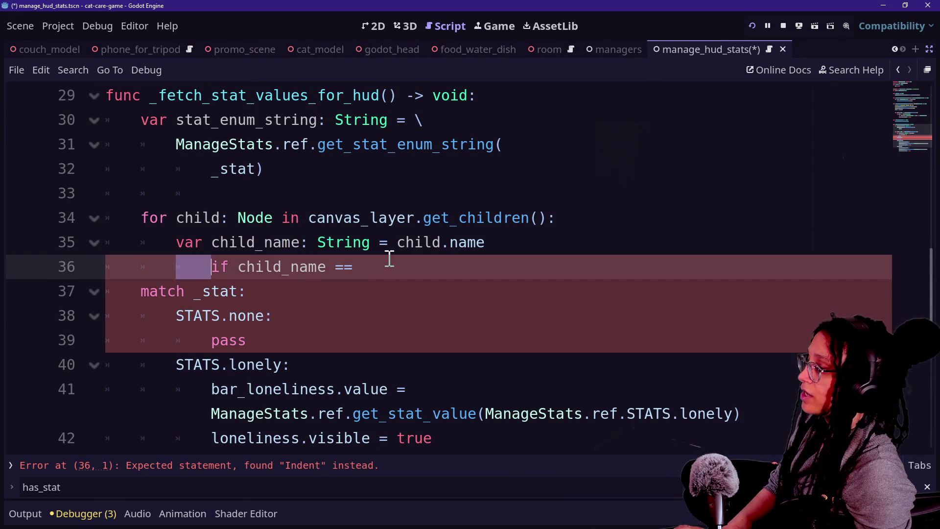
pyautogui.press('Home')
pyautogui.press('BackSpace')
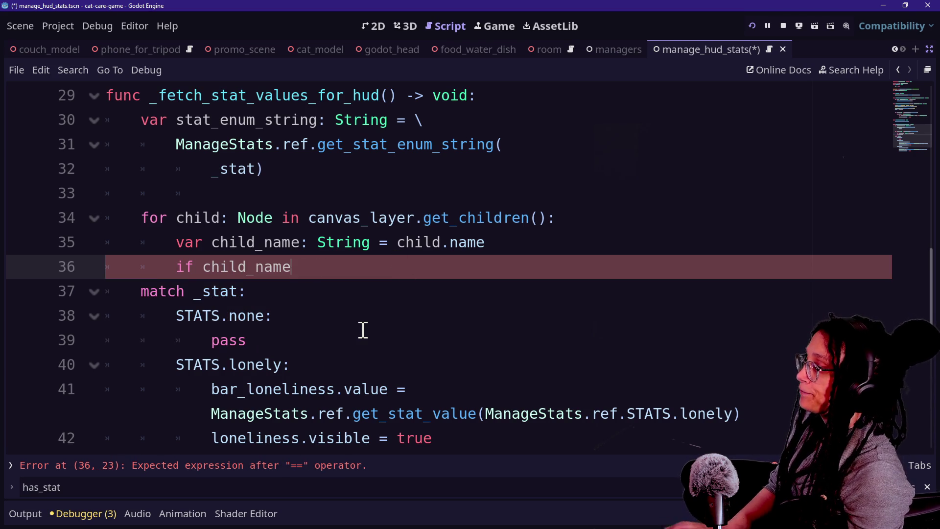
pyautogui.write('.c')
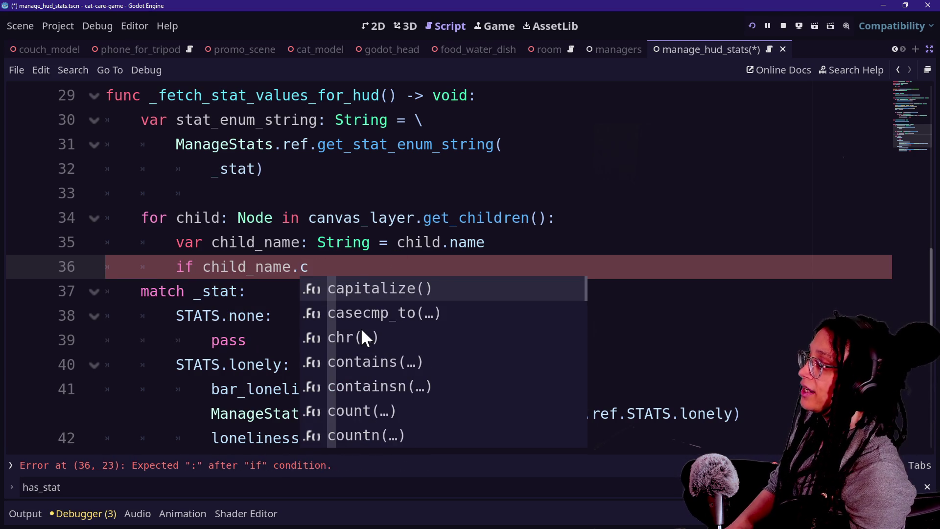
pyautogui.write('ont')
pyautogui.press('Return')
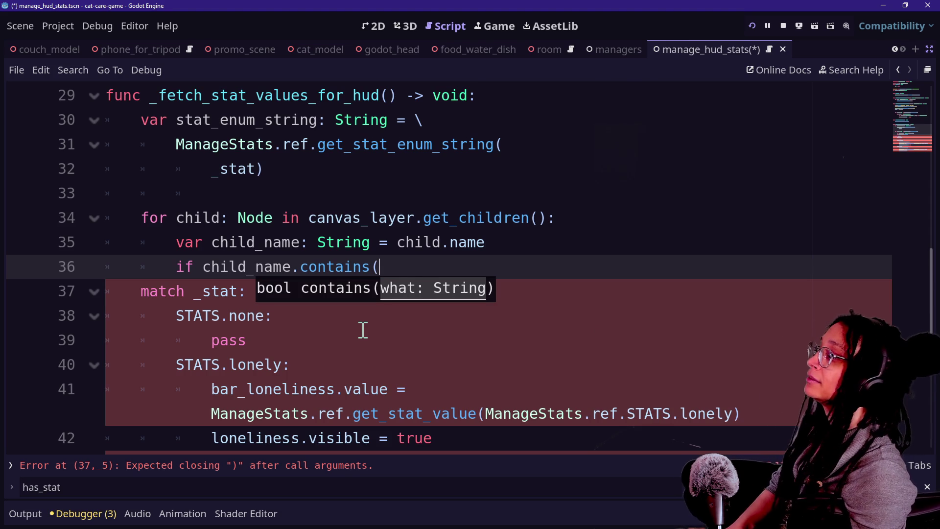
pyautogui.write('tring')
pyautogui.press('BackSpace')
pyautogui.write(')')
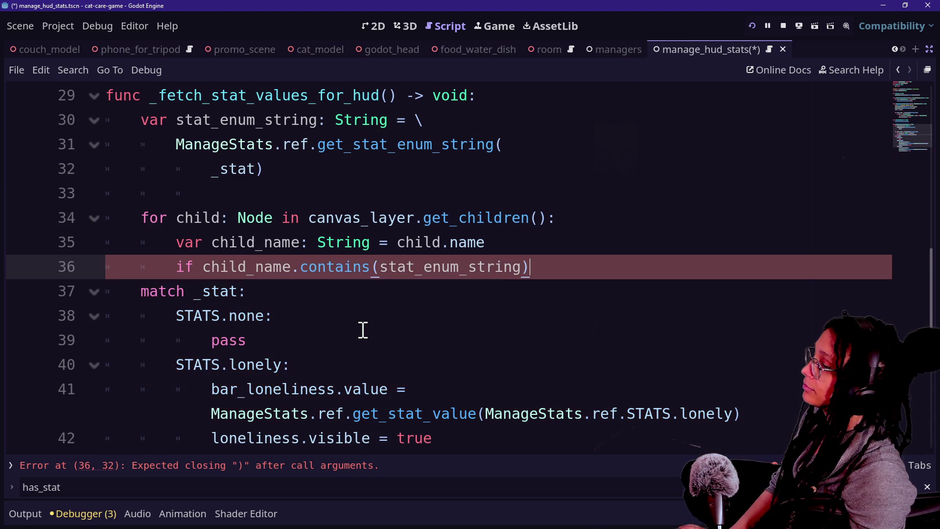
pyautogui.write(':')
# Inside it, make a MarginContainer child visible and add an elif branch for ProgressBar children.
pyautogui.press('Return')
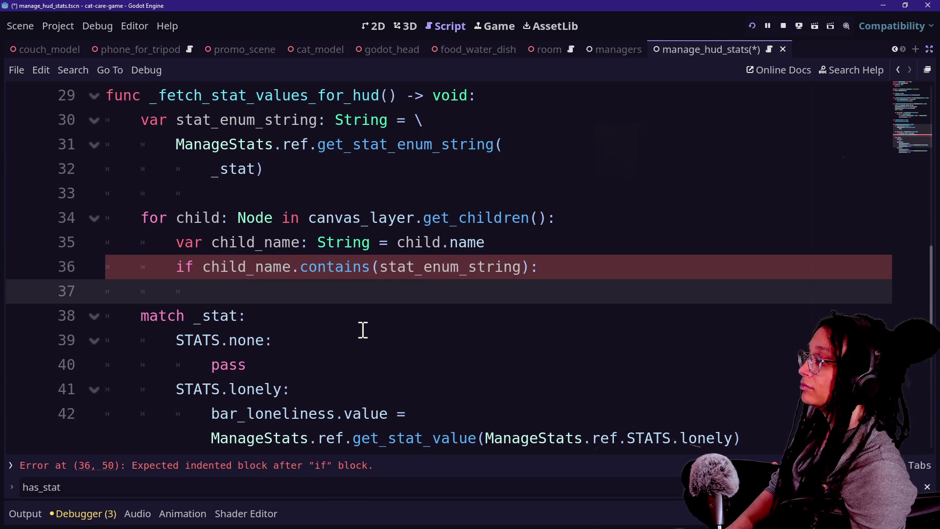
pyautogui.write('if ')
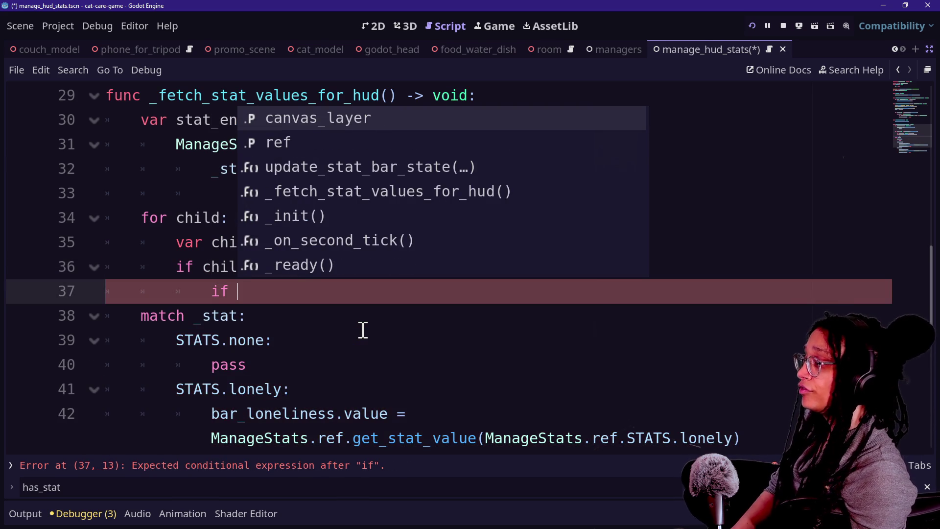
pyautogui.write('child')
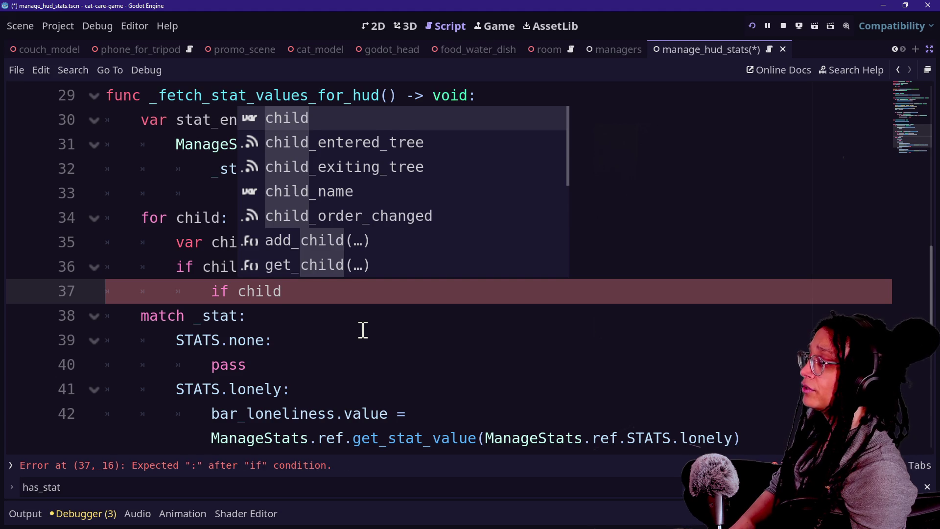
pyautogui.press('Escape')
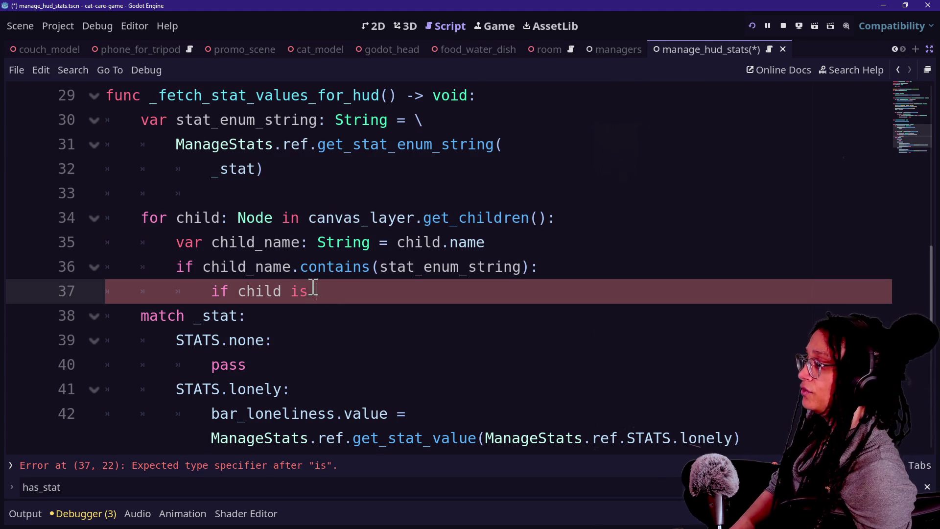
pyautogui.write('MarginCon')
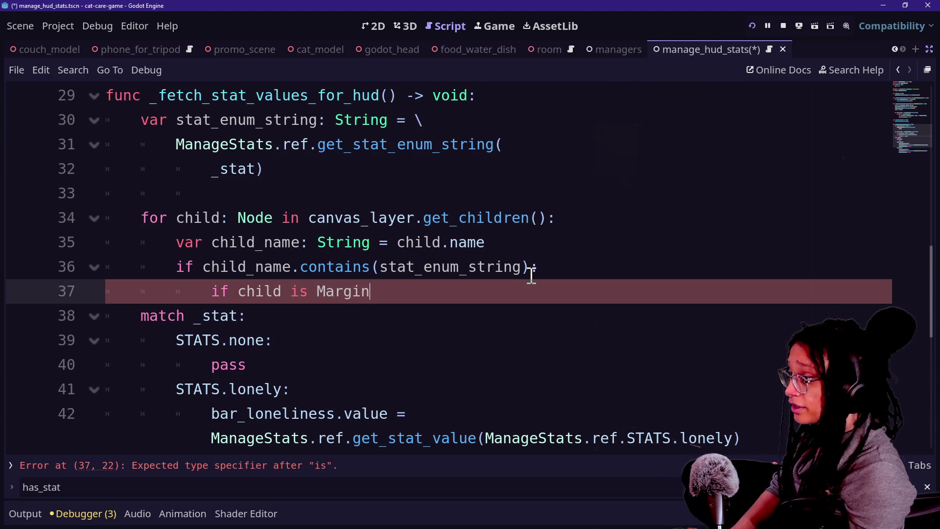
pyautogui.press('Return')
pyautogui.press('Return')
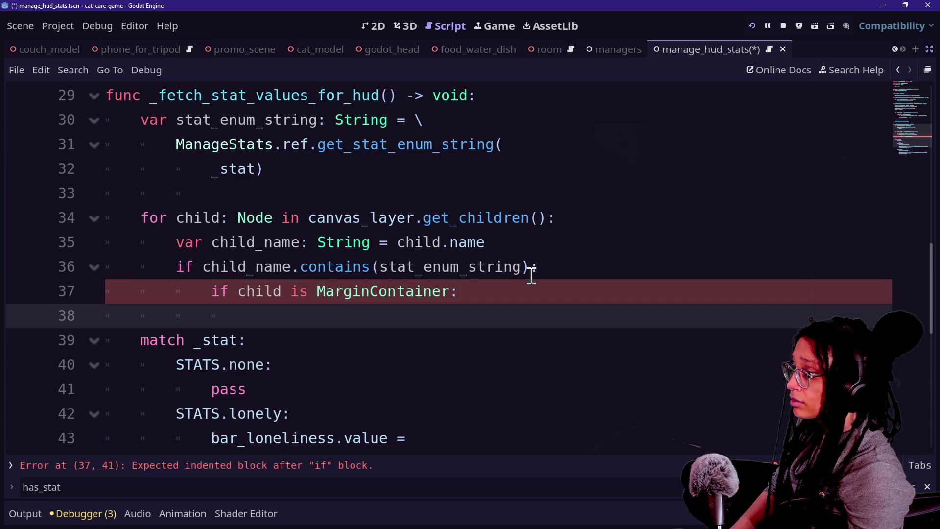
pyautogui.write('child')
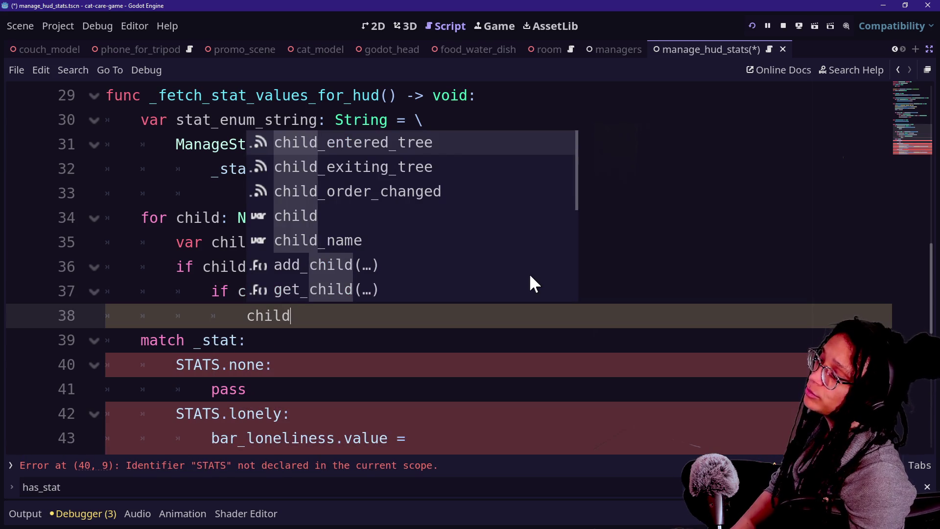
pyautogui.write('.visible')
pyautogui.press('Escape')
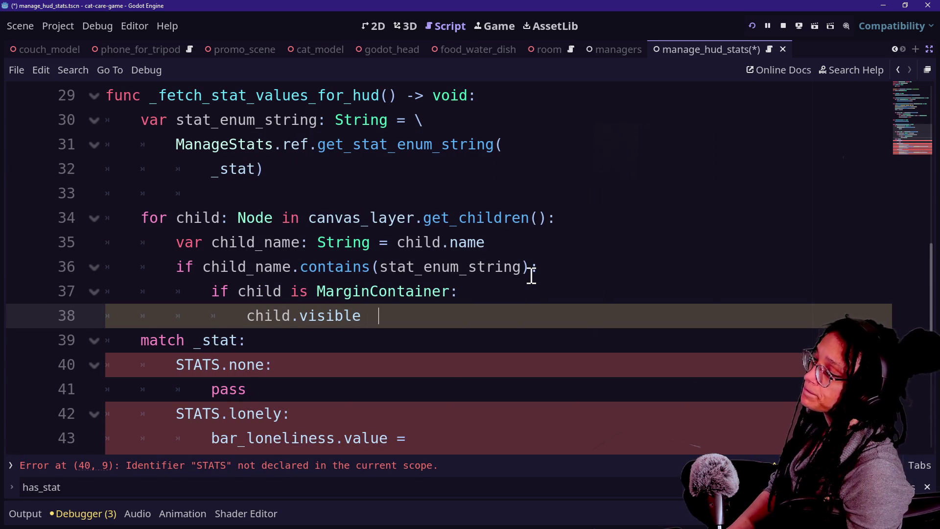
pyautogui.write('= true')
pyautogui.press('Return')
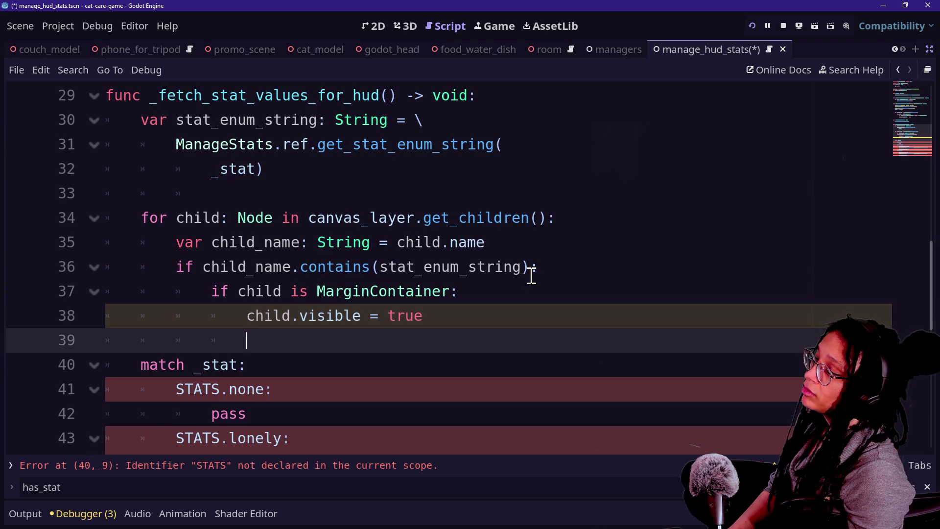
pyautogui.write('elif ')
pyautogui.write('child:')
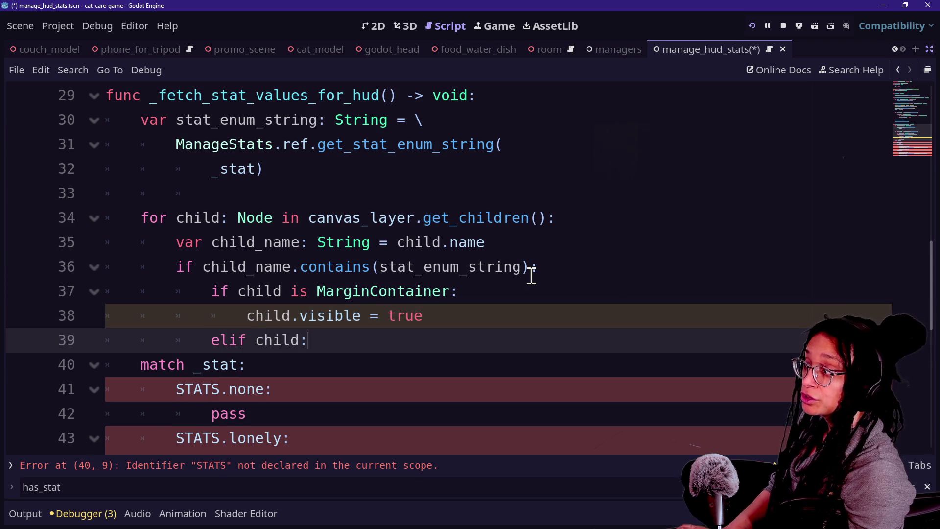
pyautogui.write('ProgressBar:')
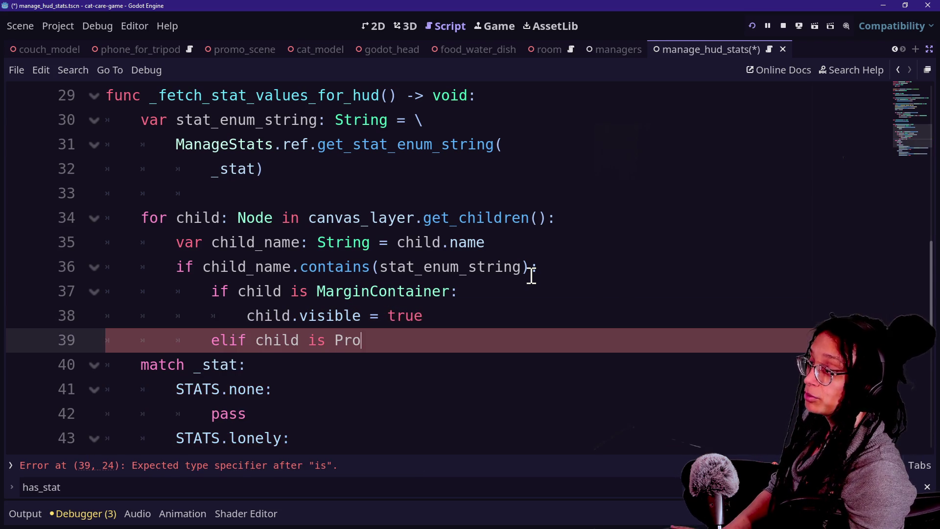
pyautogui.press('Return')
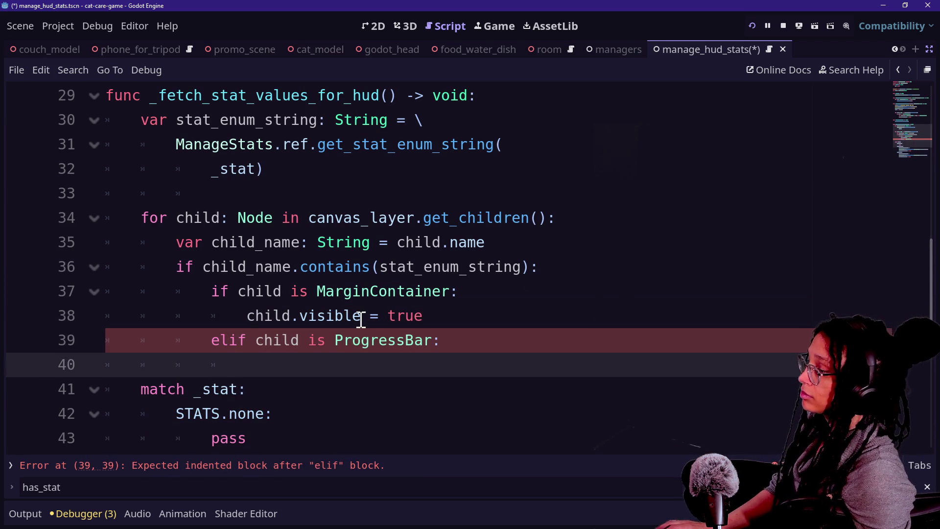
# Move the get_stat_value call under the ProgressBar elif and delete the old match _stat block.
pyautogui.scroll(-3, 361, 319)
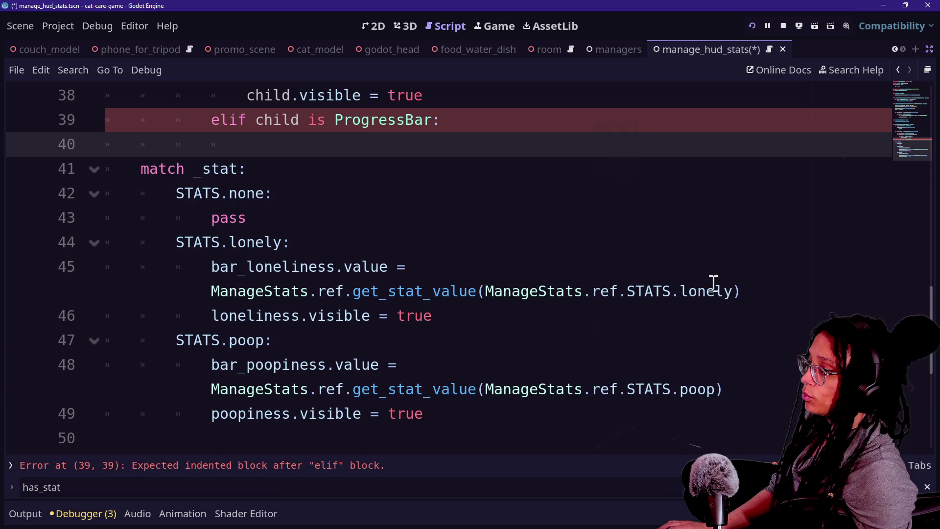
pyautogui.moveTo(775, 288)
pyautogui.mouseDown()
pyautogui.moveTo(241, 274)
pyautogui.moveTo(211, 288)
pyautogui.mouseUp()
pyautogui.hotkey('ctrl', 'c')
pyautogui.press('BackSpace')
pyautogui.scroll(2, 394, 242)
pyautogui.moveTo(472, 284)
pyautogui.mouseDown()
pyautogui.moveTo(495, 379)
pyautogui.moveTo(553, 475)
pyautogui.mouseUp()
pyautogui.press('BackSpace')
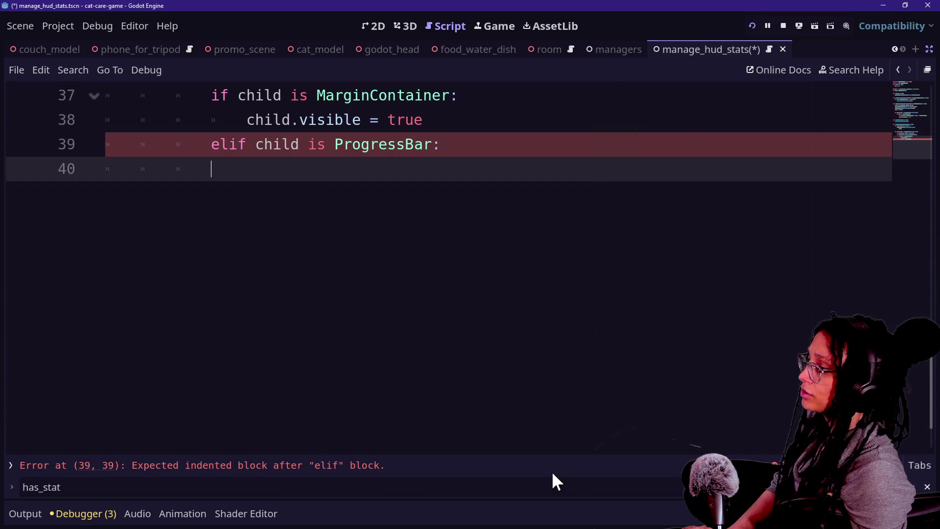
pyautogui.press('BackSpace')
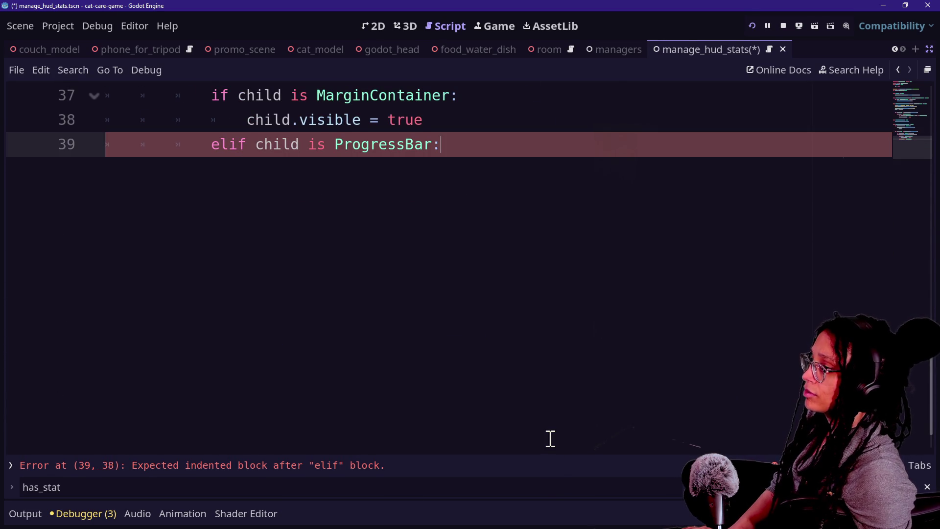
pyautogui.scroll(2, 550, 438)
pyautogui.press('Return')
pyautogui.hotkey('ctrl', 'v')
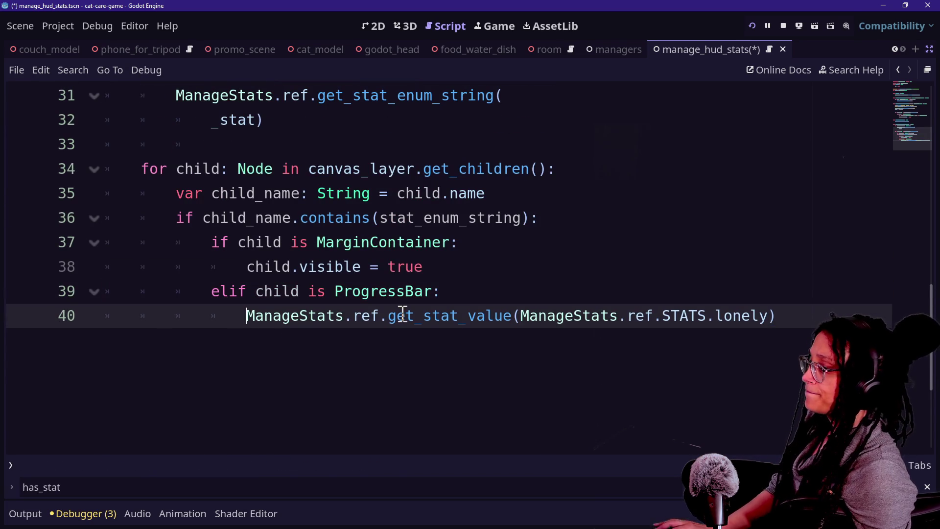
# Pass _stat to get_stat_value on its own line instead of the hard-coded STATS.lonely.
pyautogui.click(519, 315)
pyautogui.press('Return')
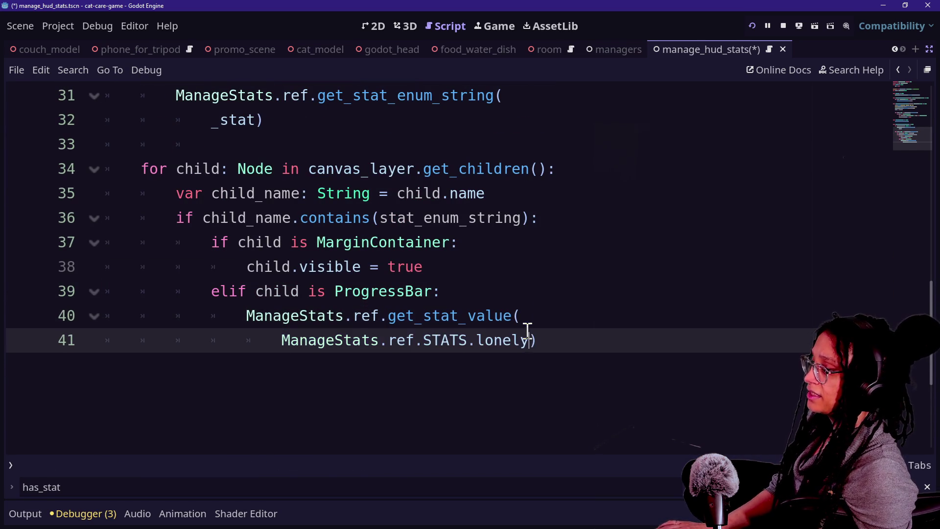
pyautogui.moveTo(526, 341); pyautogui.dragTo(283, 341)
pyautogui.press('BackSpace')
pyautogui.write('_stat')
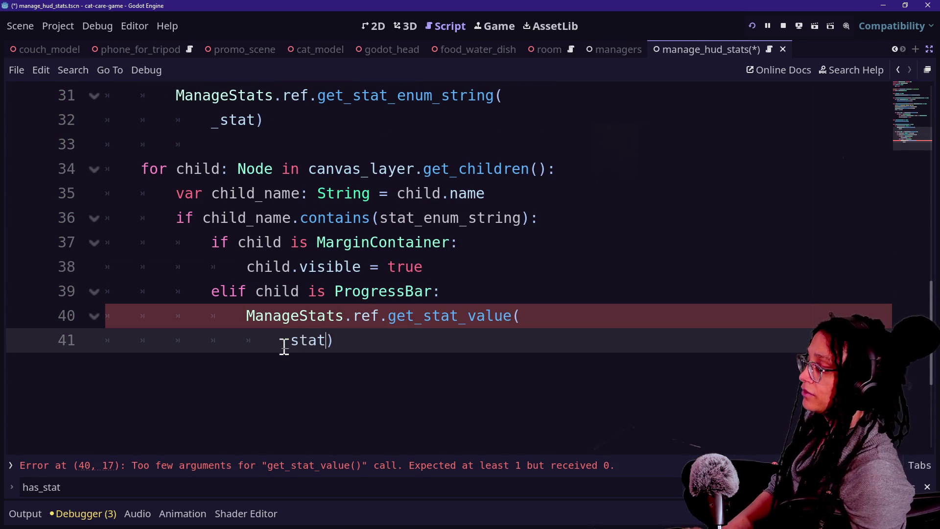
# Save the script and run the game, which halts on a Nil-to-String error in get_stat_enum_string.
pyautogui.click(335, 242)
pyautogui.scroll(1, 373, 326)
pyautogui.scroll(2, 375, 326)
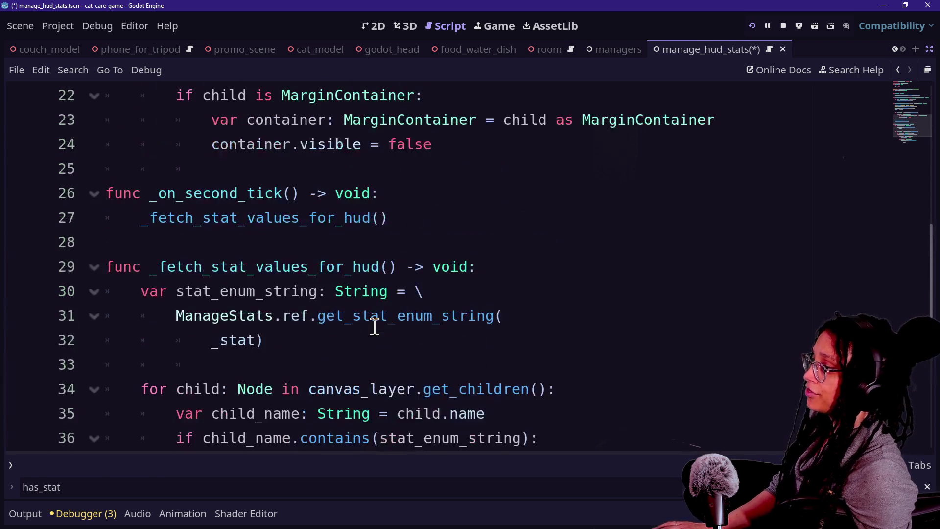
pyautogui.keyDown('ctrl'); pyautogui.scroll(-3, 375, 326); pyautogui.keyUp('ctrl')
pyautogui.keyDown('ctrl'); pyautogui.scroll(-2, 374, 331); pyautogui.keyUp('ctrl')
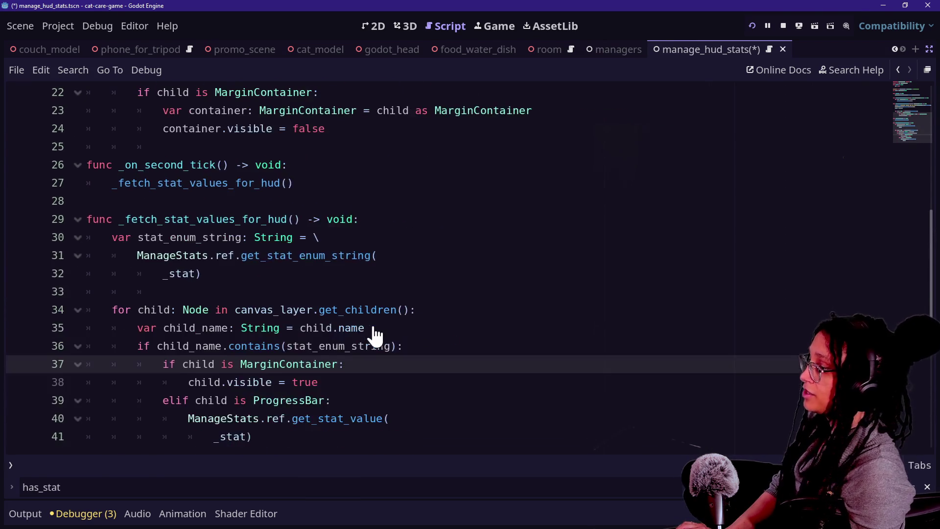
pyautogui.scroll(5, 374, 328)
pyautogui.scroll(-1, 374, 327)
pyautogui.scroll(-11, 362, 315)
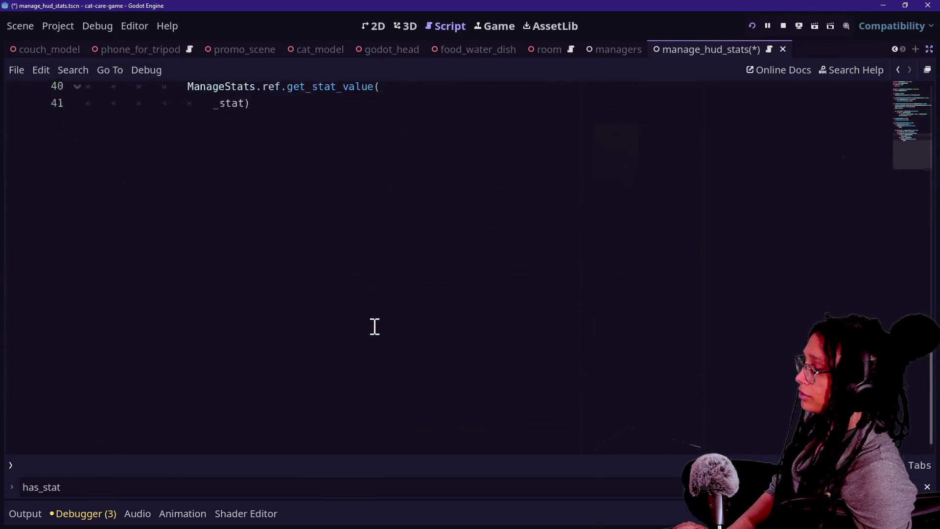
pyautogui.scroll(3, 352, 304)
pyautogui.keyDown('ctrl'); pyautogui.scroll(3, 352, 304); pyautogui.keyUp('ctrl')
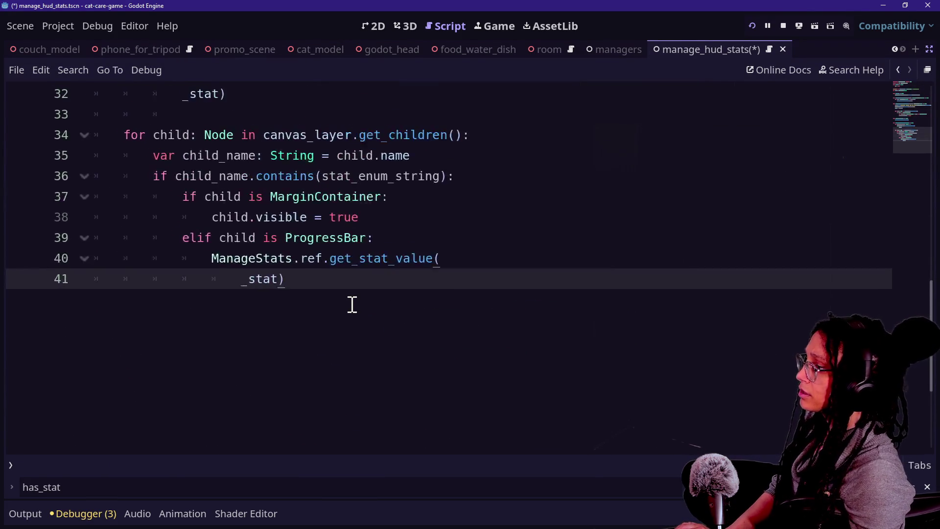
pyautogui.scroll(1, 352, 304)
pyautogui.click(384, 273)
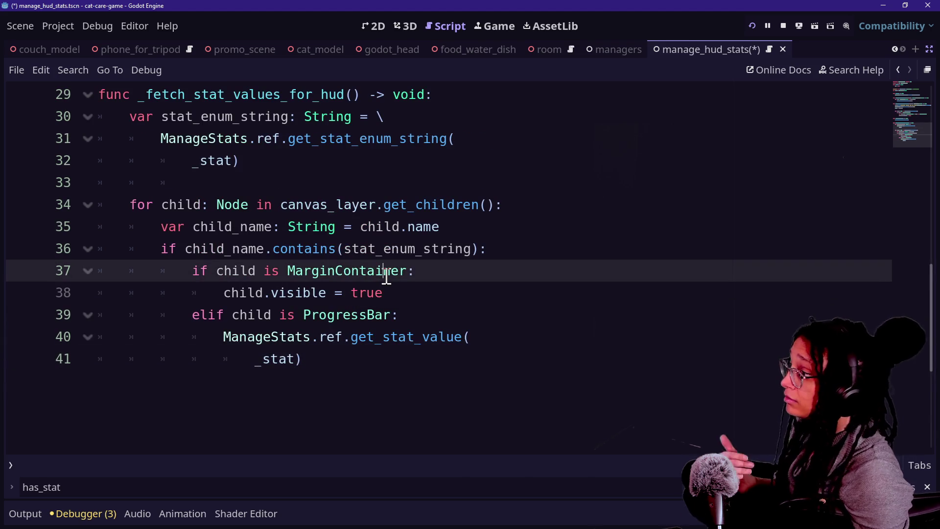
pyautogui.hotkey('ctrl', 's')
pyautogui.click(327, 184)
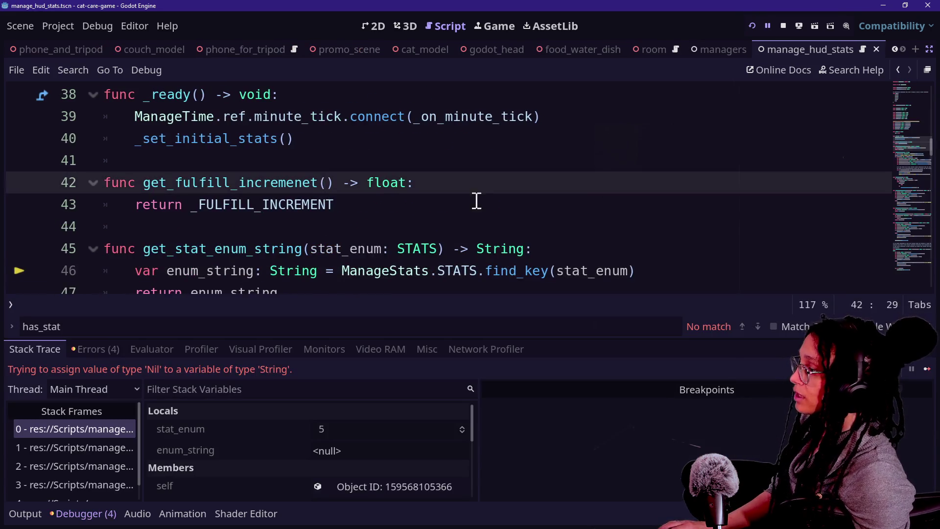
# Stop the game and inspect the lonely and poop MarginContainer and ProgressBar nodes in the Scene dock.
pyautogui.click(783, 25)
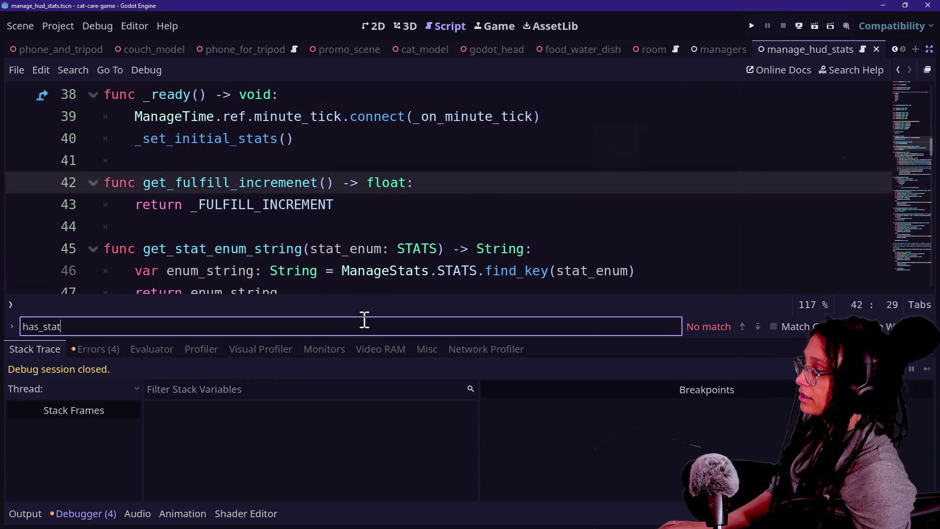
pyautogui.click(350, 272)
pyautogui.hotkey('alt', 'o')
pyautogui.hotkey('alt', 'o')
pyautogui.press('Up')
pyautogui.press('Up')
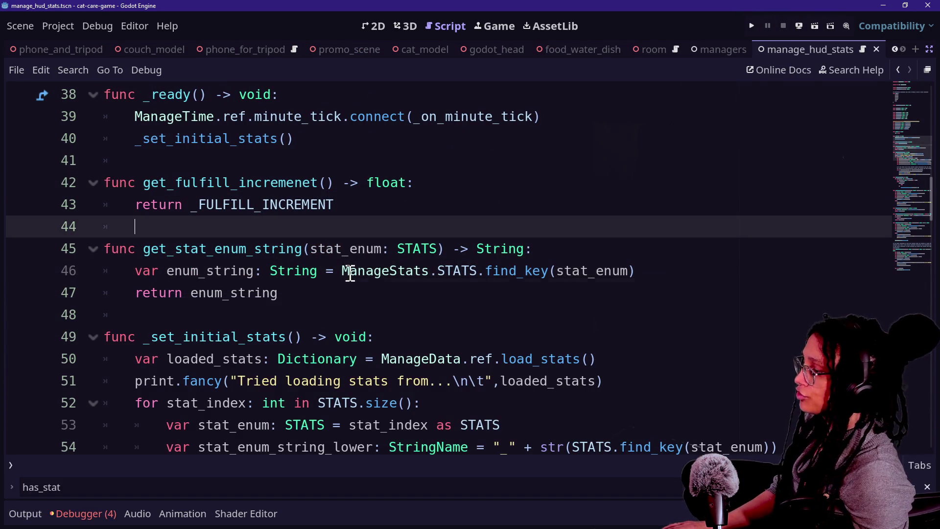
pyautogui.click(927, 69)
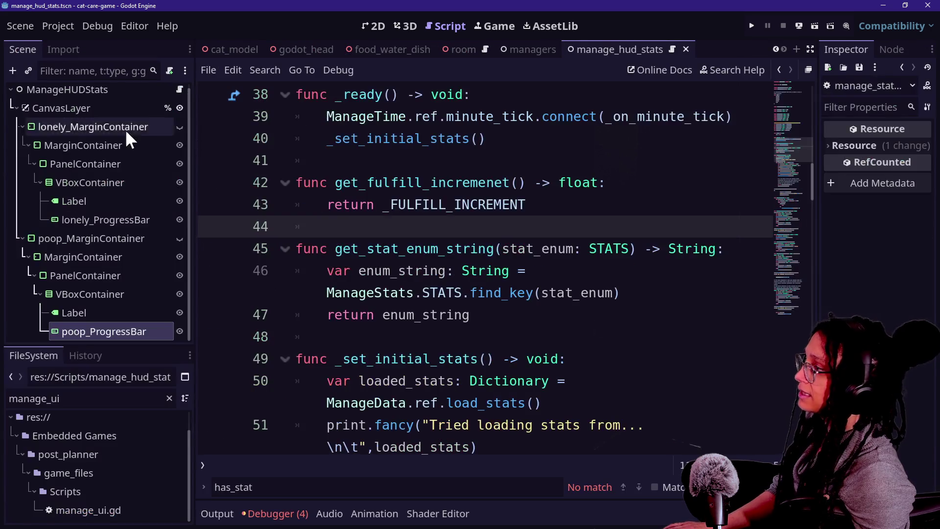
pyautogui.click(62, 127)
pyautogui.click(91, 223)
pyautogui.click(93, 236)
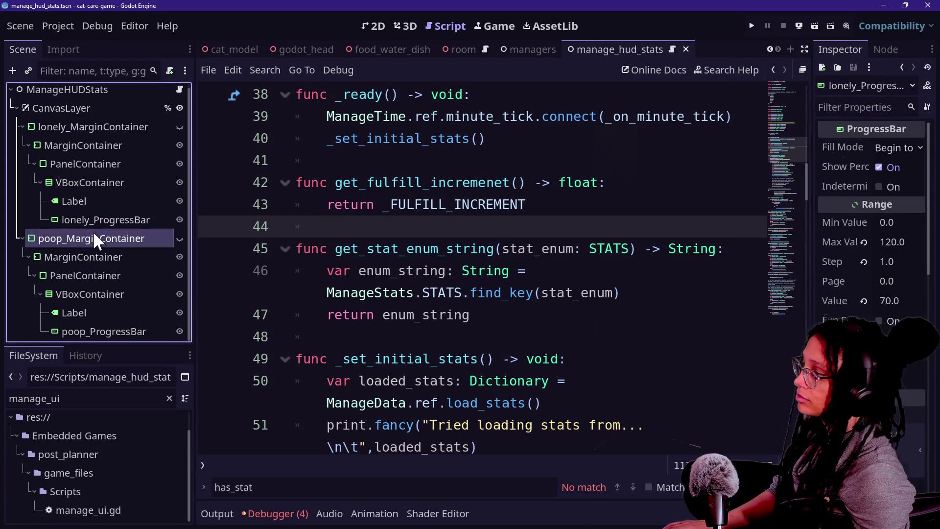
pyautogui.click(84, 126)
pyautogui.click(117, 236)
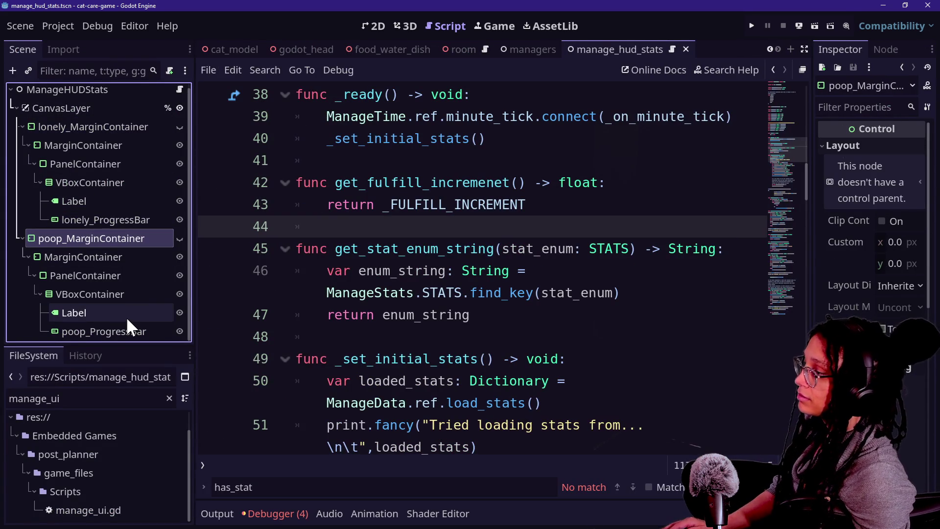
# Switch to distraction-free mode and bring up Quick Open on manage_hud_stats.tscn.
pyautogui.click(388, 315)
pyautogui.hotkey('ctrl', 'shift', 'F11')
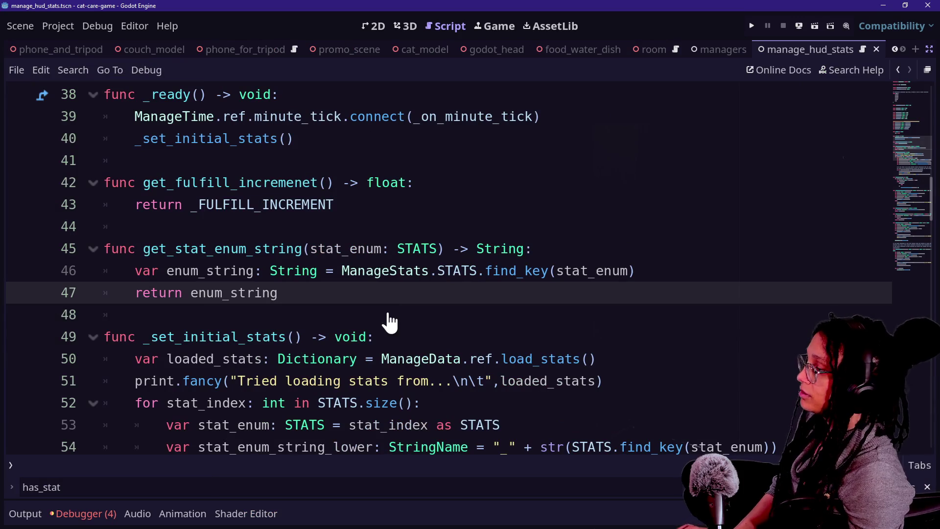
pyautogui.scroll(-4, 390, 309)
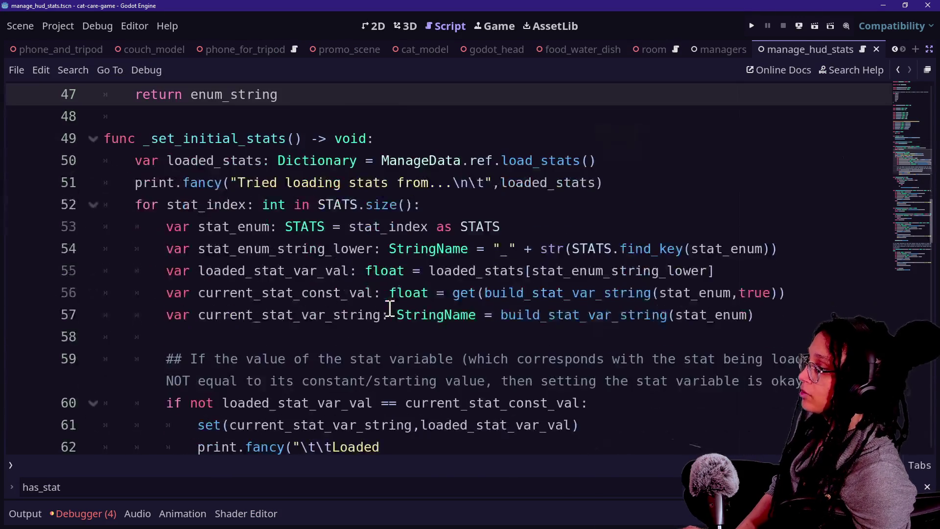
pyautogui.scroll(1, 390, 308)
pyautogui.scroll(6, 335, 204)
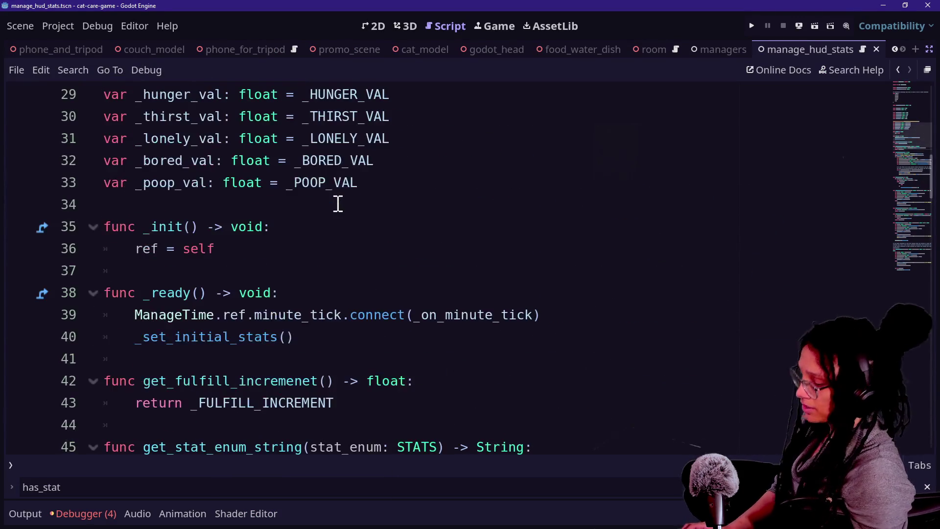
pyautogui.hotkey('shift', 'alt', 'o')
pyautogui.press('Down')
pyautogui.press('Down')
pyautogui.press('Up')
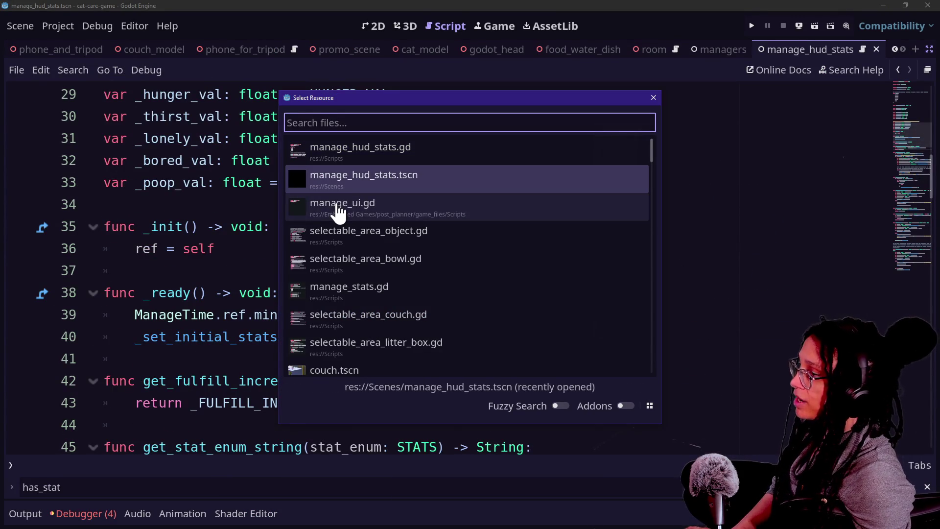
# Close Quick Open and search all project files for ManageHUDStats.STATS, getting 5 matches.
pyautogui.click(482, 182)
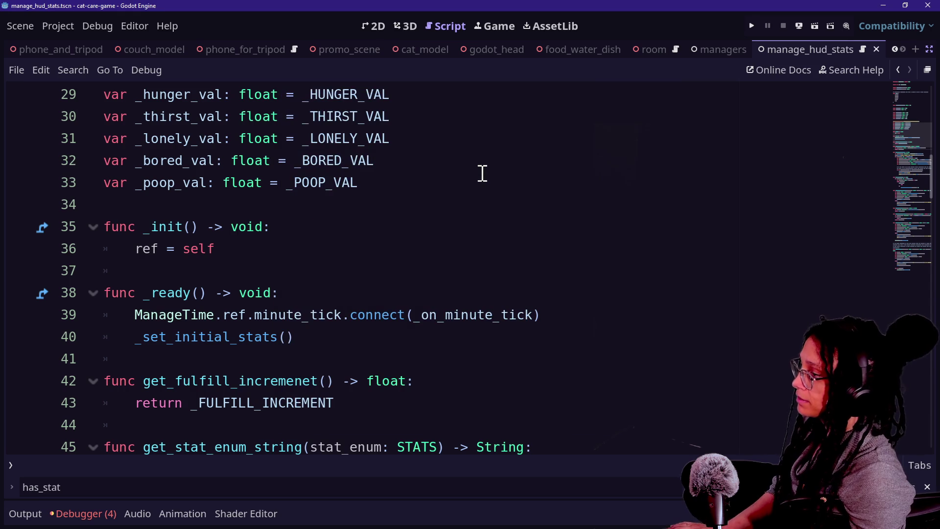
pyautogui.hotkey('ctrl', 'shift', 'f')
pyautogui.write('ManageHUDStats.STATS')
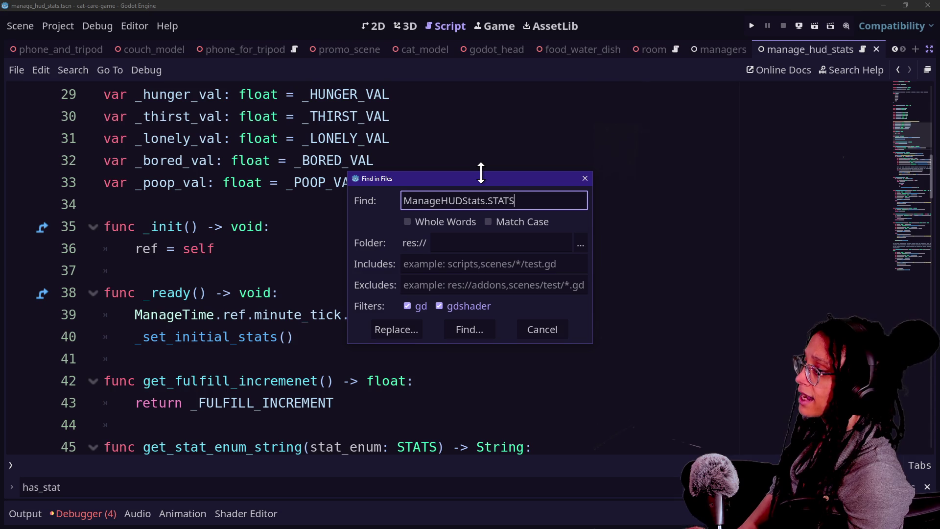
pyautogui.press('Return')
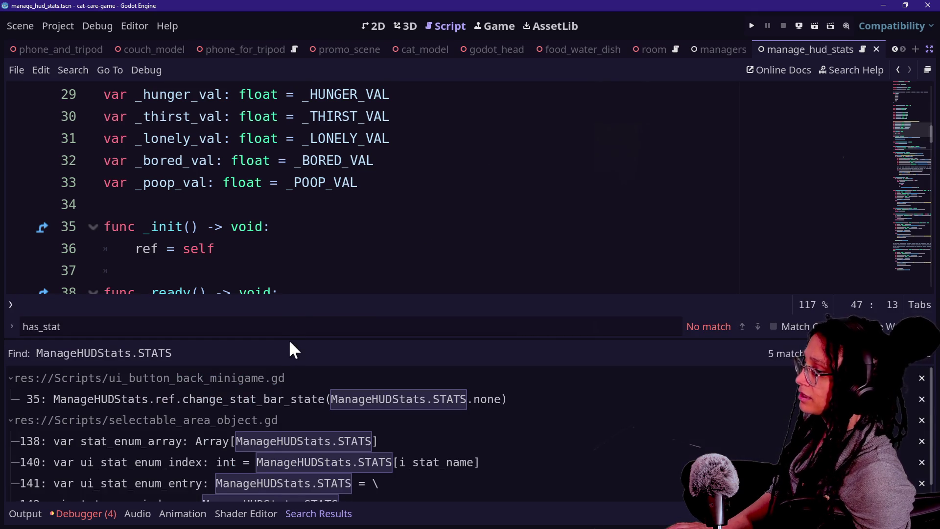
# Open the line 35 match in ui_button_back_minigame.gd and review the surrounding _handle_stat_bar code.
pyautogui.moveTo(289, 340); pyautogui.dragTo(294, 287)
pyautogui.click(303, 342)
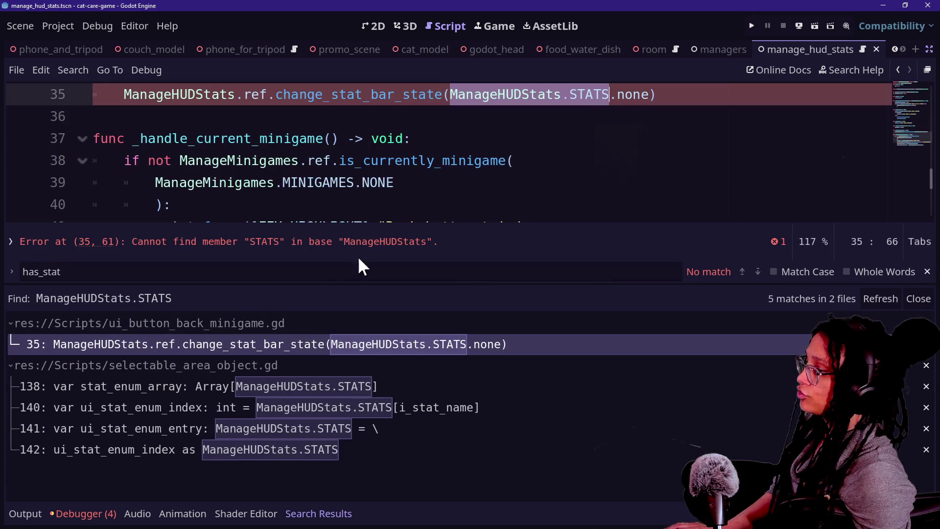
pyautogui.scroll(2, 387, 182)
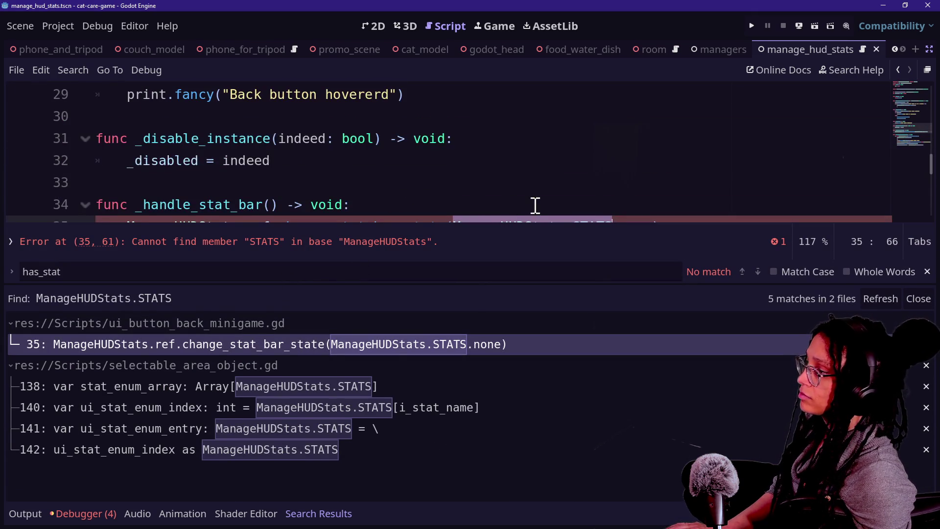
pyautogui.scroll(-1, 536, 203)
pyautogui.keyDown('ctrl'); pyautogui.scroll(1, 645, 162); pyautogui.keyUp('ctrl')
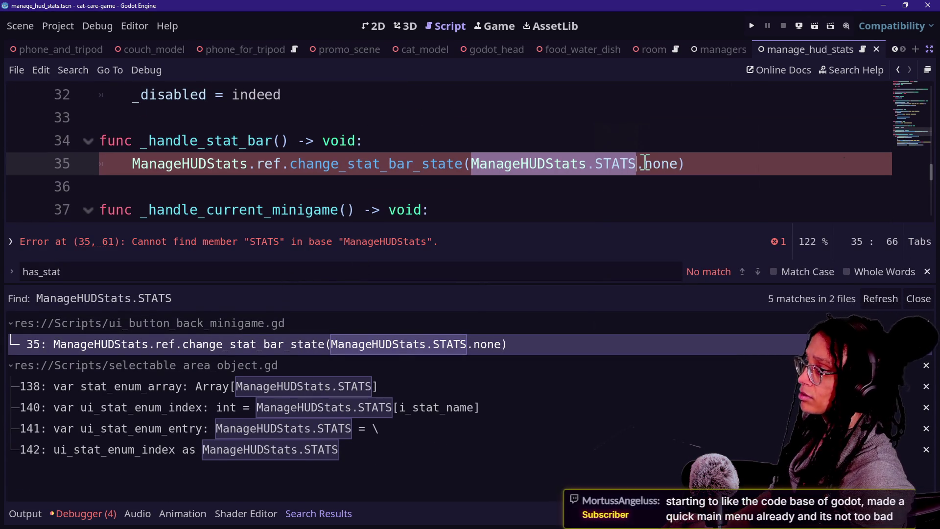
pyautogui.moveTo(322, 164); pyautogui.dragTo(575, 171)
pyautogui.click(576, 168)
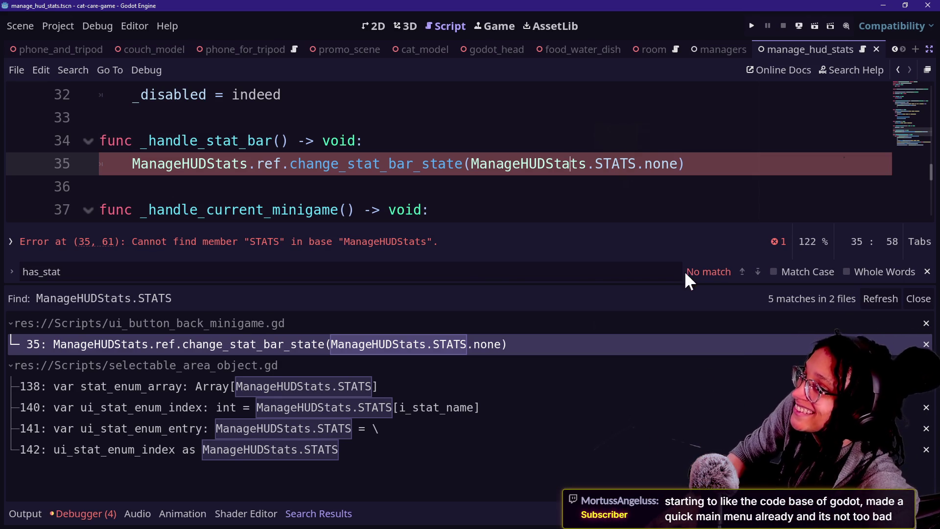
pyautogui.click(519, 212)
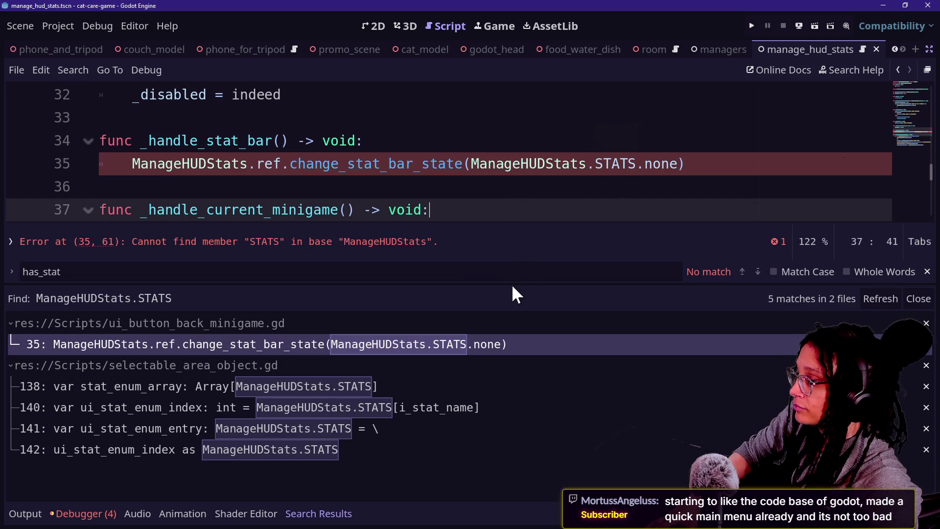
pyautogui.moveTo(512, 284)
pyautogui.mouseDown()
pyautogui.moveTo(512, 384)
pyautogui.moveTo(507, 335)
pyautogui.mouseUp()
pyautogui.press('Home')
pyautogui.press('Down')
pyautogui.press('Down')
pyautogui.press('Down')
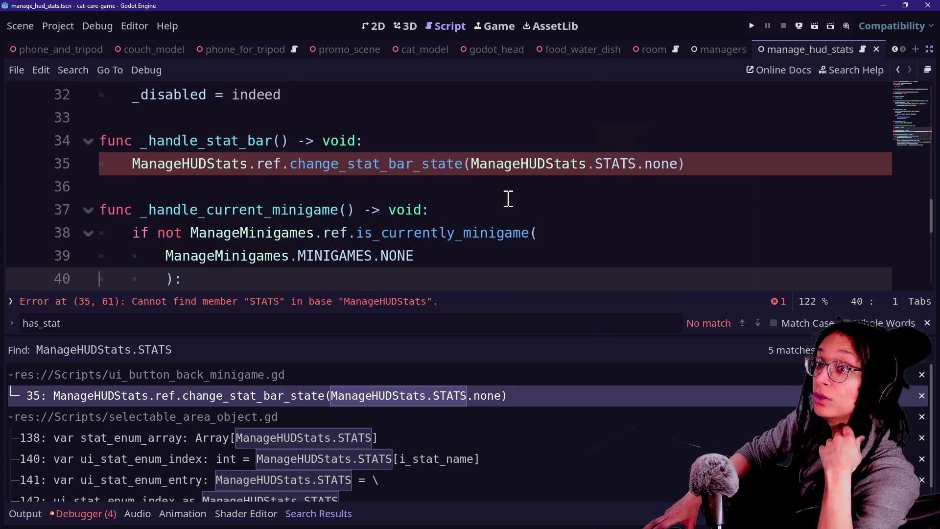
pyautogui.click(505, 196)
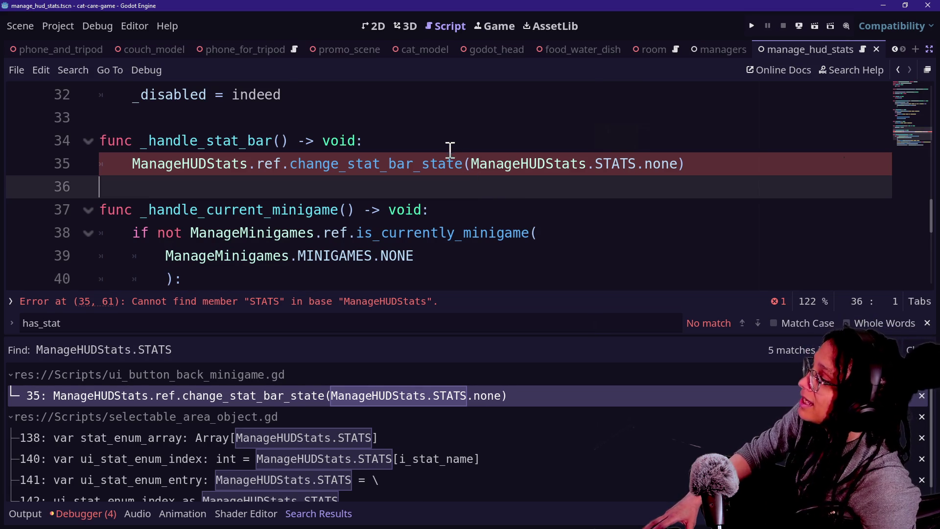
pyautogui.press('Left')
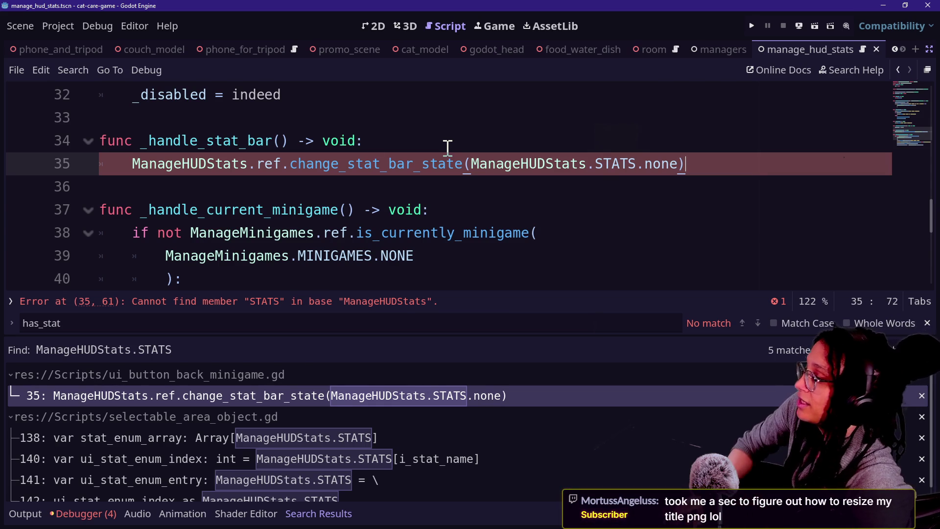
# Examine line 35's failing ManageHUDStats.STATS.none argument with search results hidden, then open ManageHUDStats.
pyautogui.click(259, 183)
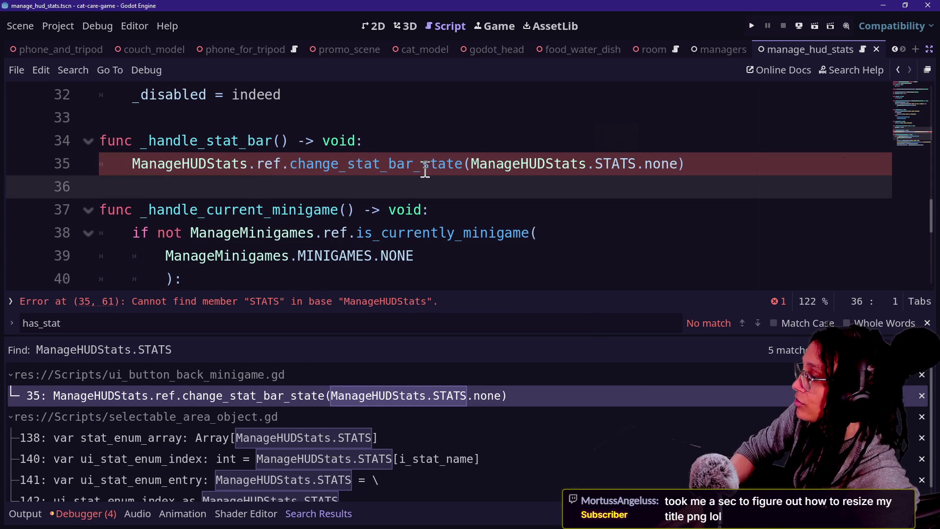
pyautogui.click(392, 164)
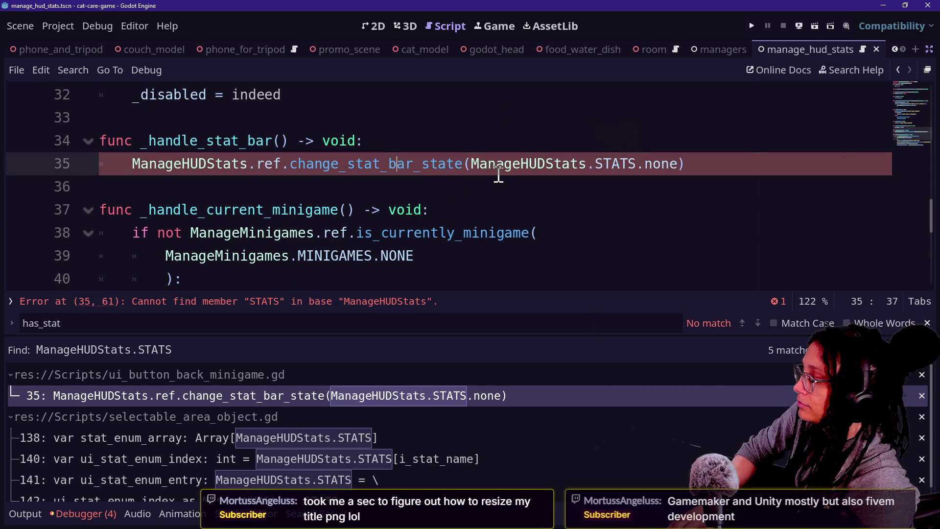
pyautogui.moveTo(267, 137); pyautogui.dragTo(551, 189)
pyautogui.click(551, 190)
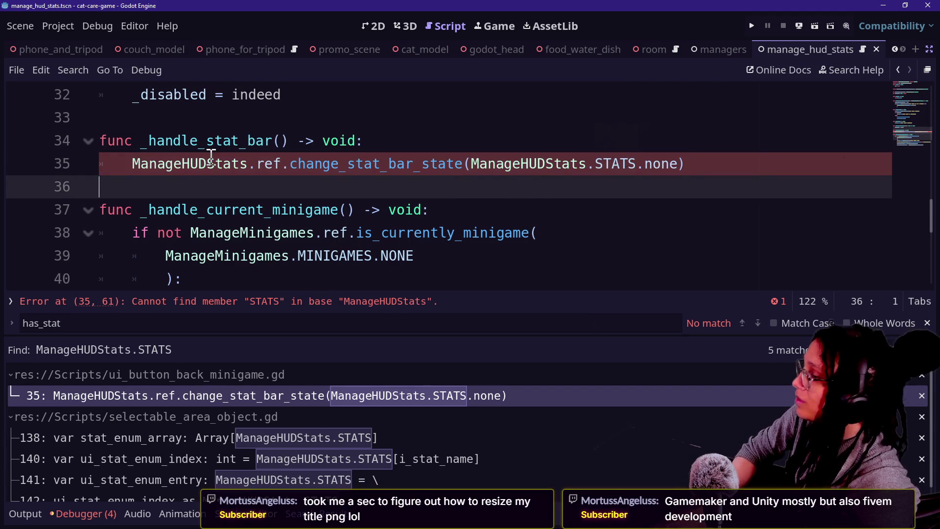
pyautogui.moveTo(148, 139)
pyautogui.mouseDown()
pyautogui.moveTo(289, 141)
pyautogui.moveTo(276, 142)
pyautogui.mouseUp()
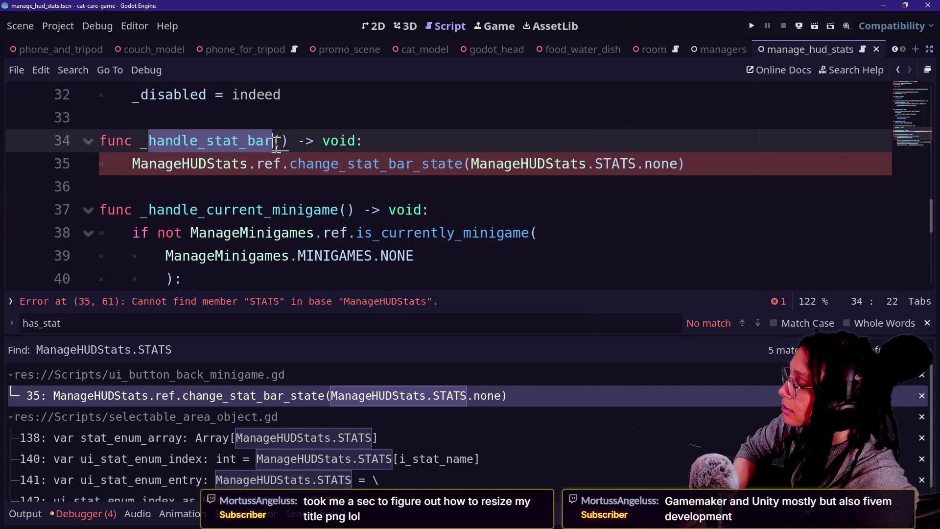
pyautogui.scroll(2, 480, 178)
pyautogui.hotkey('ctrl', 'j')
pyautogui.scroll(8, 480, 178)
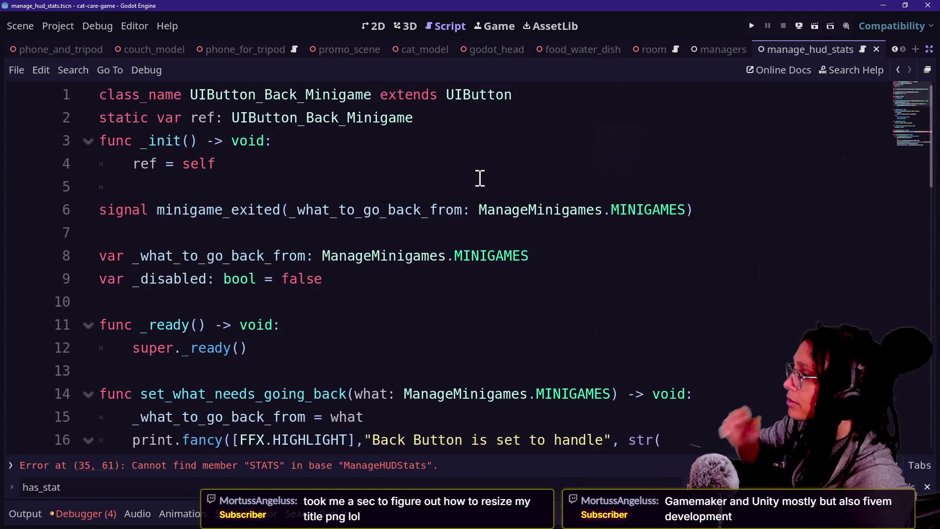
pyautogui.scroll(-8, 479, 178)
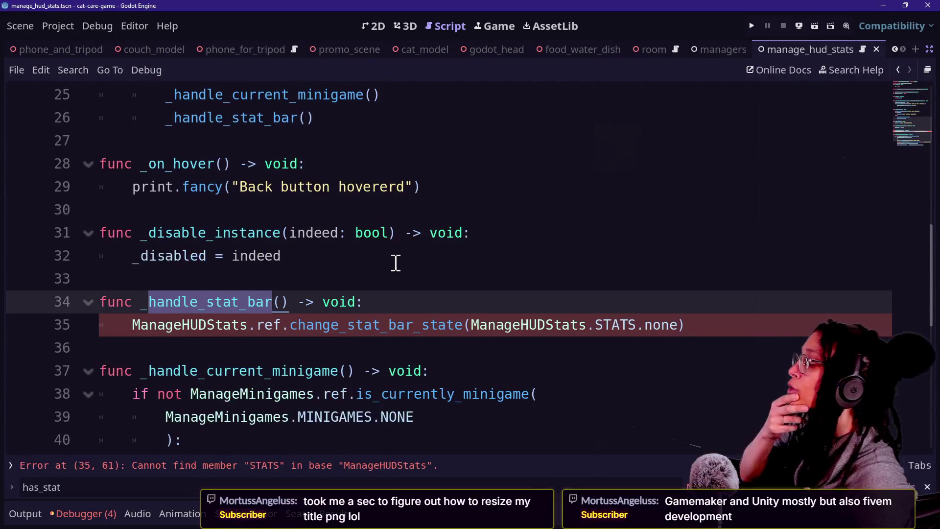
pyautogui.click(298, 286)
pyautogui.moveTo(111, 325); pyautogui.dragTo(529, 342)
pyautogui.click(568, 342)
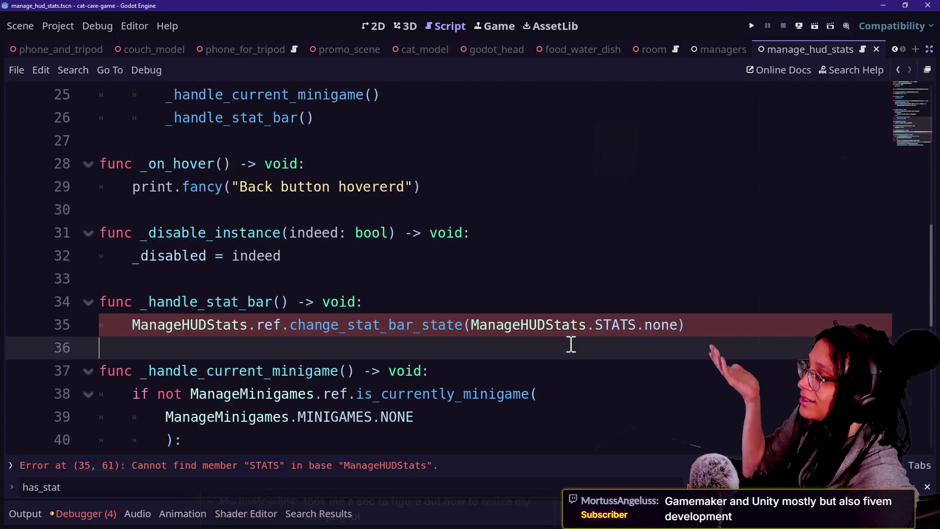
pyautogui.moveTo(600, 324); pyautogui.dragTo(679, 325)
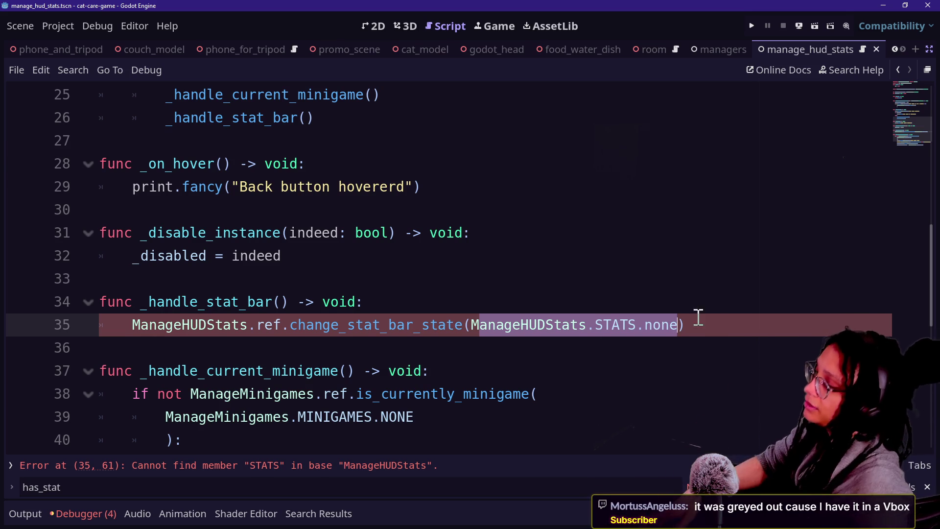
pyautogui.click(395, 325)
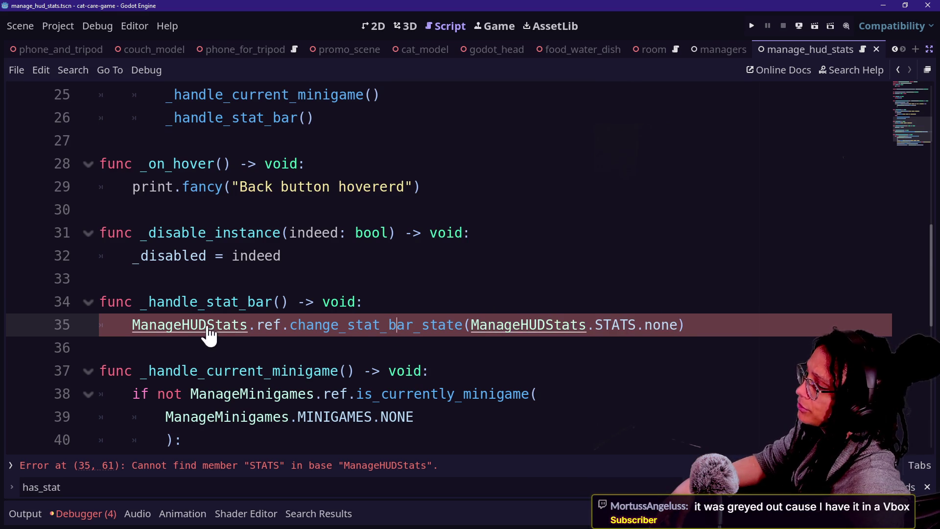
pyautogui.keyDown('ctrl'); pyautogui.click(209, 330); pyautogui.keyUp('ctrl')
pyautogui.scroll(2, 420, 325)
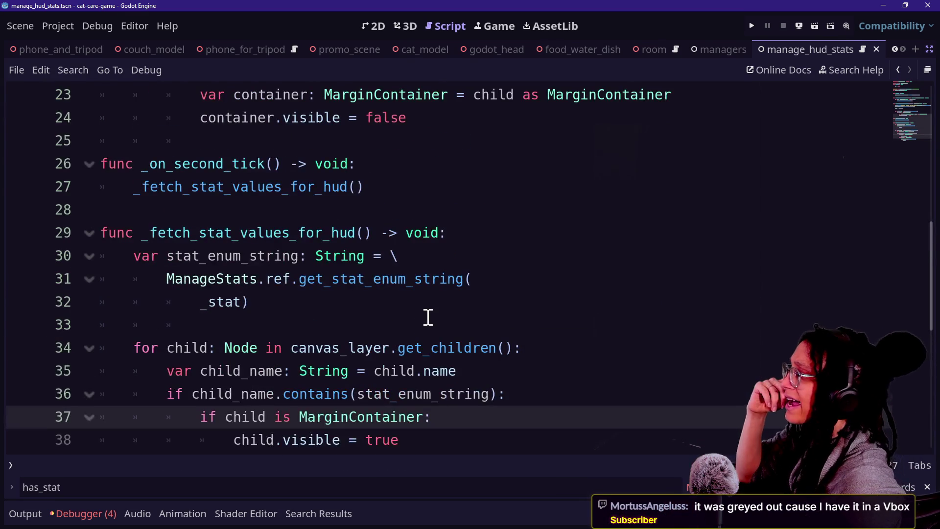
pyautogui.scroll(4, 427, 318)
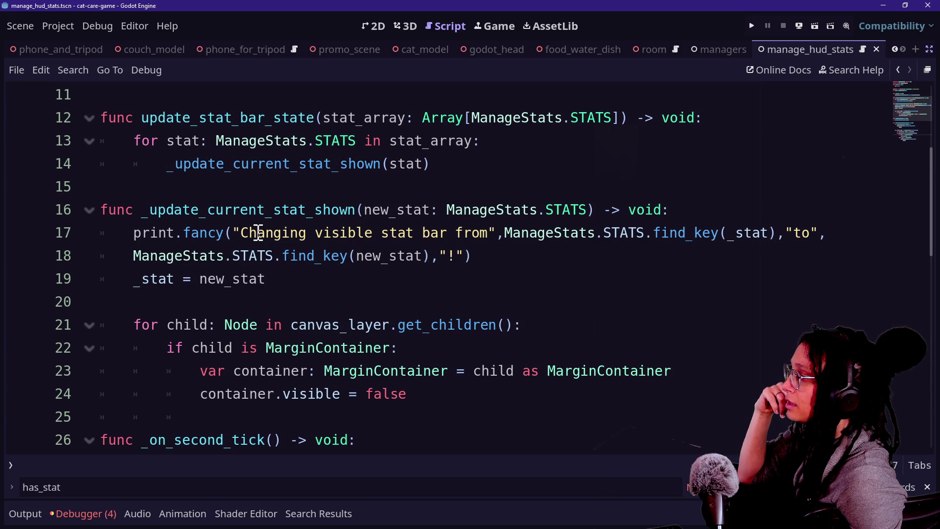
pyautogui.scroll(-3, 262, 235)
pyautogui.click(200, 325)
pyautogui.click(472, 302)
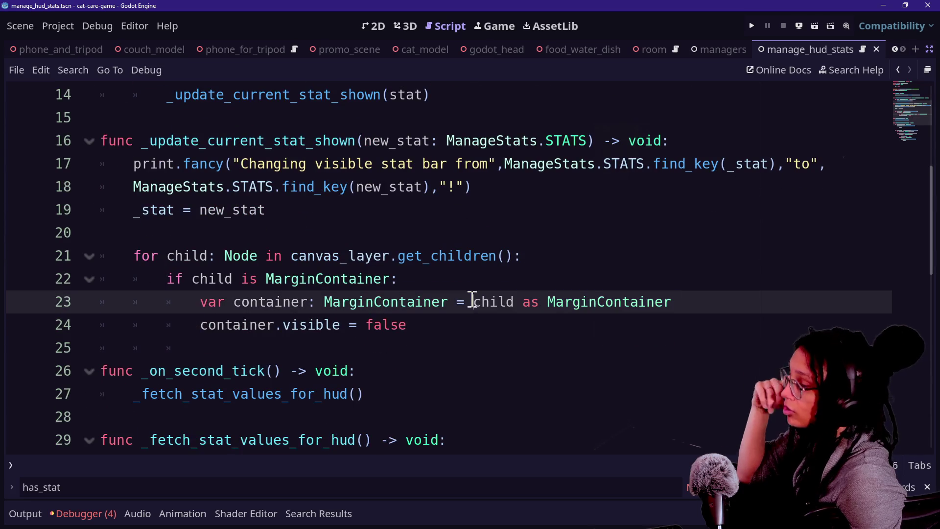
pyautogui.moveTo(225, 231); pyautogui.dragTo(384, 325)
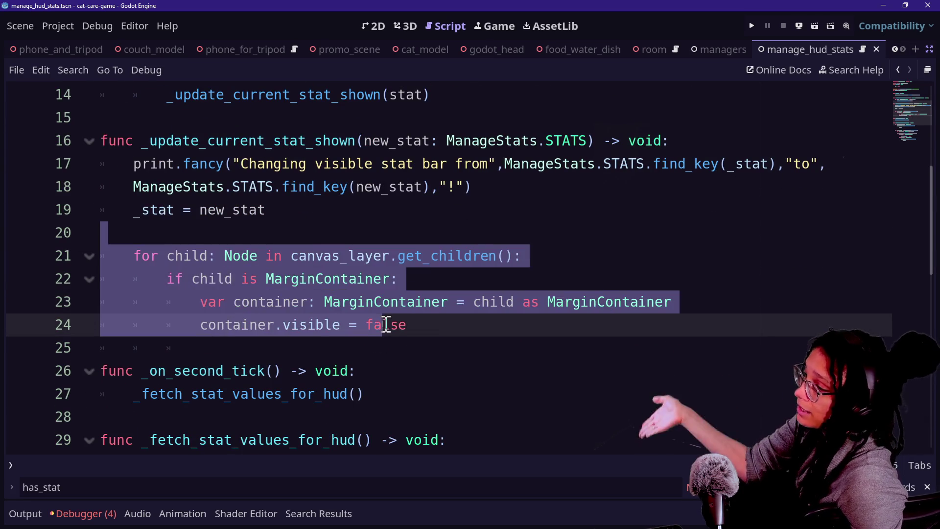
pyautogui.click(447, 302)
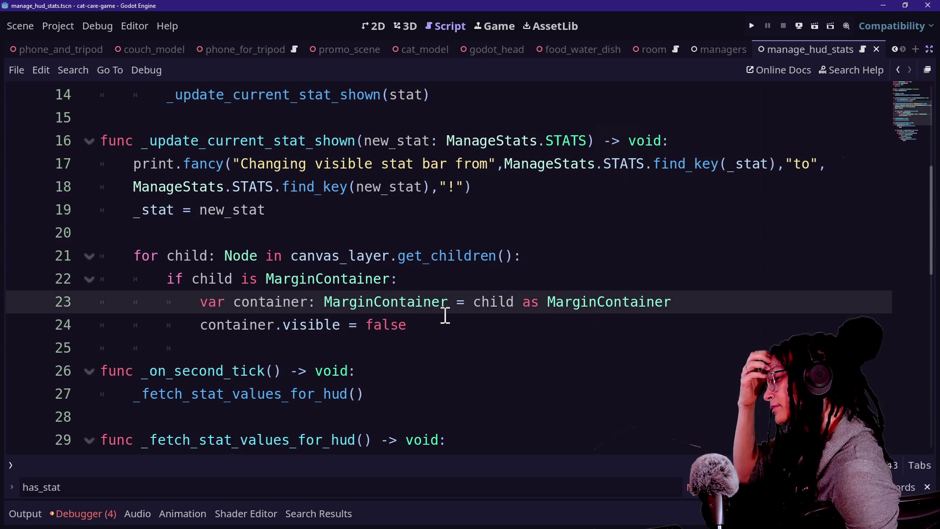
pyautogui.scroll(-1, 402, 319)
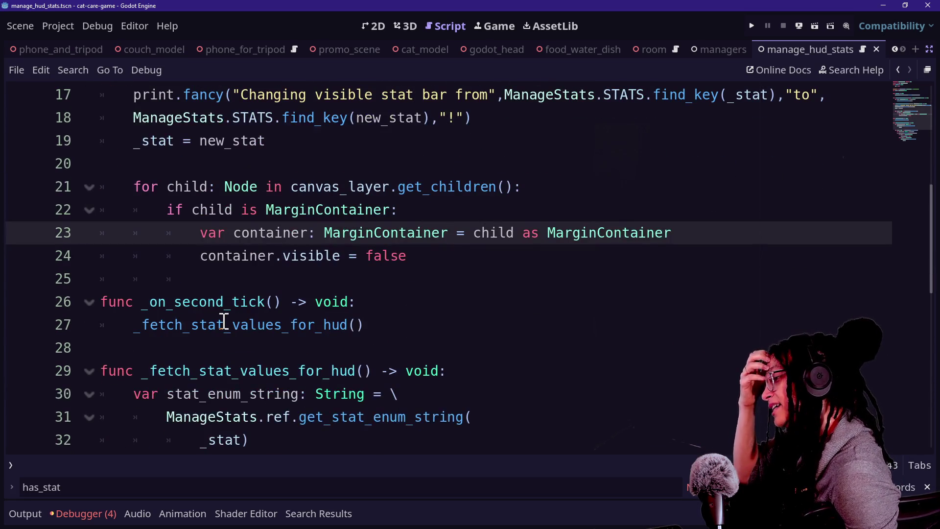
pyautogui.moveTo(224, 321)
pyautogui.scroll(-1, 210, 336)
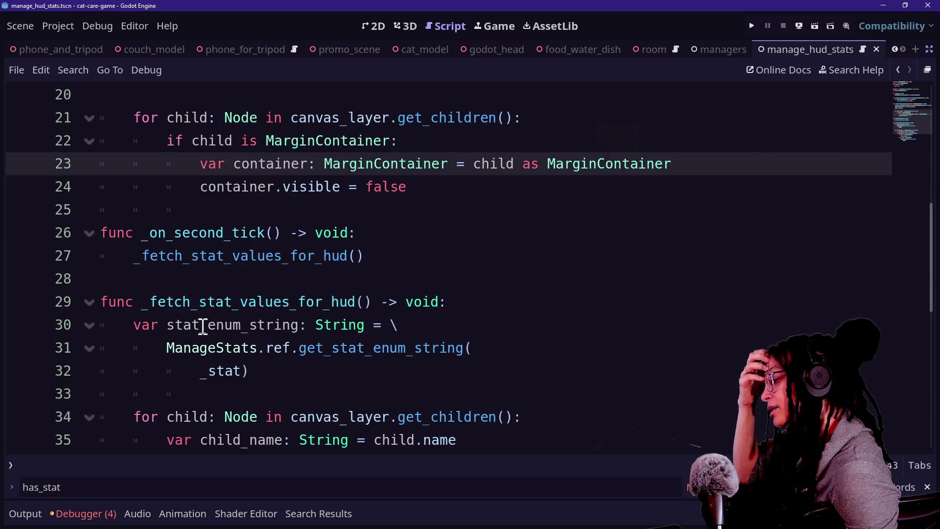
pyautogui.click(296, 326)
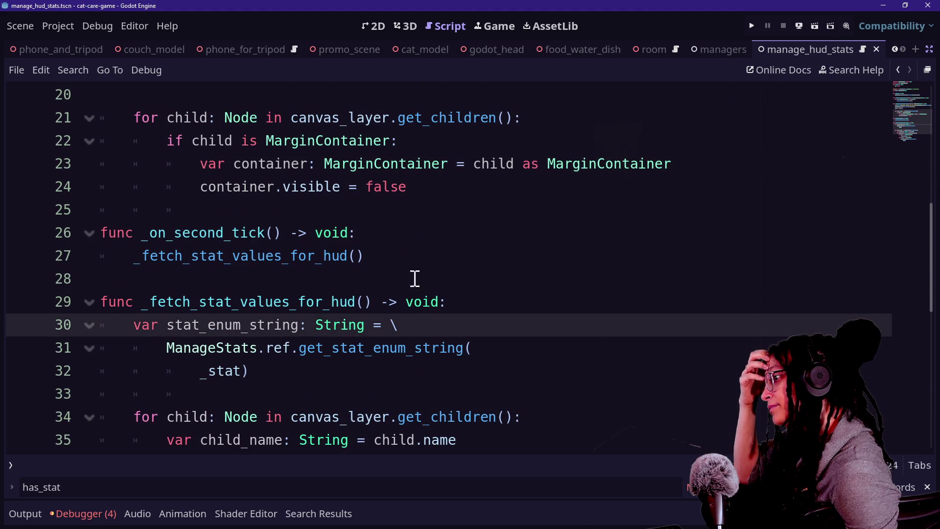
pyautogui.click(417, 231)
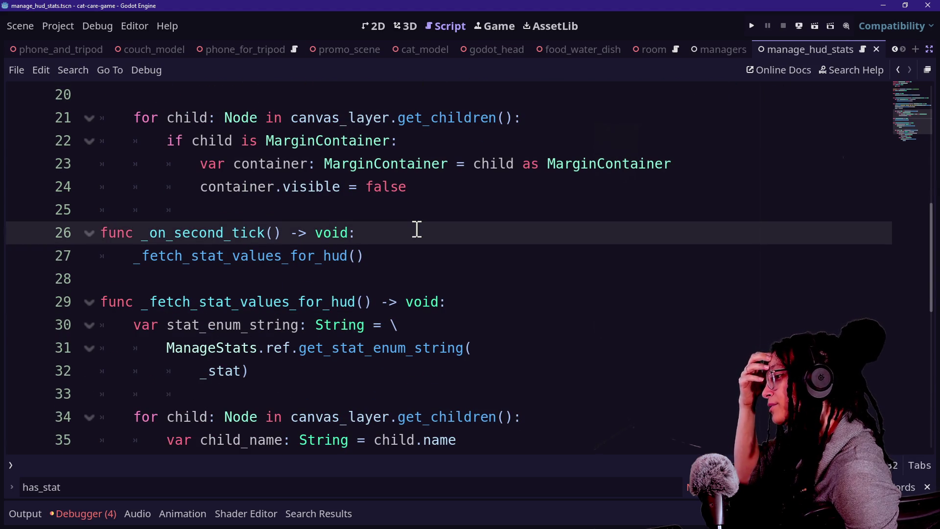
pyautogui.scroll(5, 416, 230)
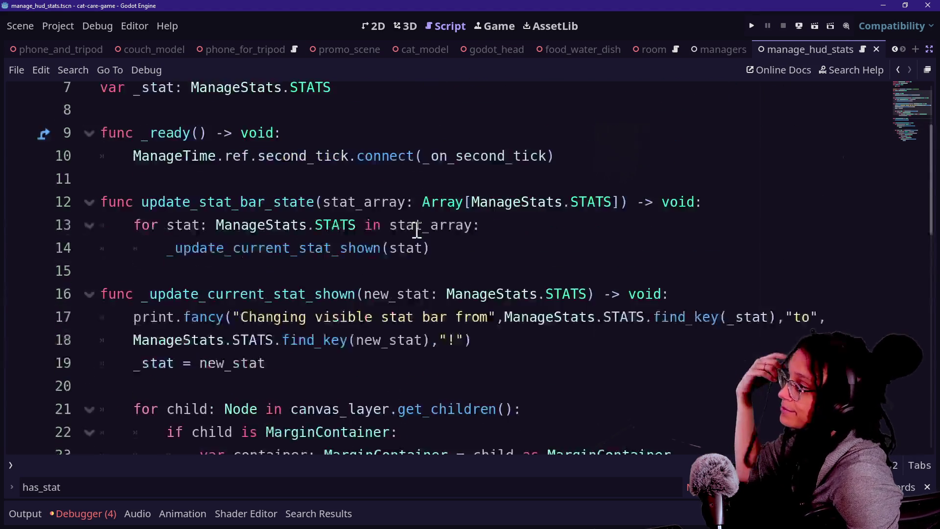
pyautogui.scroll(-4, 417, 230)
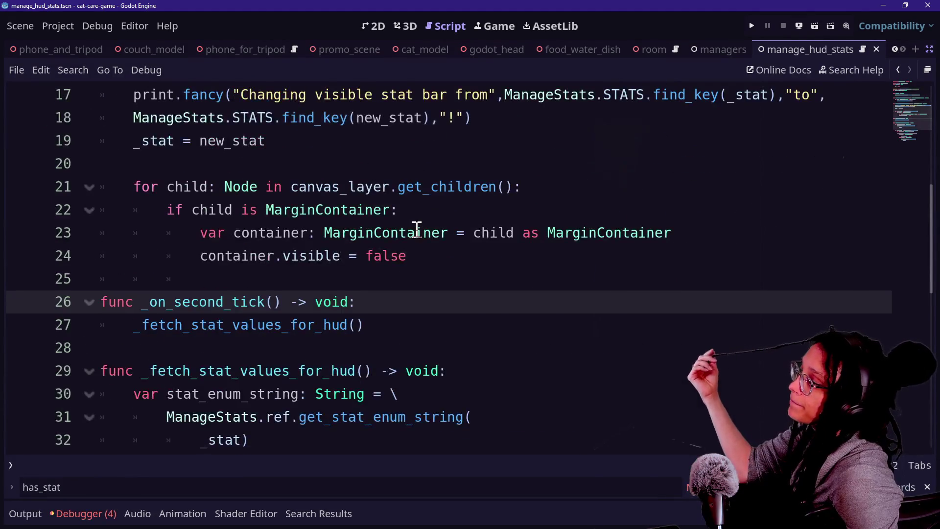
pyautogui.scroll(2, 417, 228)
pyautogui.scroll(-2, 416, 228)
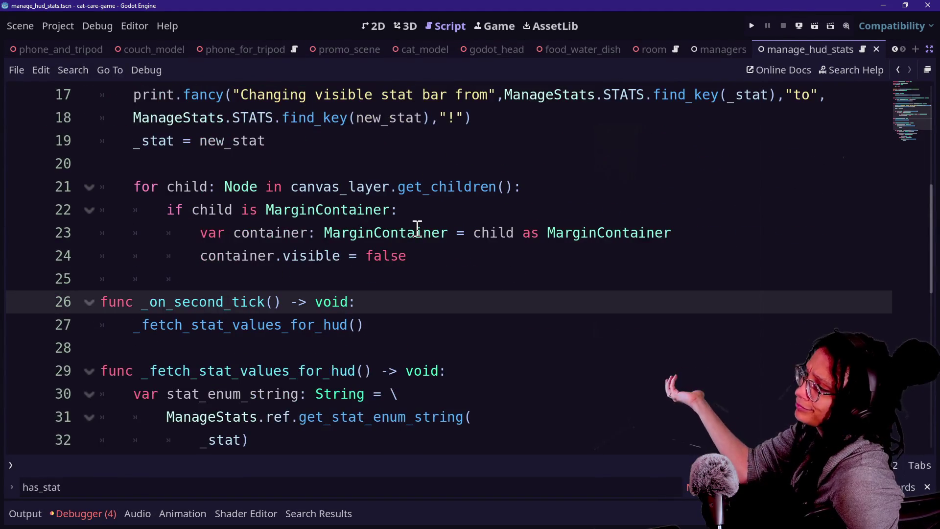
pyautogui.moveTo(415, 228)
pyautogui.scroll(1, 443, 222)
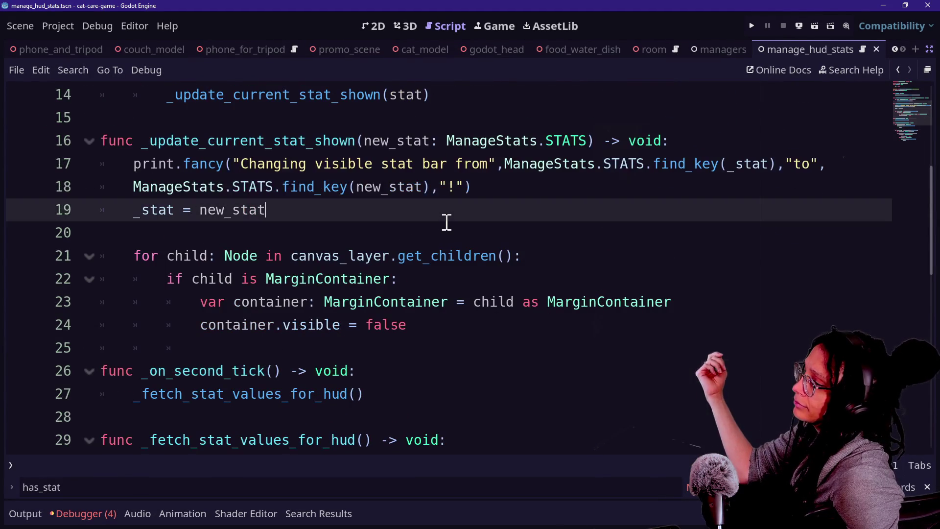
pyautogui.scroll(4, 445, 221)
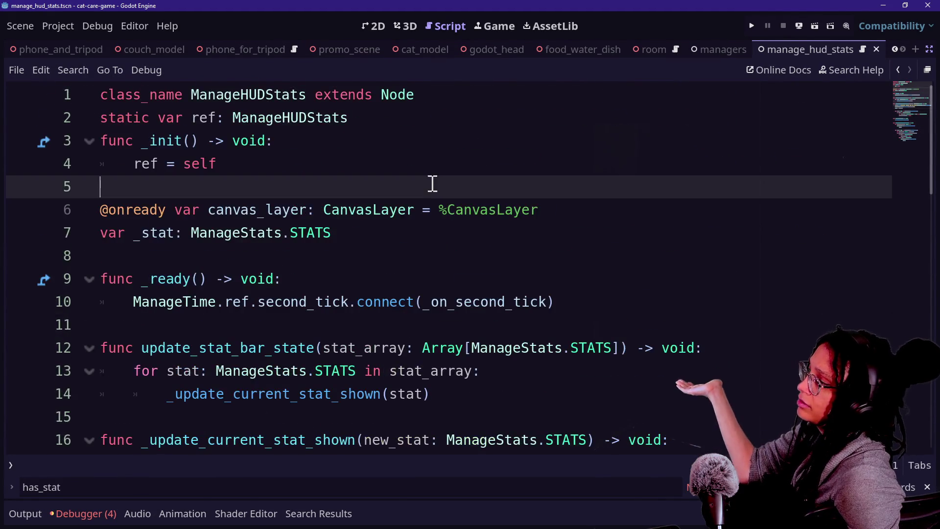
pyautogui.click(424, 164)
pyautogui.click(439, 231)
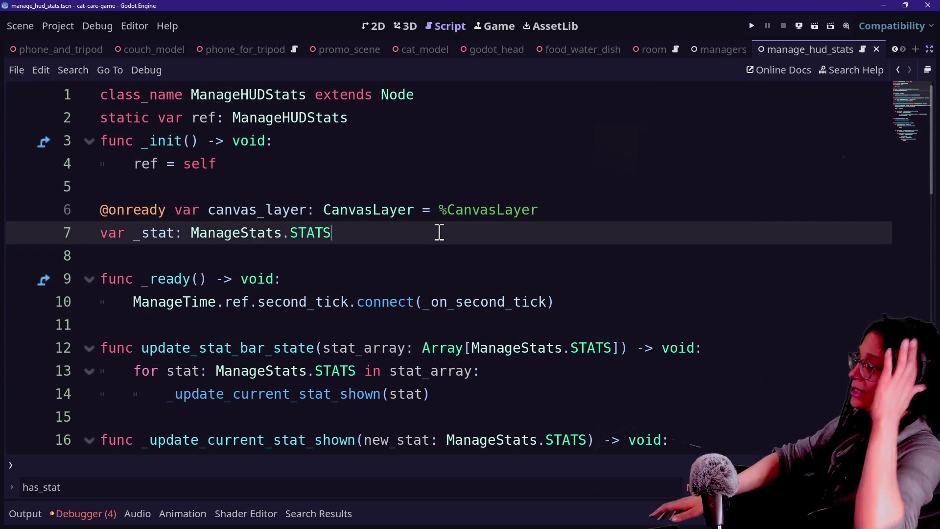
pyautogui.click(623, 277)
pyautogui.scroll(-7, 624, 280)
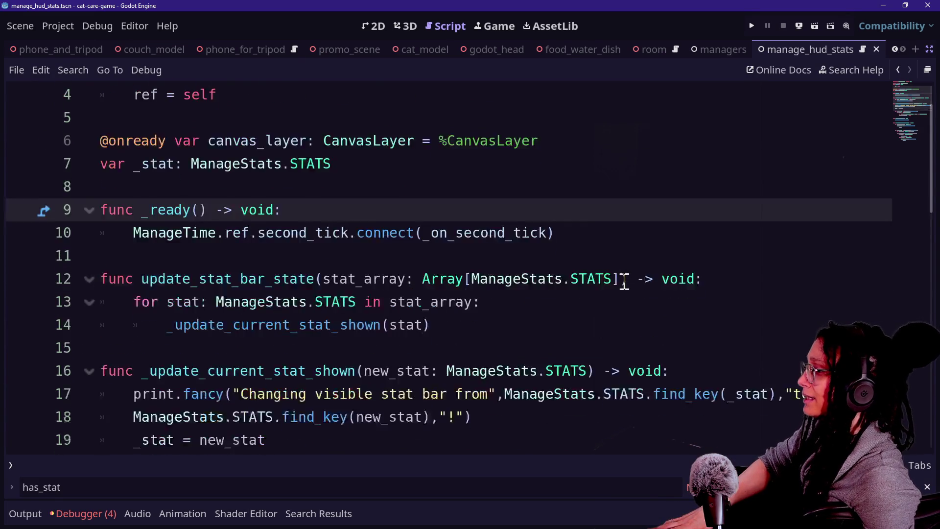
pyautogui.scroll(3, 624, 281)
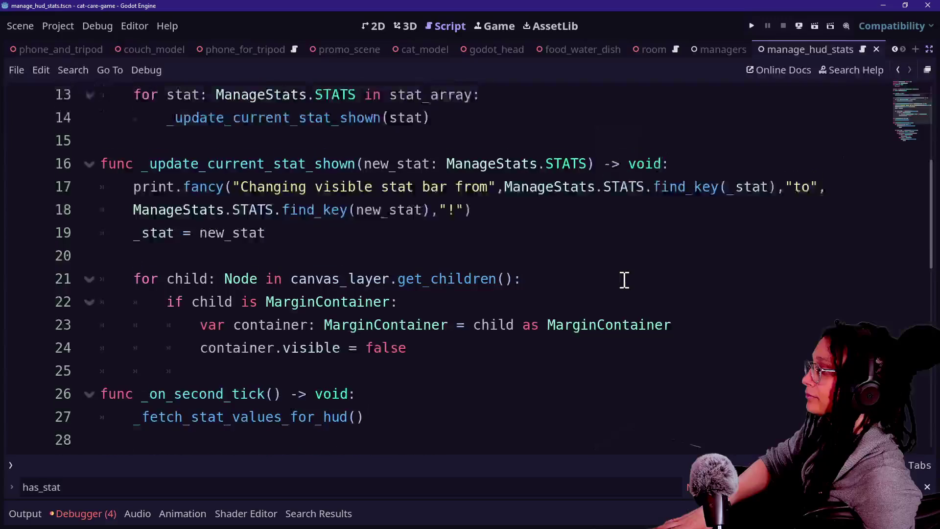
pyautogui.scroll(2, 611, 269)
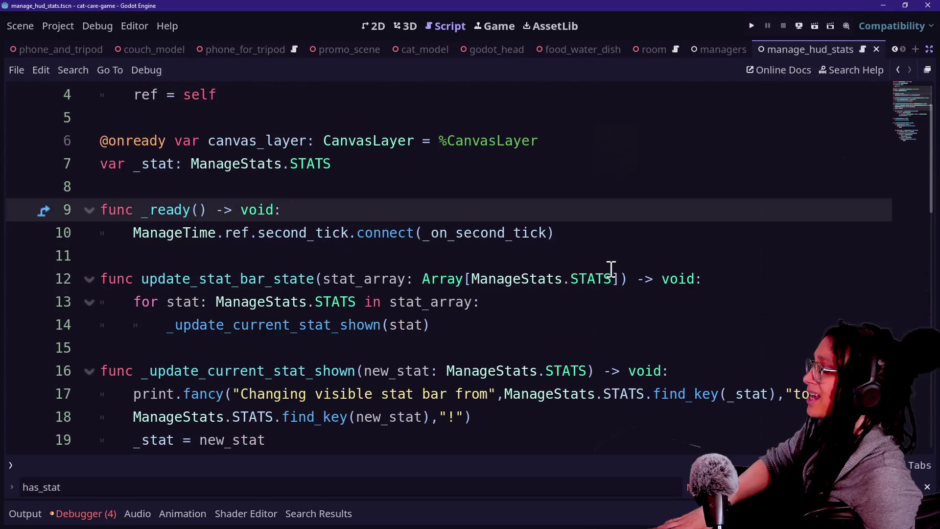
pyautogui.scroll(-5, 611, 268)
pyautogui.click(611, 269)
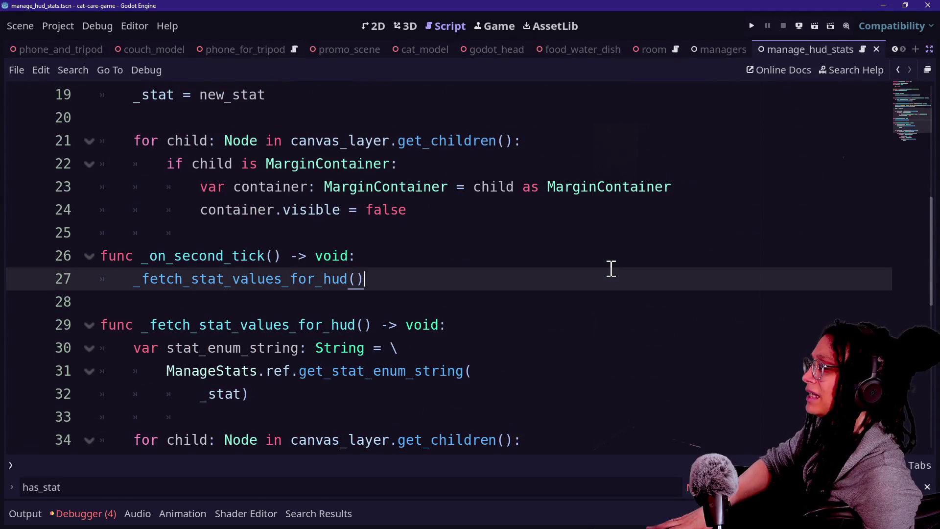
pyautogui.click(793, 138)
pyautogui.hotkey('shift', 'alt', 'o')
pyautogui.press('Escape')
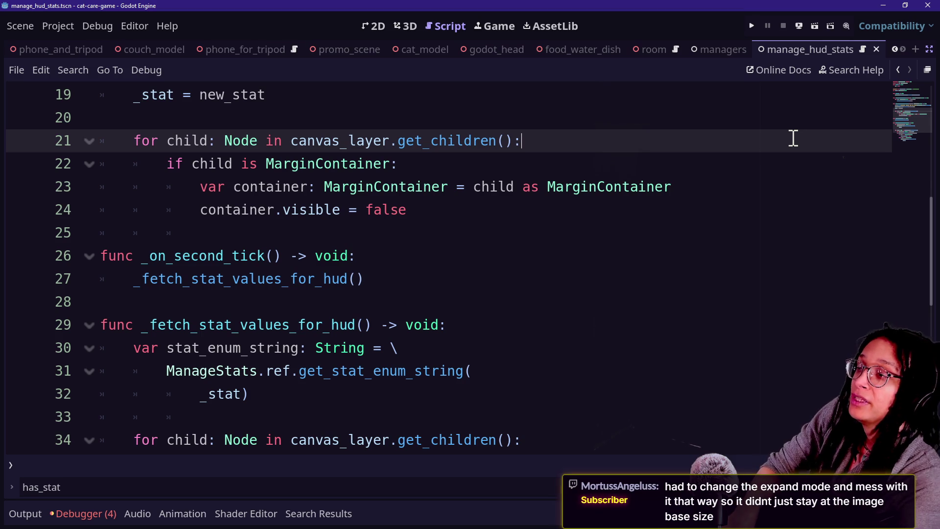
# Reopen ui_button_back_minigame.gd through Quick Open by searching 'ui_butt'.
pyautogui.hotkey('shift', 'alt', 'o')
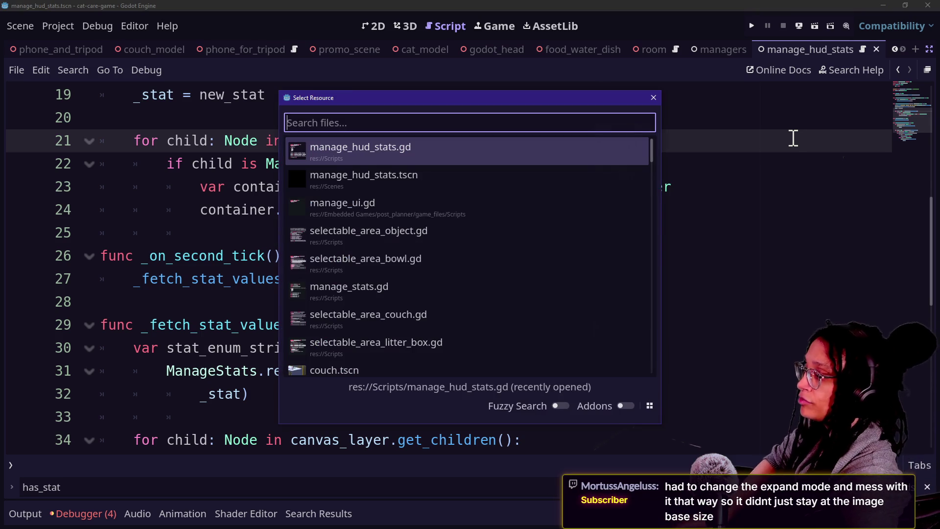
pyautogui.press('Down')
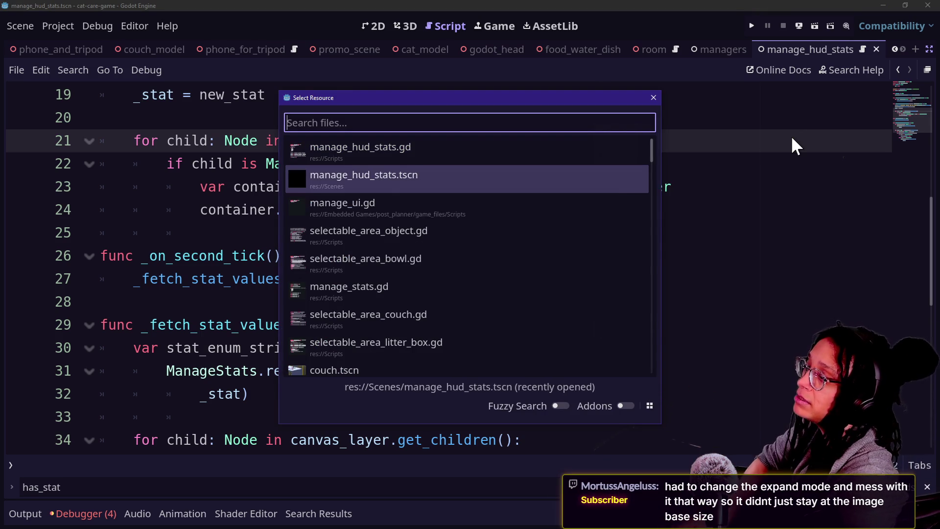
pyautogui.write('ui_butt')
pyautogui.press('Down')
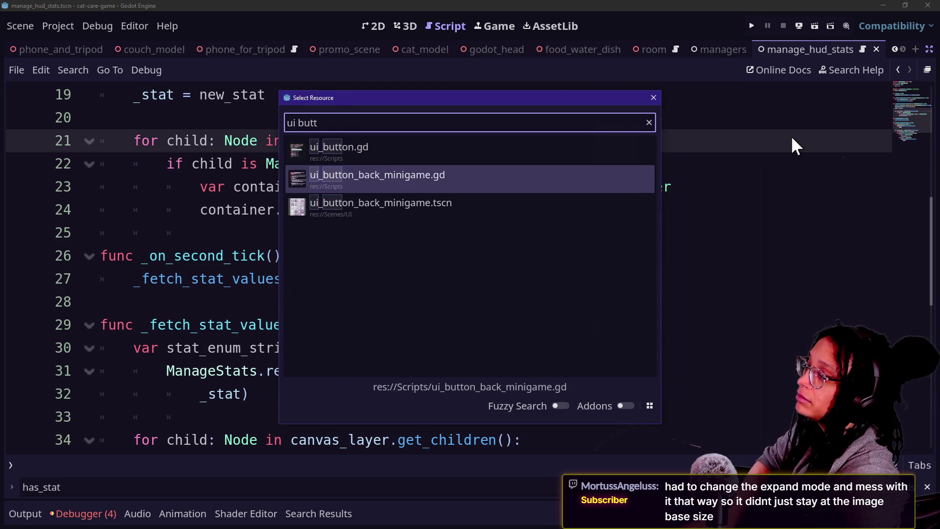
pyautogui.press('Return')
# Inspect the erroring change_stat_bar_state call and its STATS.none argument in _handle_stat_bar.
pyautogui.moveTo(363, 264); pyautogui.dragTo(363, 273)
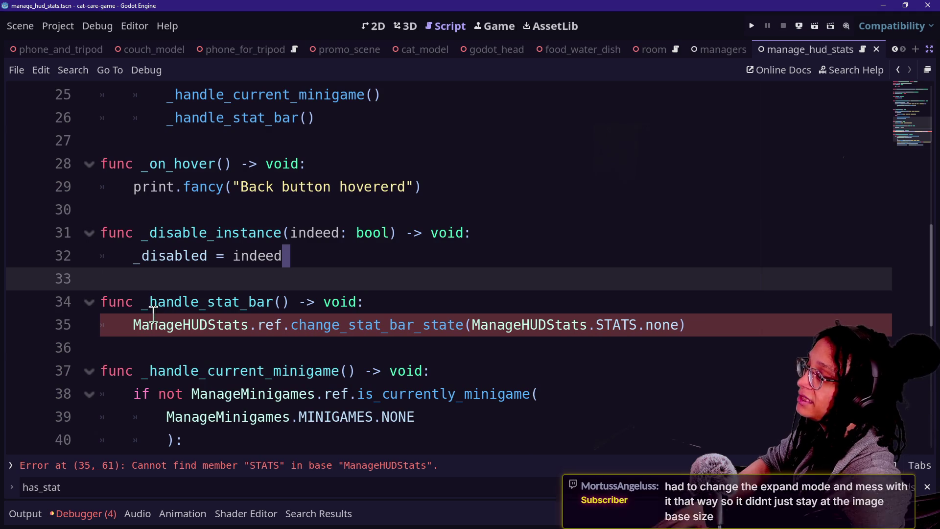
pyautogui.moveTo(315, 325); pyautogui.dragTo(505, 349)
pyautogui.moveTo(349, 325)
pyautogui.mouseDown()
pyautogui.moveTo(558, 348)
pyautogui.moveTo(623, 335)
pyautogui.mouseUp()
pyautogui.click(576, 295)
pyautogui.press('Return')
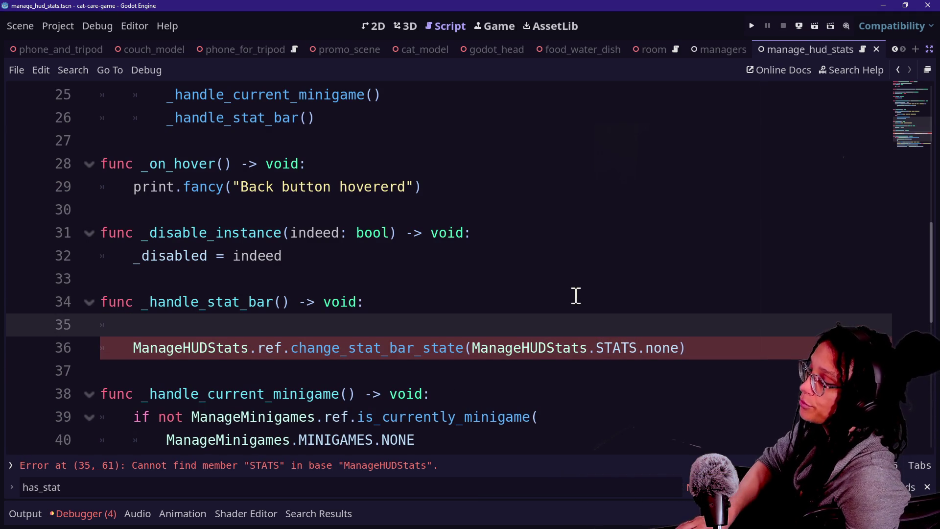
pyautogui.press('BackSpace')
pyautogui.press('BackSpace')
pyautogui.moveTo(256, 302)
pyautogui.mouseDown()
pyautogui.moveTo(479, 323)
pyautogui.moveTo(315, 323)
pyautogui.mouseUp()
pyautogui.click(351, 304)
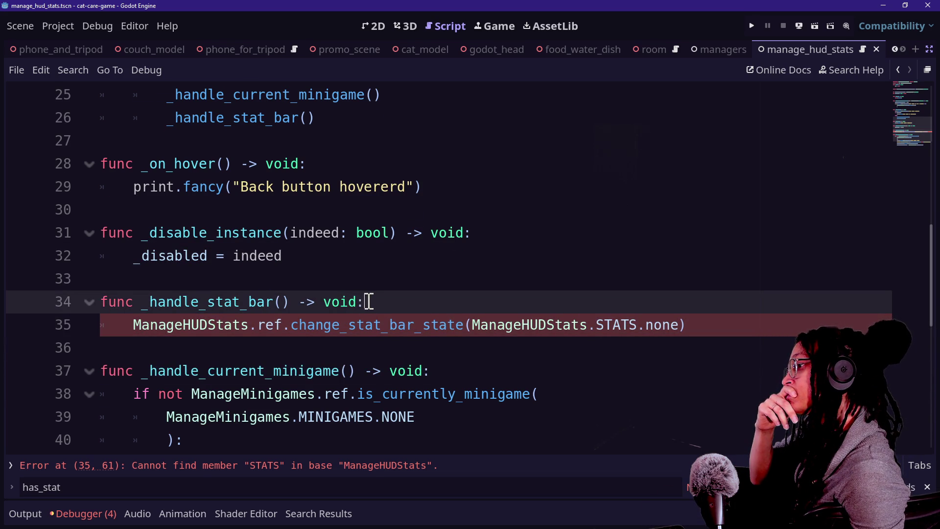
pyautogui.scroll(1, 369, 302)
pyautogui.scroll(1, 368, 301)
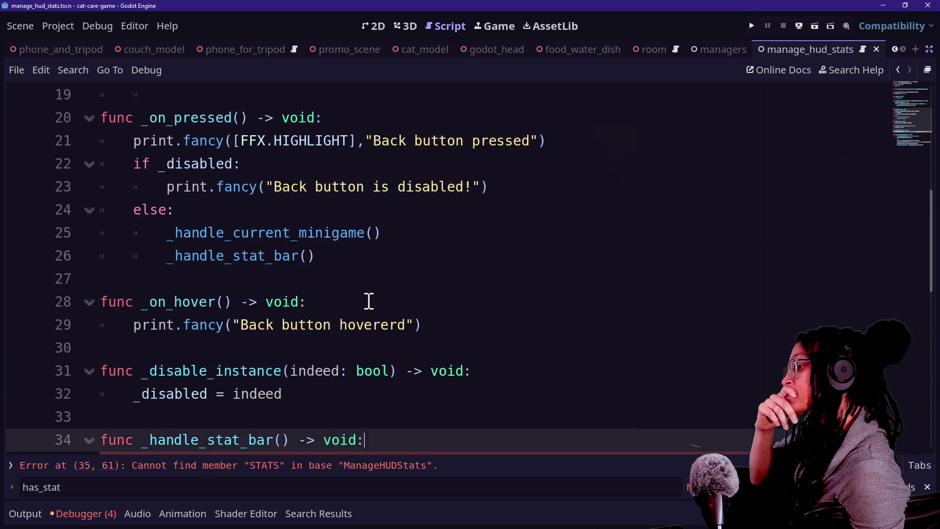
pyautogui.click(403, 284)
pyautogui.press('Down')
pyautogui.press('Down')
pyautogui.press('Down')
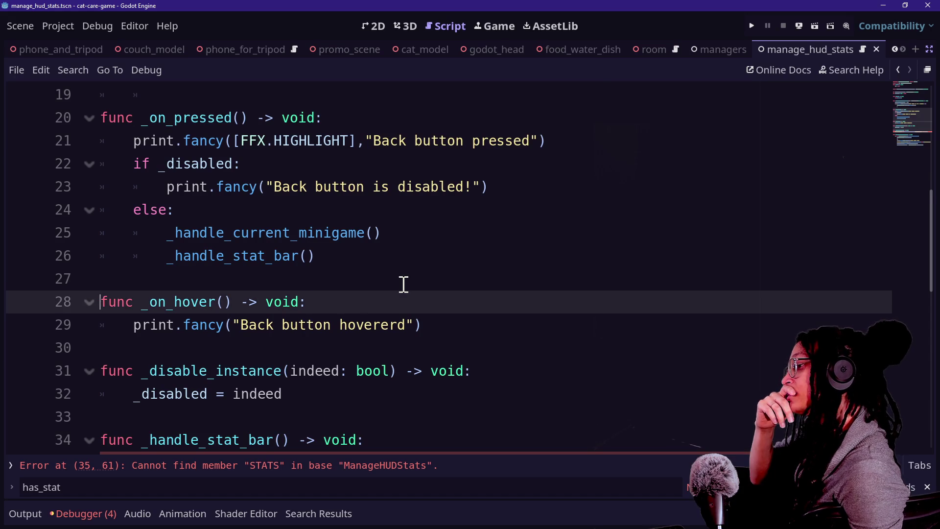
pyautogui.press('Up')
pyautogui.press('Up')
pyautogui.press('Up')
pyautogui.press('Up')
pyautogui.press('Up')
pyautogui.press('Up')
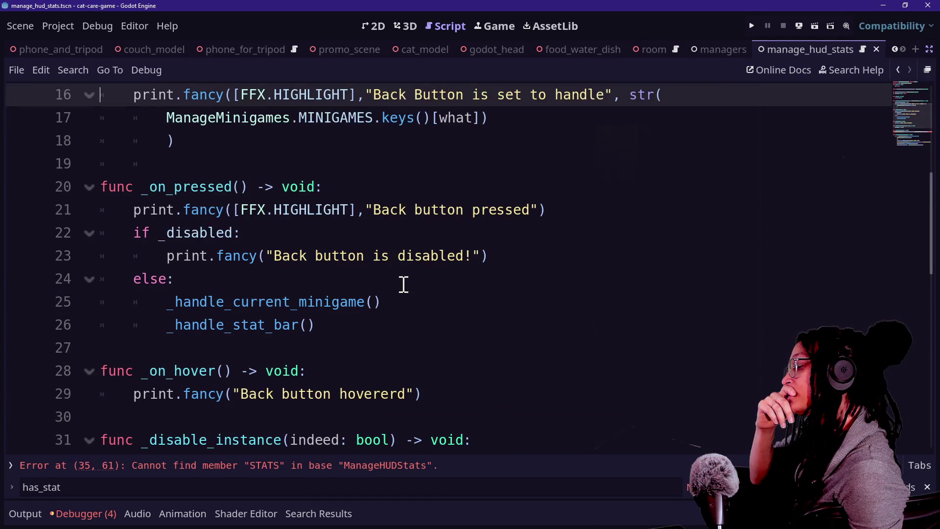
pyautogui.press('Down')
pyautogui.press('Down')
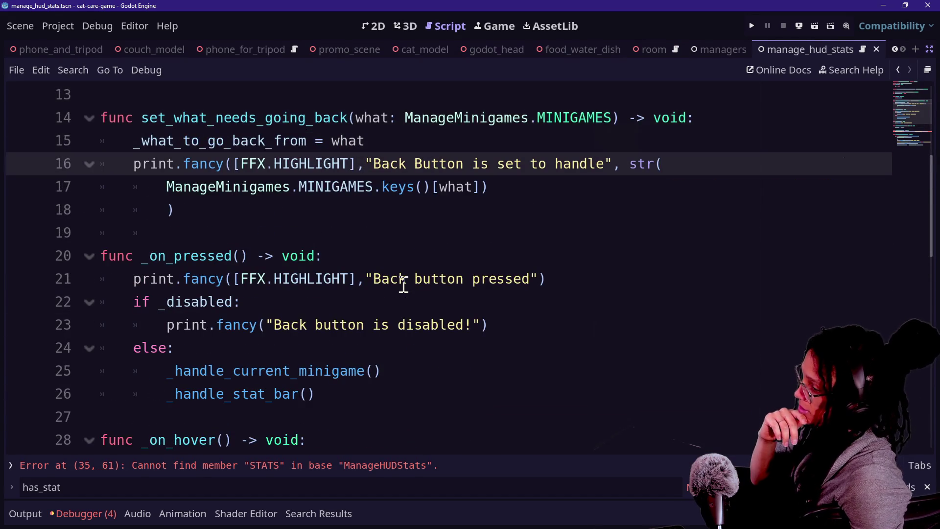
pyautogui.scroll(-3, 398, 294)
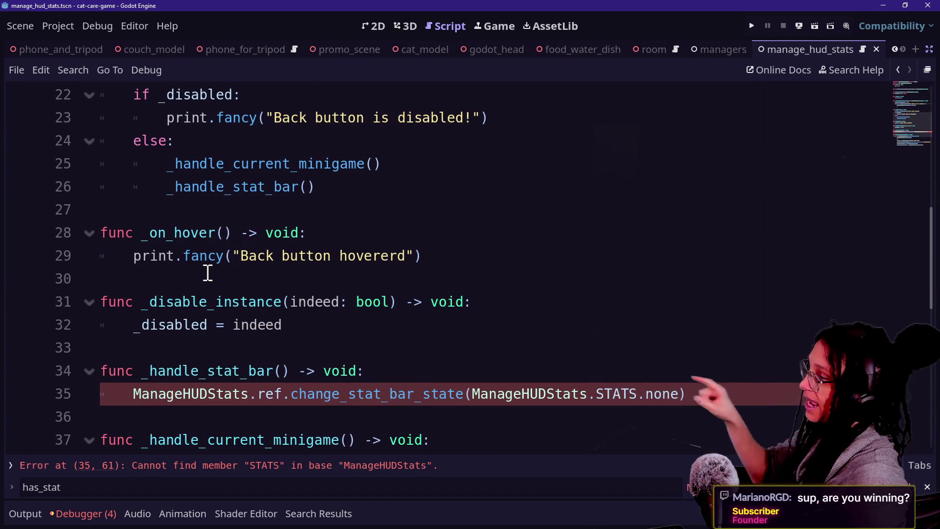
pyautogui.scroll(1, 206, 271)
pyautogui.moveTo(133, 117); pyautogui.dragTo(174, 118)
pyautogui.click(195, 118)
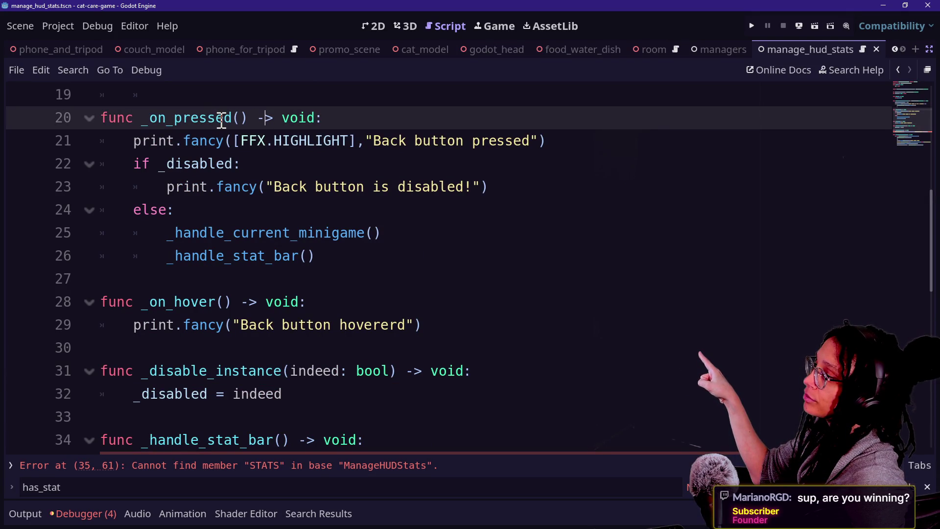
pyautogui.scroll(2, 223, 120)
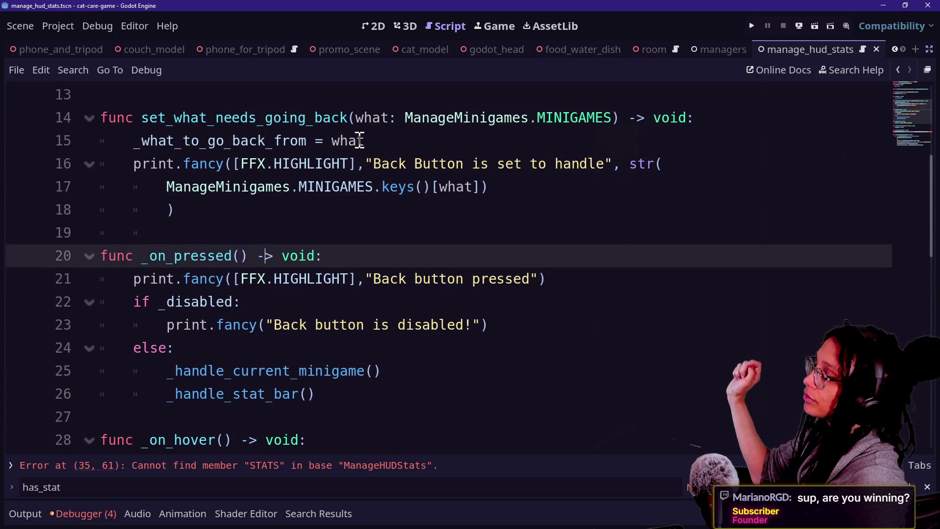
pyautogui.moveTo(360, 140)
pyautogui.click(269, 202)
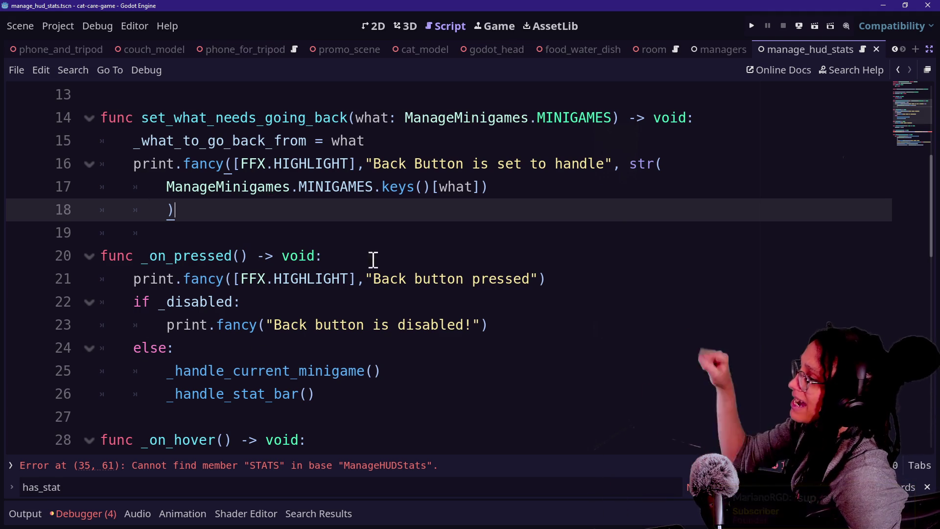
pyautogui.moveTo(168, 371); pyautogui.dragTo(364, 370)
pyautogui.moveTo(171, 398)
pyautogui.mouseDown()
pyautogui.moveTo(288, 401)
pyautogui.moveTo(218, 369)
pyautogui.mouseUp()
pyautogui.click(323, 412)
pyautogui.click(218, 369)
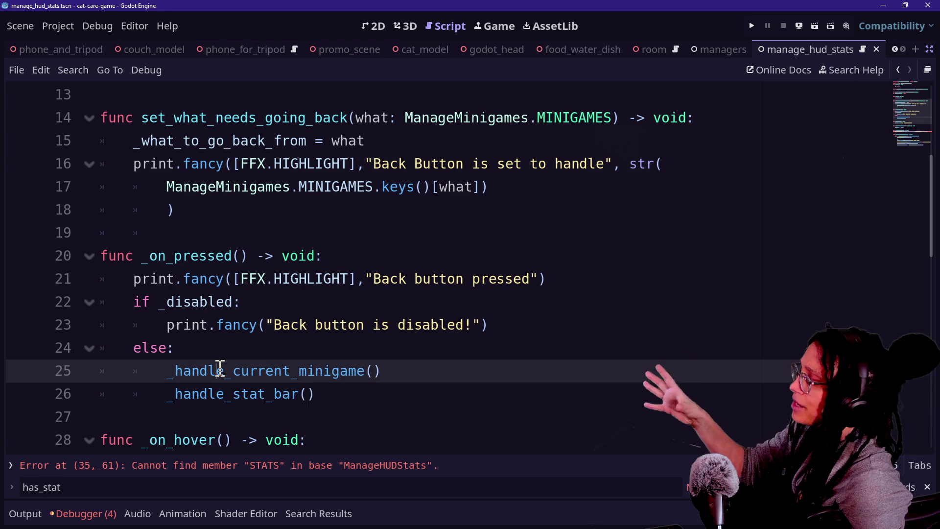
pyautogui.click(268, 347)
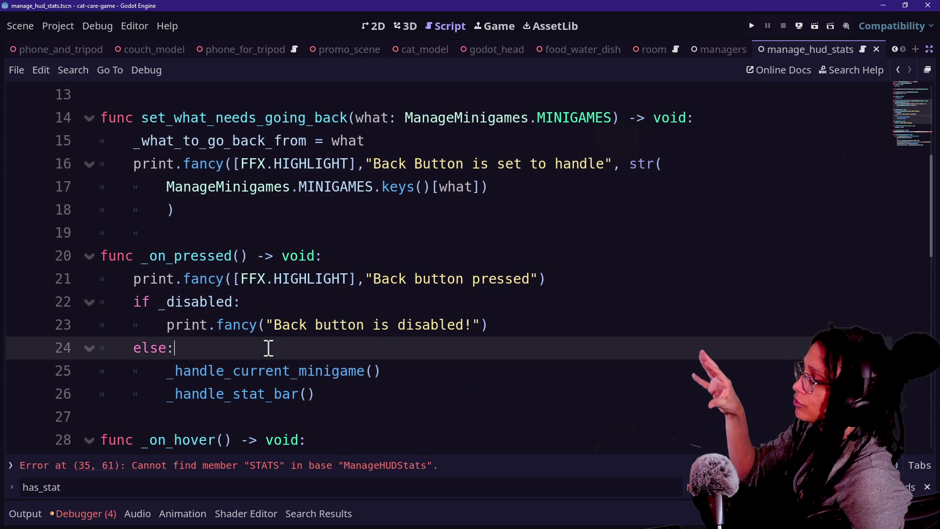